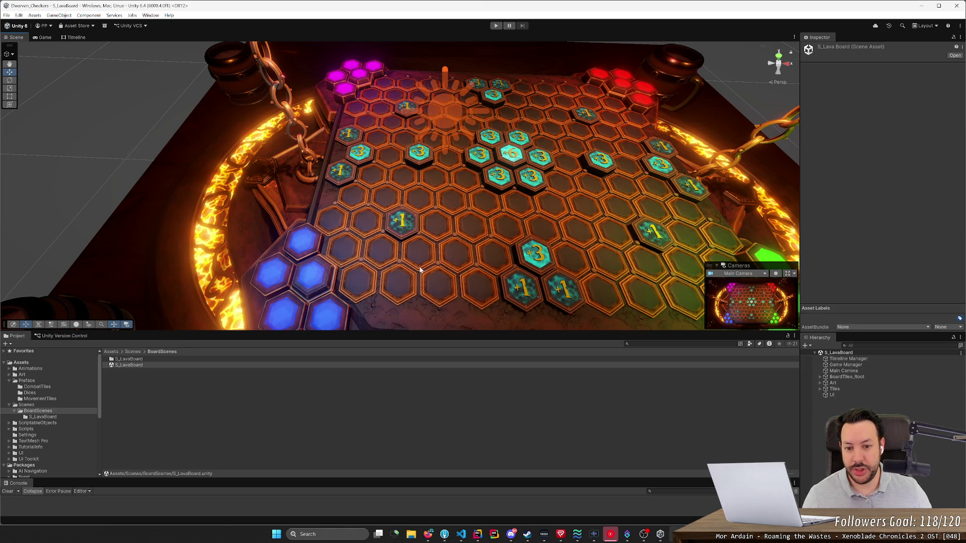
- Inspect the lava hex board's blue movement tile, the Board.007/Board.008 pieces and the whole SM_Board object
{"action": "mouse_move", "coordinate": [376, 291]}
{"action": "left_mouse_down"}
{"action": "mouse_move", "coordinate": [361, 298]}
{"action": "mouse_move", "coordinate": [364, 242]}
{"action": "left_mouse_up"}
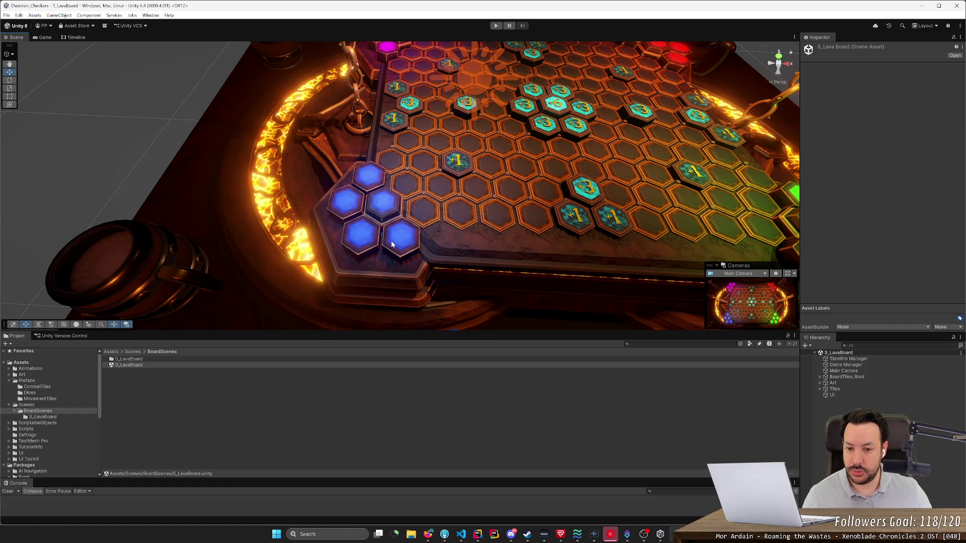
{"action": "mouse_move", "coordinate": [423, 227]}
{"action": "left_mouse_down"}
{"action": "mouse_move", "coordinate": [368, 281]}
{"action": "mouse_move", "coordinate": [363, 259]}
{"action": "left_mouse_up"}
{"action": "scroll", "coordinate": [395, 258], "scroll_direction": "up", "scroll_amount": 3}
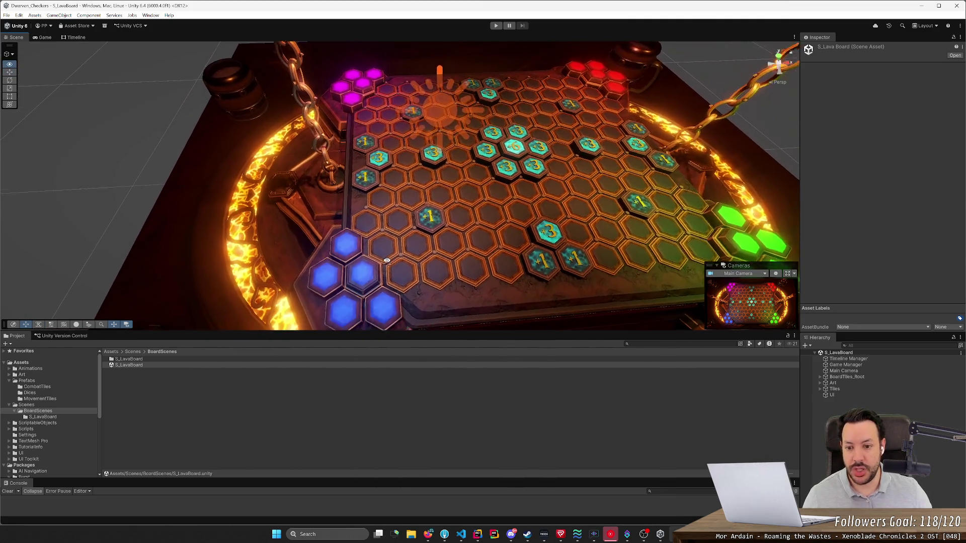
{"action": "left_click_drag", "start_coordinate": [412, 200], "coordinate": [374, 279]}
{"action": "left_click", "coordinate": [534, 301]}
{"action": "mouse_move", "coordinate": [532, 282]}
{"action": "left_mouse_down"}
{"action": "mouse_move", "coordinate": [524, 213]}
{"action": "mouse_move", "coordinate": [467, 166]}
{"action": "left_mouse_up"}
{"action": "left_click", "coordinate": [503, 168]}
{"action": "left_click", "coordinate": [572, 165]}
{"action": "left_click", "coordinate": [551, 171]}
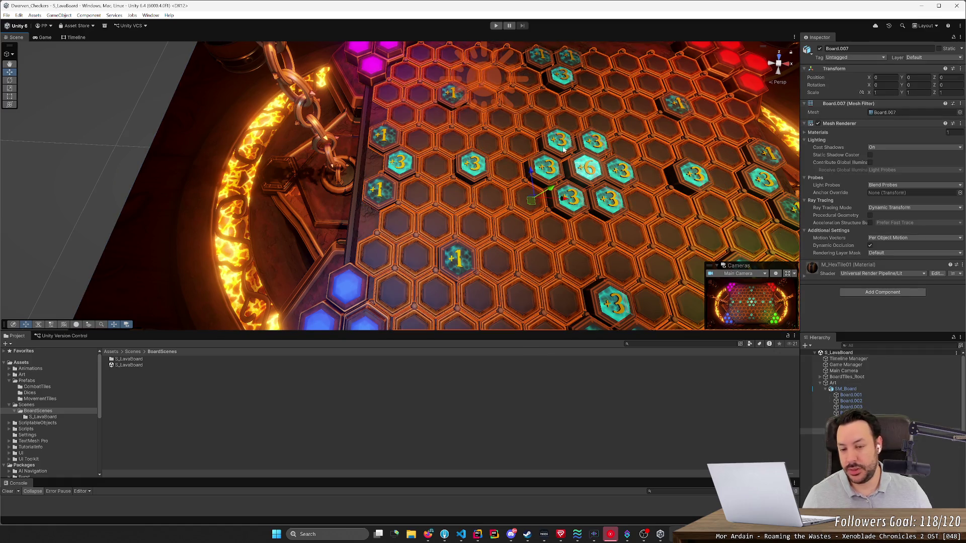
{"action": "mouse_move", "coordinate": [579, 163]}
{"action": "left_mouse_down"}
{"action": "mouse_move", "coordinate": [630, 151]}
{"action": "mouse_move", "coordinate": [591, 152]}
{"action": "left_mouse_up"}
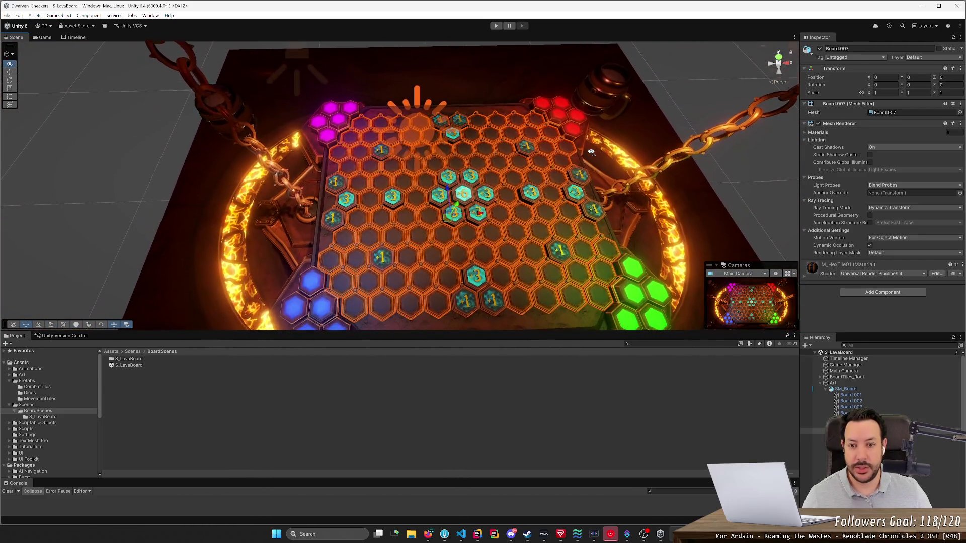
{"action": "left_click", "coordinate": [420, 236]}
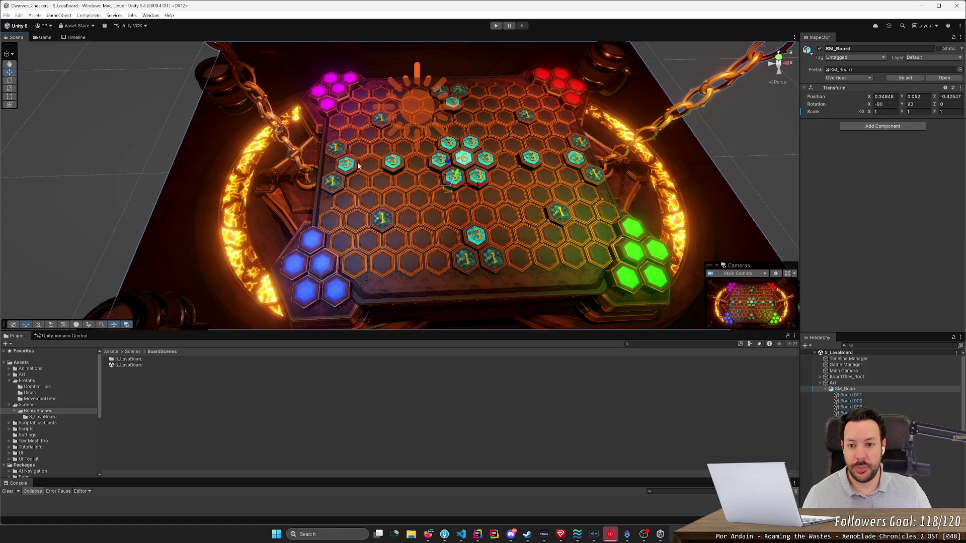
- Frame the board top-down around its centre tiles, then pitch down toward the combat tiles
{"action": "scroll", "coordinate": [459, 154], "scroll_direction": "up", "scroll_amount": 5}
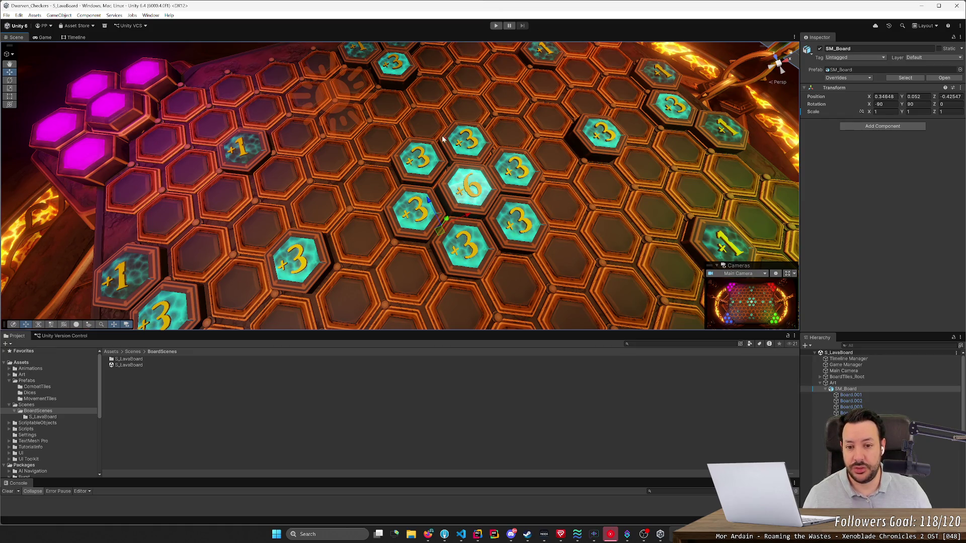
{"action": "scroll", "coordinate": [422, 237], "scroll_direction": "down", "scroll_amount": 5}
{"action": "mouse_move", "coordinate": [422, 237]}
{"action": "left_mouse_down"}
{"action": "mouse_move", "coordinate": [498, 252]}
{"action": "mouse_move", "coordinate": [519, 274]}
{"action": "mouse_move", "coordinate": [487, 244]}
{"action": "mouse_move", "coordinate": [518, 216]}
{"action": "mouse_move", "coordinate": [528, 220]}
{"action": "mouse_move", "coordinate": [388, 228]}
{"action": "left_mouse_up"}
{"action": "scroll", "coordinate": [519, 274], "scroll_direction": "up", "scroll_amount": 3}
{"action": "scroll", "coordinate": [528, 219], "scroll_direction": "up", "scroll_amount": 5}
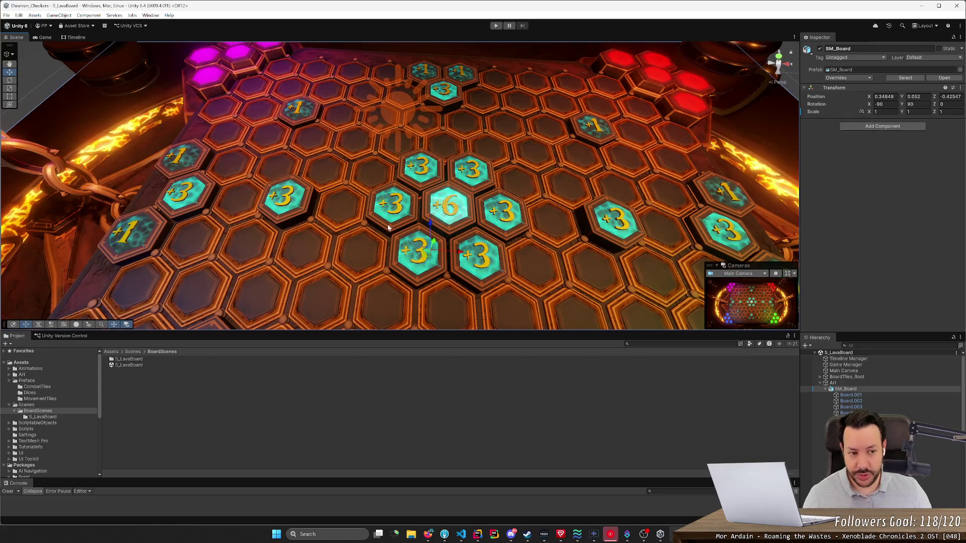
{"action": "mouse_move", "coordinate": [489, 207]}
{"action": "left_mouse_down"}
{"action": "mouse_move", "coordinate": [497, 201]}
{"action": "mouse_move", "coordinate": [480, 195]}
{"action": "left_mouse_up"}
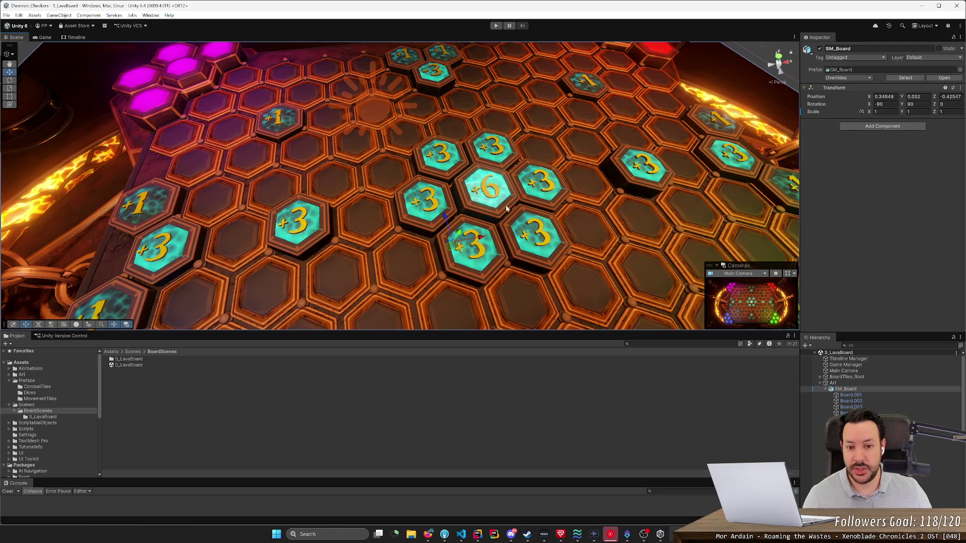
{"action": "mouse_move", "coordinate": [525, 223]}
{"action": "left_mouse_down"}
{"action": "mouse_move", "coordinate": [536, 198]}
{"action": "mouse_move", "coordinate": [506, 215]}
{"action": "mouse_move", "coordinate": [466, 215]}
{"action": "left_mouse_up"}
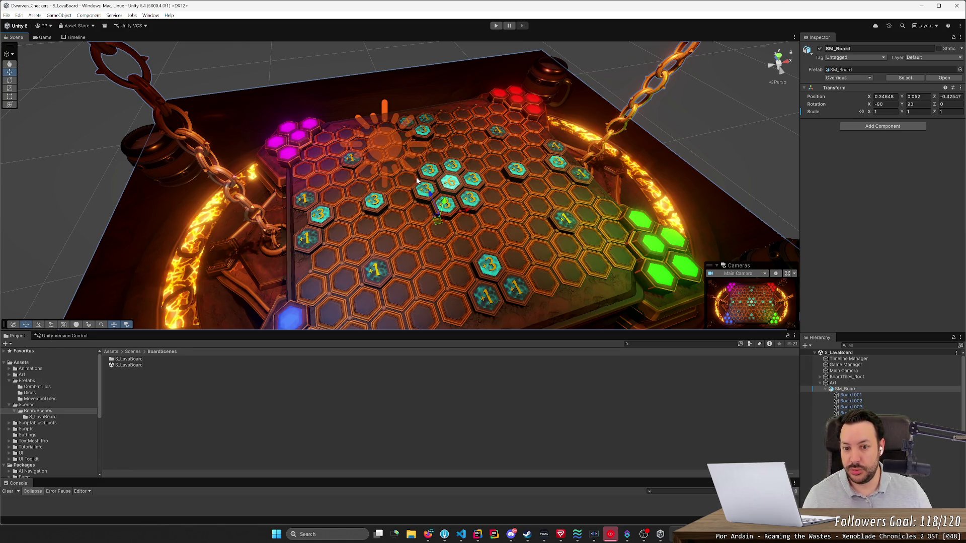
{"action": "mouse_move", "coordinate": [407, 181]}
{"action": "left_mouse_down"}
{"action": "mouse_move", "coordinate": [425, 242]}
{"action": "mouse_move", "coordinate": [444, 265]}
{"action": "mouse_move", "coordinate": [433, 267]}
{"action": "left_mouse_up"}
{"action": "scroll", "coordinate": [433, 267], "scroll_direction": "up", "scroll_amount": 4}
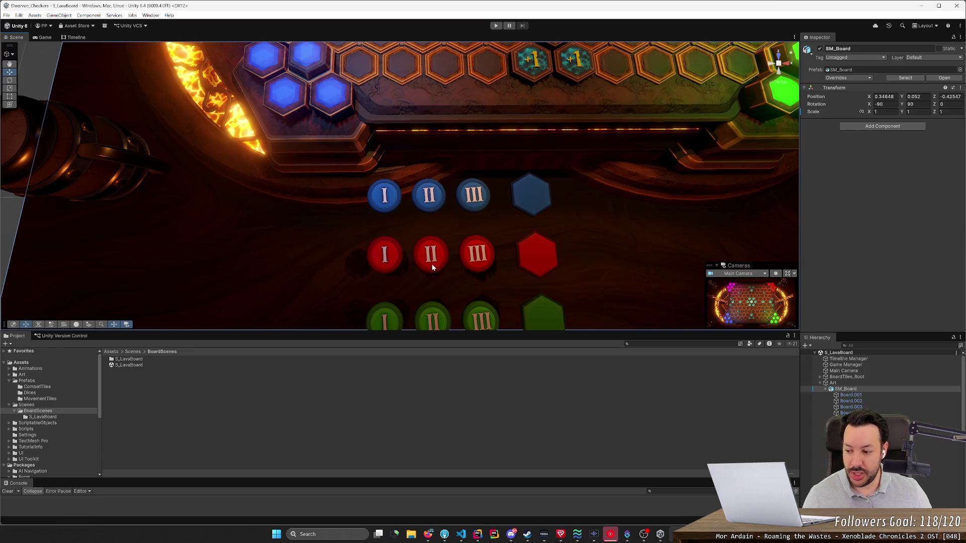
- Select the red I–III and blue I–III combat tiles in turn, then view the whole board
{"action": "right_click", "coordinate": [474, 268]}
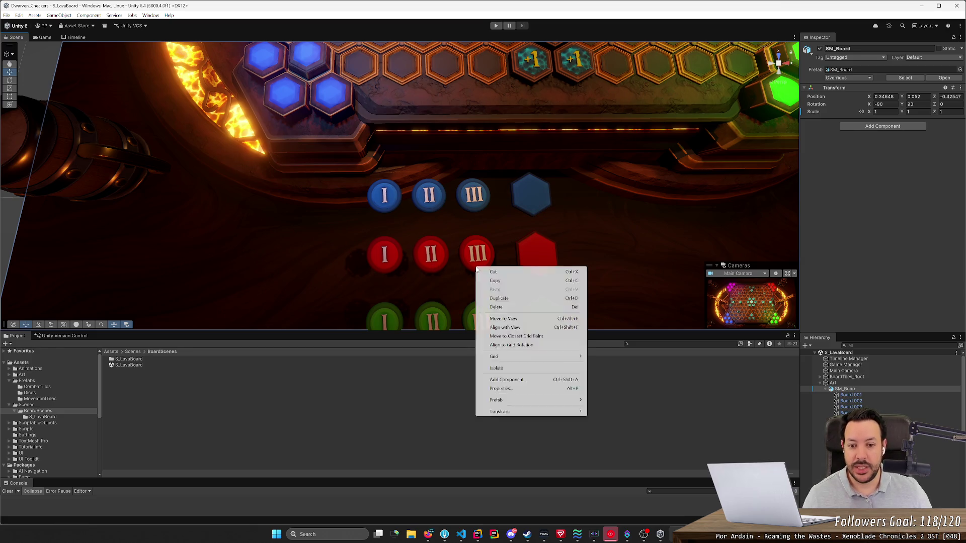
{"action": "left_click", "coordinate": [476, 254]}
{"action": "left_click", "coordinate": [431, 253]}
{"action": "left_click", "coordinate": [399, 252]}
{"action": "left_click", "coordinate": [431, 254]}
{"action": "left_click", "coordinate": [477, 253]}
{"action": "left_click", "coordinate": [473, 196]}
{"action": "left_click", "coordinate": [419, 197]}
{"action": "left_click", "coordinate": [399, 201]}
{"action": "left_click", "coordinate": [443, 205]}
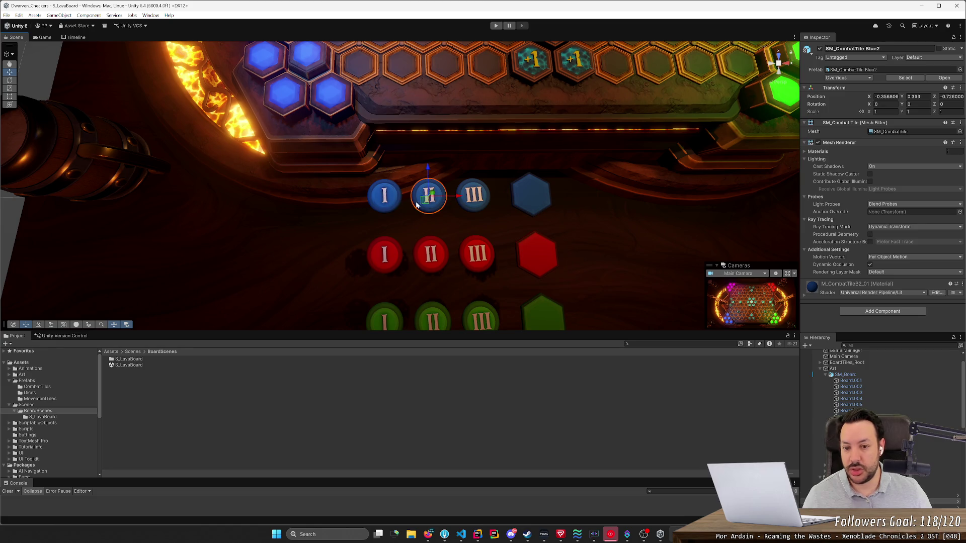
{"action": "left_click", "coordinate": [475, 254]}
{"action": "mouse_move", "coordinate": [455, 250]}
{"action": "left_mouse_down"}
{"action": "mouse_move", "coordinate": [517, 195]}
{"action": "mouse_move", "coordinate": [506, 179]}
{"action": "left_mouse_up"}
{"action": "scroll", "coordinate": [506, 178], "scroll_direction": "up", "scroll_amount": 3}
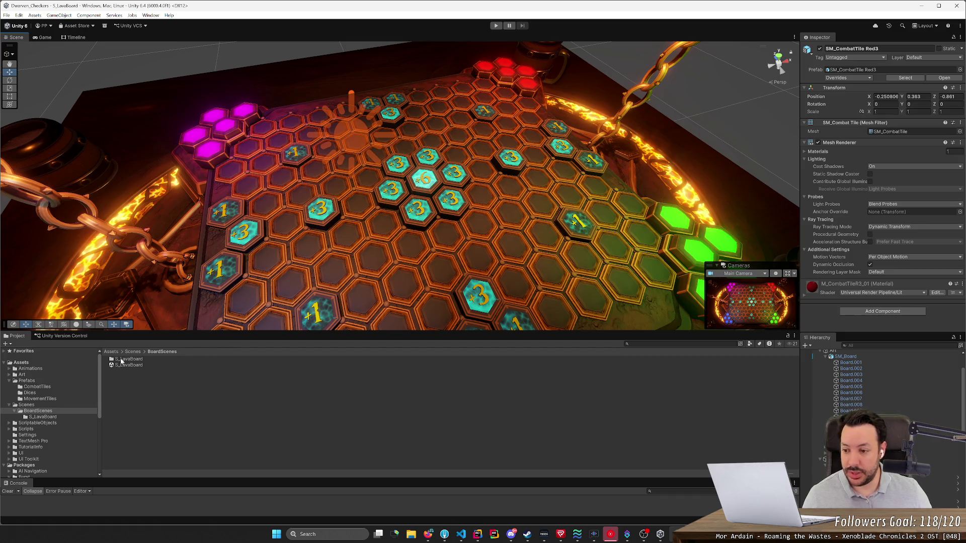
- Open DiceThrowingScene from the Scenes folder and orbit toward its hexagonal dice tray
{"action": "left_click", "coordinate": [26, 405]}
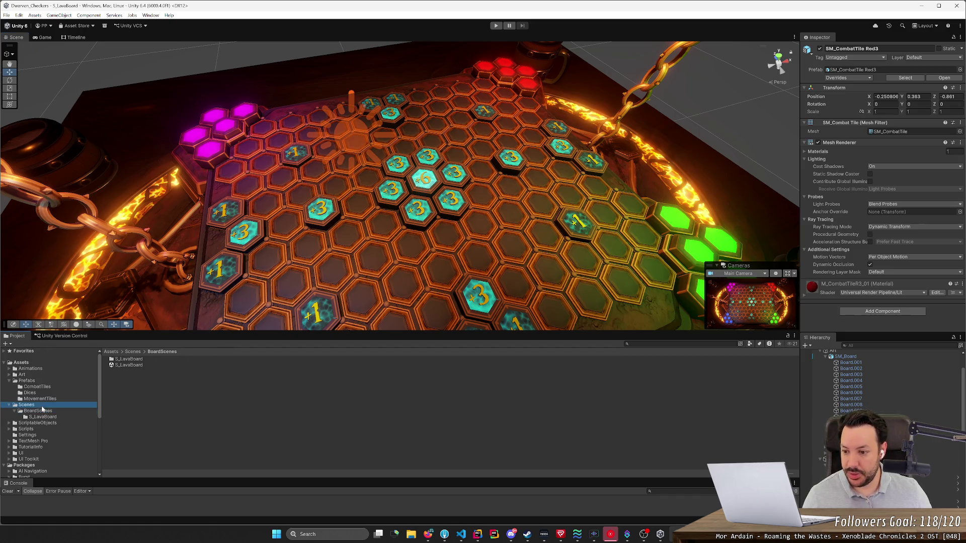
{"action": "double_click", "coordinate": [131, 365]}
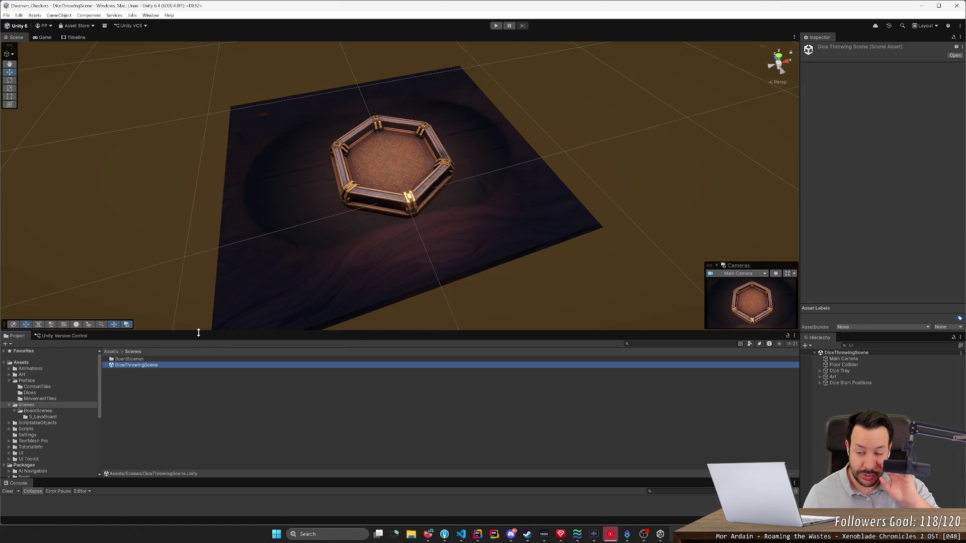
{"action": "mouse_move", "coordinate": [360, 252]}
{"action": "left_mouse_down"}
{"action": "mouse_move", "coordinate": [408, 223]}
{"action": "mouse_move", "coordinate": [358, 257]}
{"action": "mouse_move", "coordinate": [331, 256]}
{"action": "left_mouse_up"}
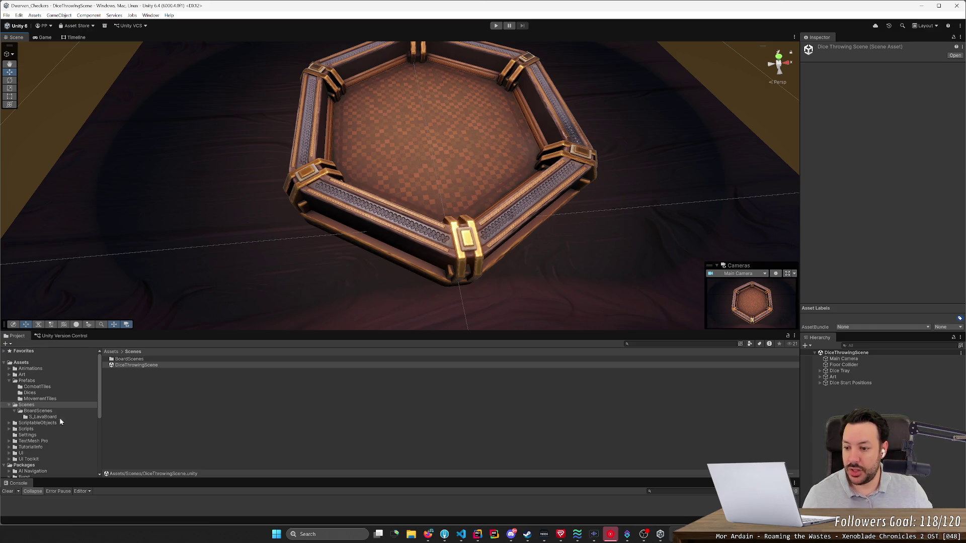
- Browse from Assets to the BoardScenes folder and reopen the S_LavaBoard scene
{"action": "left_click", "coordinate": [112, 352]}
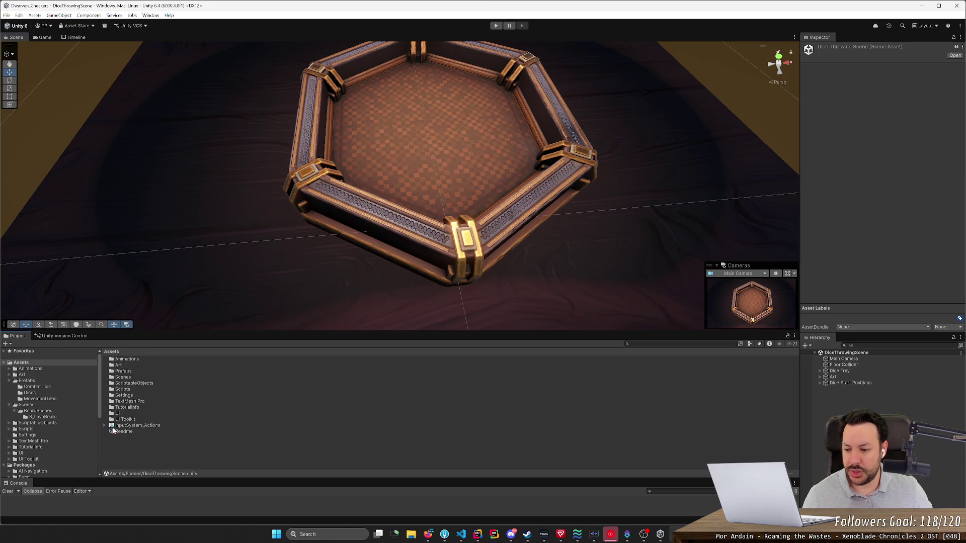
{"action": "left_click", "coordinate": [39, 411]}
{"action": "double_click", "coordinate": [129, 365]}
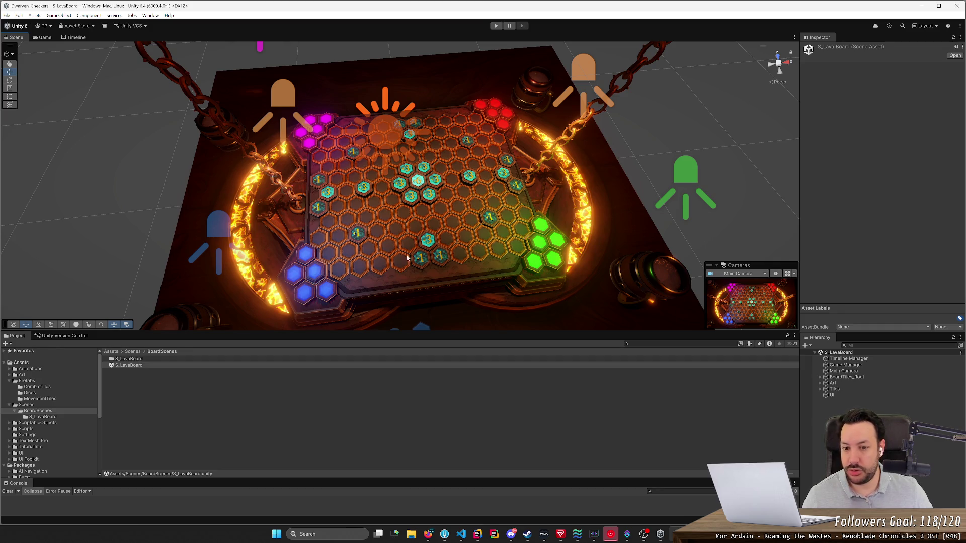
- Review the lava board up close, then from a more top-down angle
{"action": "left_click_drag", "start_coordinate": [424, 215], "coordinate": [431, 211]}
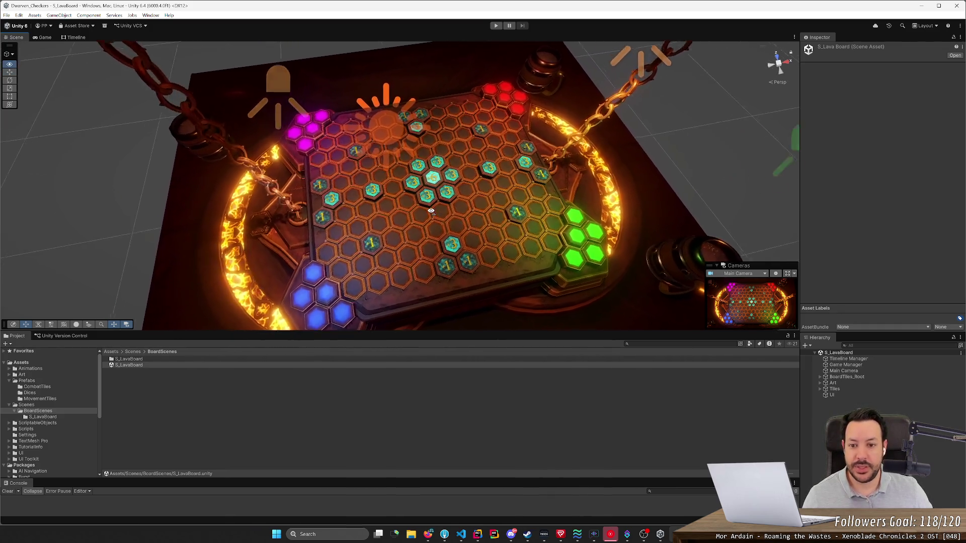
{"action": "scroll", "coordinate": [428, 207], "scroll_direction": "up", "scroll_amount": 5}
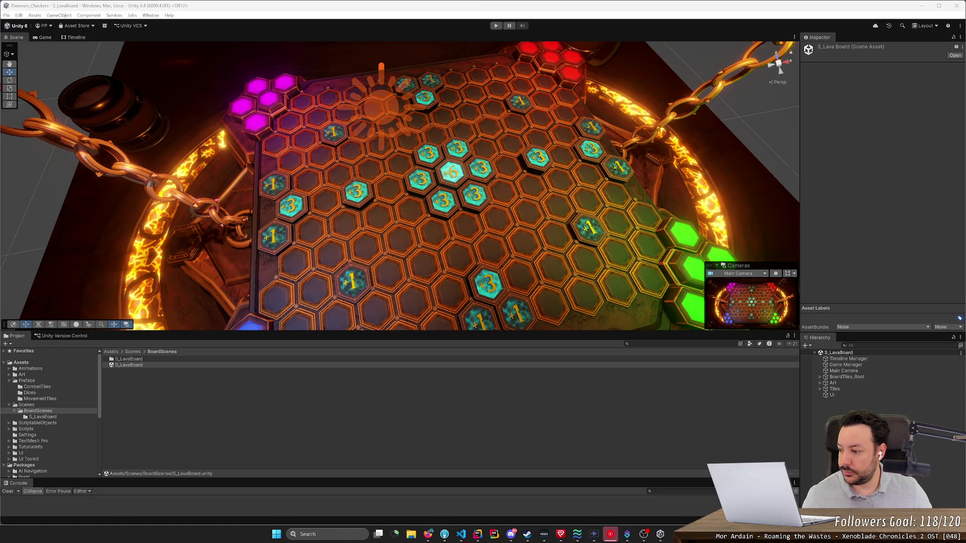
{"action": "key", "text": "alt+Tab"}
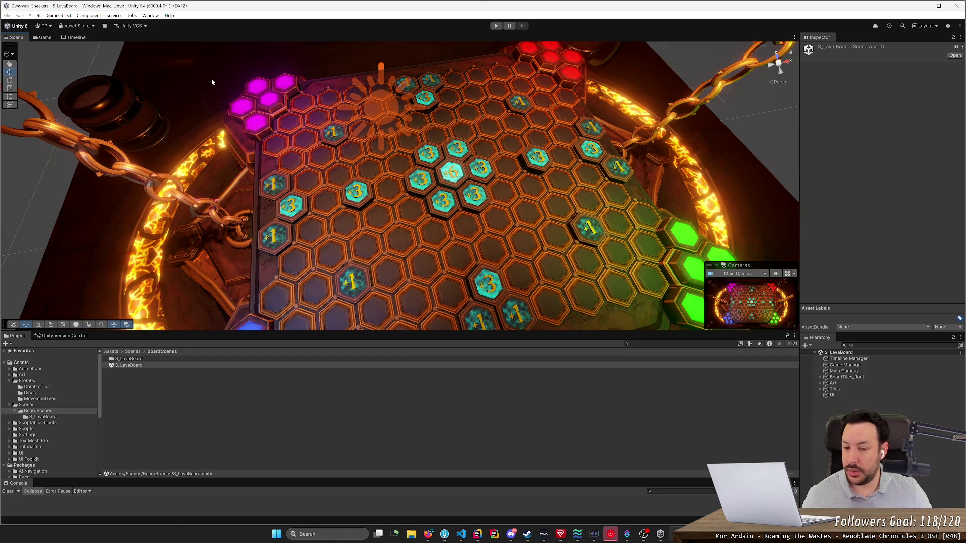
{"action": "scroll", "coordinate": [332, 127], "scroll_direction": "down", "scroll_amount": 5}
{"action": "left_click_drag", "start_coordinate": [332, 127], "coordinate": [322, 153], "text": "alt"}
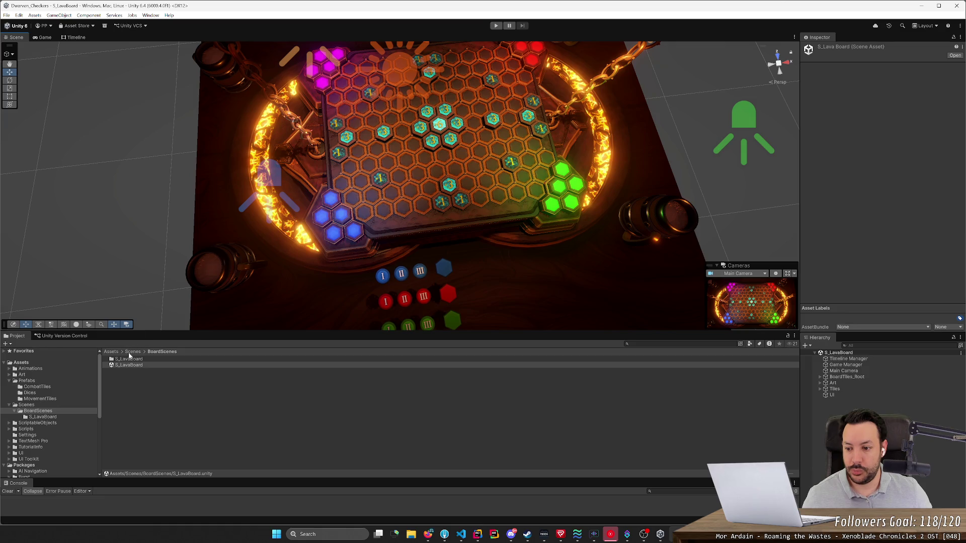
- Open DiceThrowingScene from the Scenes folder
{"action": "left_click", "coordinate": [26, 405]}
{"action": "left_click", "coordinate": [149, 367]}
{"action": "double_click", "coordinate": [149, 367]}
- Orbit around the dice tray and pull back until the whole tray shows
{"action": "mouse_move", "coordinate": [322, 226]}
{"action": "left_mouse_down", "text": "alt"}
{"action": "mouse_move", "coordinate": [364, 155]}
{"action": "mouse_move", "coordinate": [354, 172]}
{"action": "left_mouse_up", "text": "alt"}
{"action": "scroll", "coordinate": [364, 157], "scroll_direction": "up", "scroll_amount": 5}
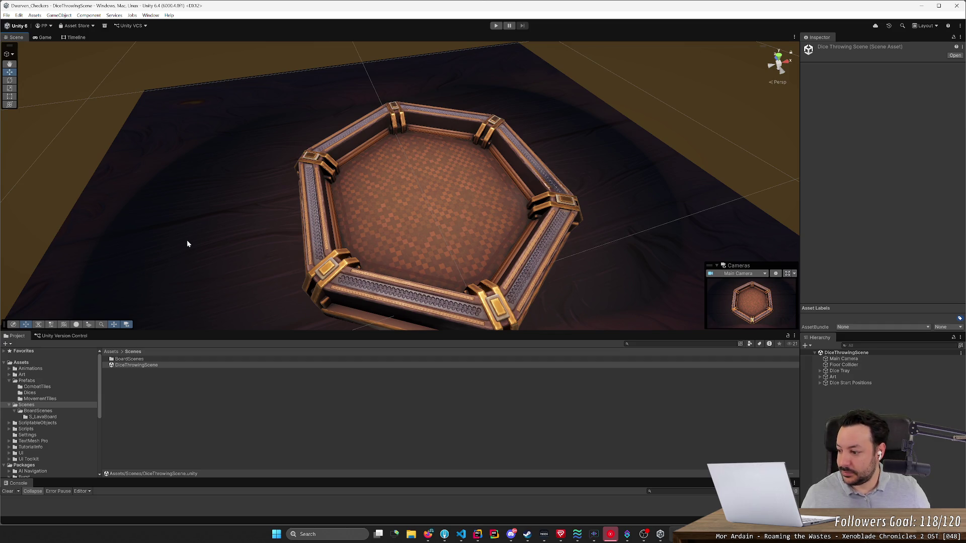
{"action": "mouse_move", "coordinate": [418, 223]}
{"action": "left_mouse_down"}
{"action": "mouse_move", "coordinate": [454, 229]}
{"action": "mouse_move", "coordinate": [399, 242]}
{"action": "mouse_move", "coordinate": [402, 231]}
{"action": "left_mouse_up"}
- Run DiceThrowingScene in Play mode, then bring YouTube Music to the front
{"action": "scroll", "coordinate": [443, 237], "scroll_direction": "up", "scroll_amount": 5}
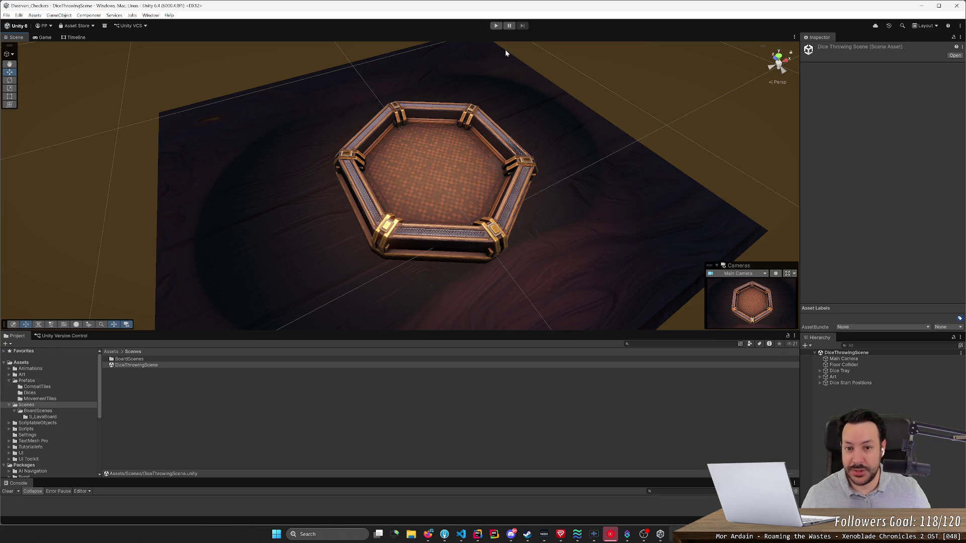
{"action": "left_click", "coordinate": [499, 26]}
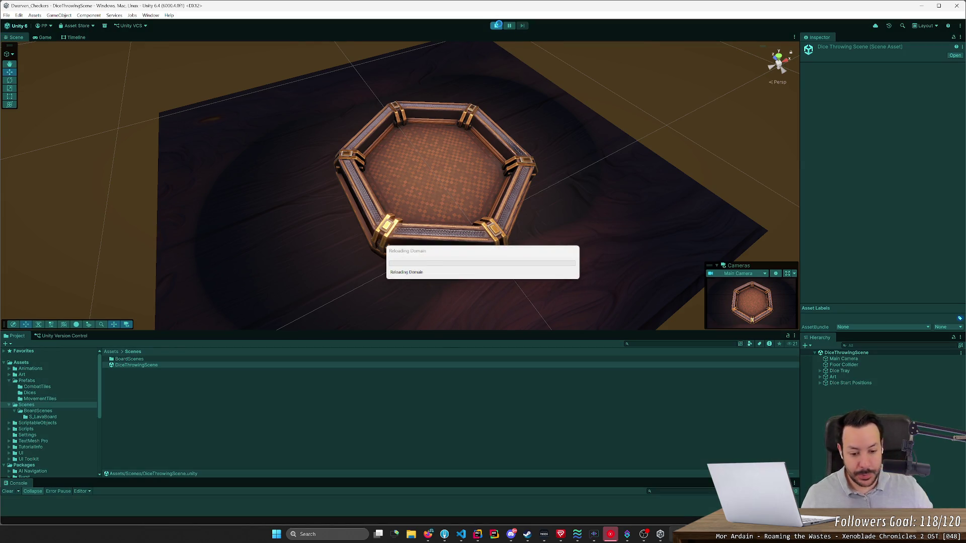
{"action": "left_click", "coordinate": [610, 535]}
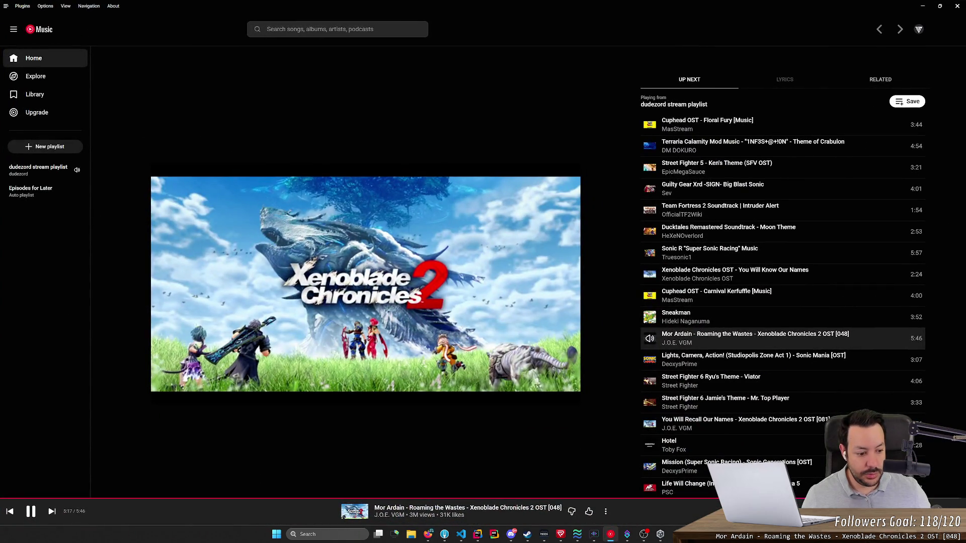
- Shuffle the YouTube Music up-next queue and minimize the player back to Unity
{"action": "key", "text": "s"}
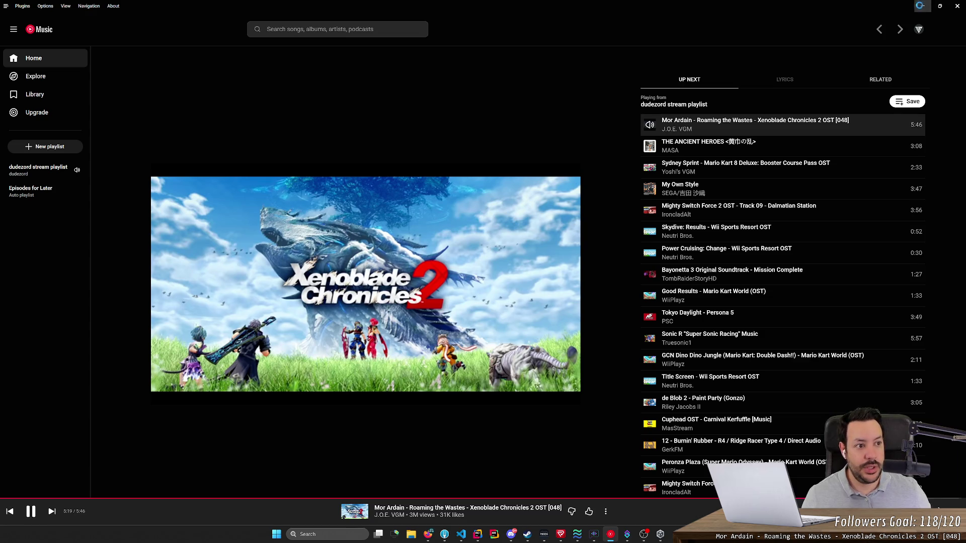
{"action": "left_click", "coordinate": [923, 6]}
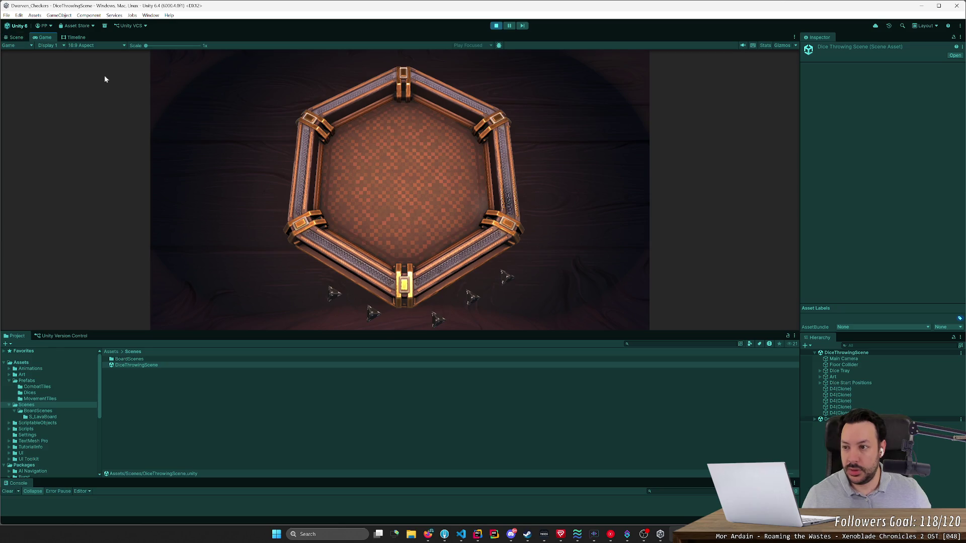
- In the Scene view, clear the selection and orbit out to see the spawned dice around the tray
{"action": "left_click", "coordinate": [17, 40]}
{"action": "scroll", "coordinate": [350, 203], "scroll_direction": "up", "scroll_amount": 10}
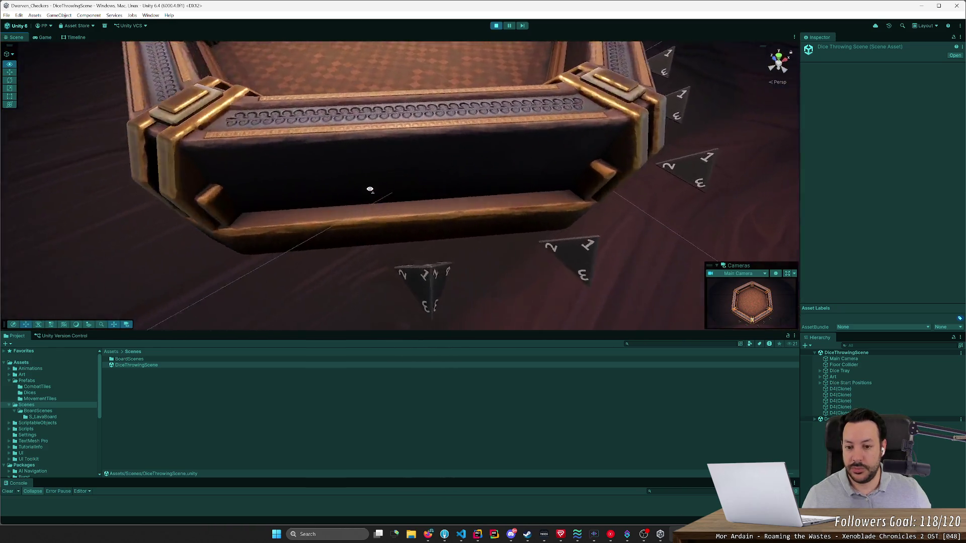
{"action": "scroll", "coordinate": [499, 295], "scroll_direction": "down", "scroll_amount": 2}
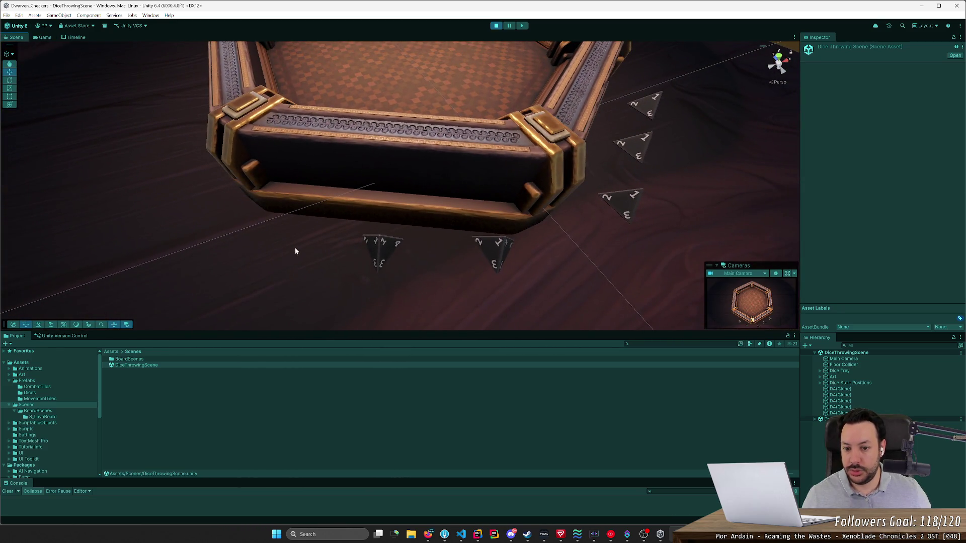
{"action": "left_click_drag", "start_coordinate": [295, 251], "coordinate": [553, 240]}
{"action": "mouse_move", "coordinate": [639, 259]}
{"action": "left_mouse_down"}
{"action": "mouse_move", "coordinate": [546, 280]}
{"action": "mouse_move", "coordinate": [484, 227]}
{"action": "left_mouse_up"}
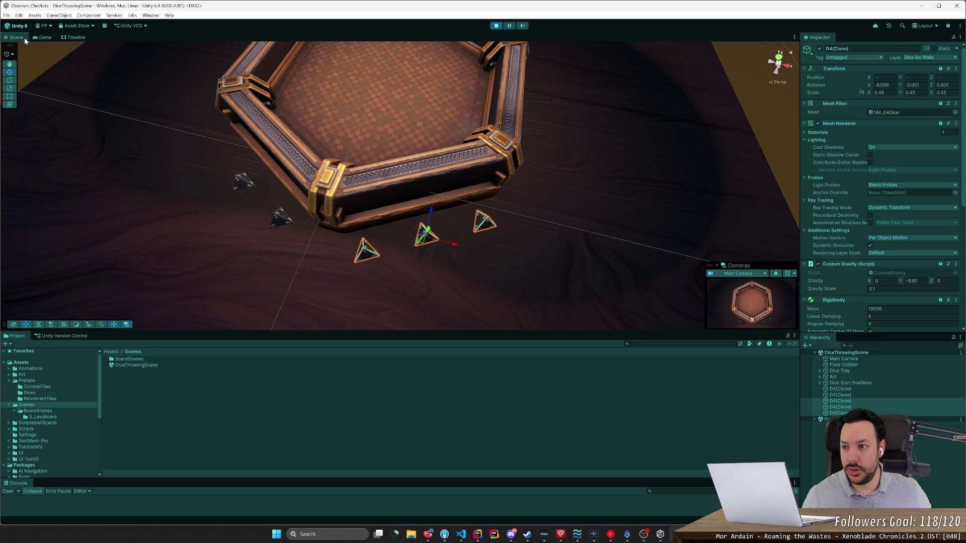
- In the Game view, toss the D4 dice into the upper tray and its centre
{"action": "left_click", "coordinate": [43, 37]}
{"action": "mouse_move", "coordinate": [343, 298]}
{"action": "left_mouse_down"}
{"action": "mouse_move", "coordinate": [372, 252]}
{"action": "mouse_move", "coordinate": [368, 229]}
{"action": "mouse_move", "coordinate": [403, 188]}
{"action": "left_mouse_up"}
{"action": "mouse_move", "coordinate": [372, 313]}
{"action": "left_mouse_down"}
{"action": "mouse_move", "coordinate": [325, 332]}
{"action": "mouse_move", "coordinate": [373, 218]}
{"action": "left_mouse_up"}
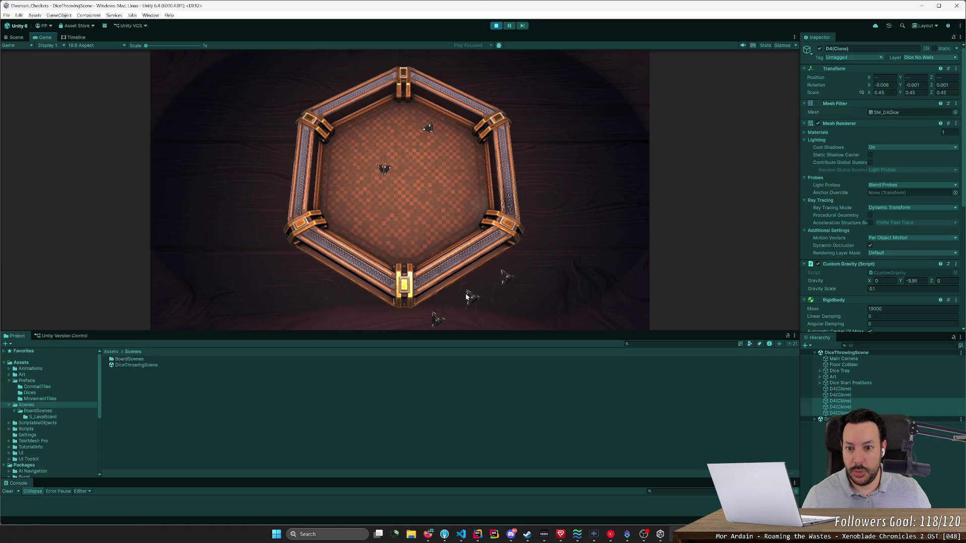
{"action": "left_click_drag", "start_coordinate": [463, 302], "coordinate": [466, 254]}
{"action": "mouse_move", "coordinate": [433, 325]}
{"action": "left_mouse_down"}
{"action": "mouse_move", "coordinate": [427, 276]}
{"action": "mouse_move", "coordinate": [465, 265]}
{"action": "mouse_move", "coordinate": [469, 225]}
{"action": "mouse_move", "coordinate": [434, 171]}
{"action": "left_mouse_up"}
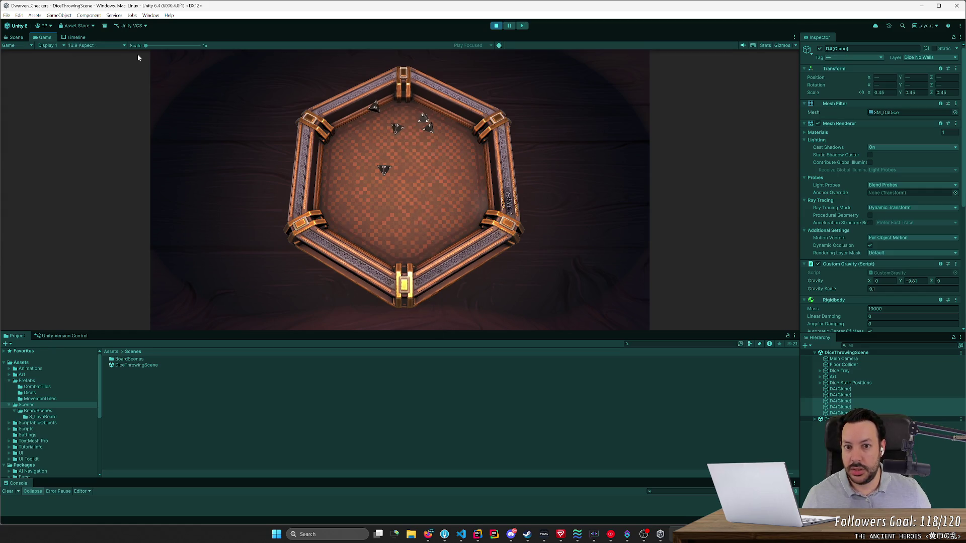
- Throw the two D6 cubes into the tray centre and toward its far edge
{"action": "left_click", "coordinate": [16, 37]}
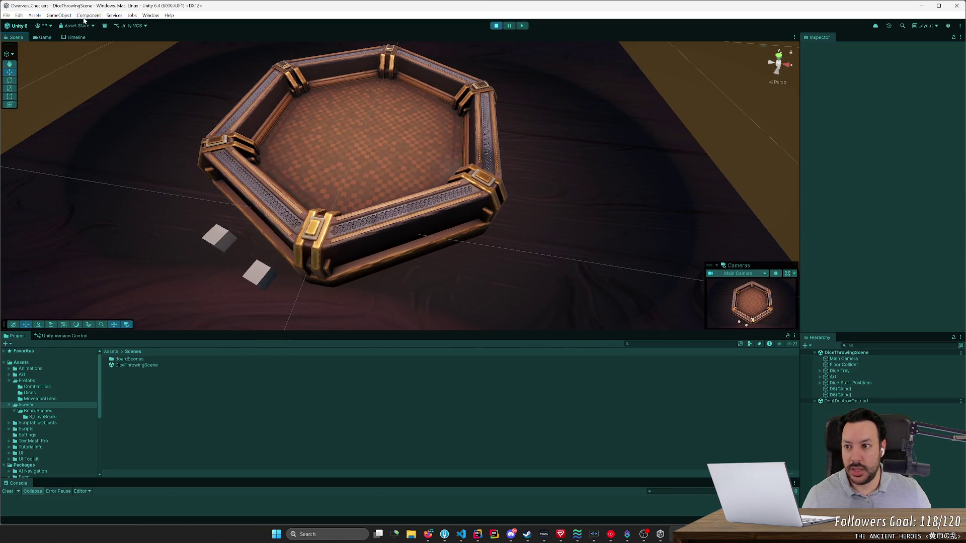
{"action": "left_click", "coordinate": [44, 37]}
{"action": "mouse_move", "coordinate": [326, 295]}
{"action": "left_mouse_down"}
{"action": "mouse_move", "coordinate": [361, 219]}
{"action": "mouse_move", "coordinate": [367, 242]}
{"action": "mouse_move", "coordinate": [403, 173]}
{"action": "left_mouse_up"}
{"action": "mouse_move", "coordinate": [371, 315]}
{"action": "left_mouse_down"}
{"action": "mouse_move", "coordinate": [370, 280]}
{"action": "mouse_move", "coordinate": [411, 258]}
{"action": "mouse_move", "coordinate": [382, 237]}
{"action": "mouse_move", "coordinate": [367, 201]}
{"action": "mouse_move", "coordinate": [347, 195]}
{"action": "left_mouse_up"}
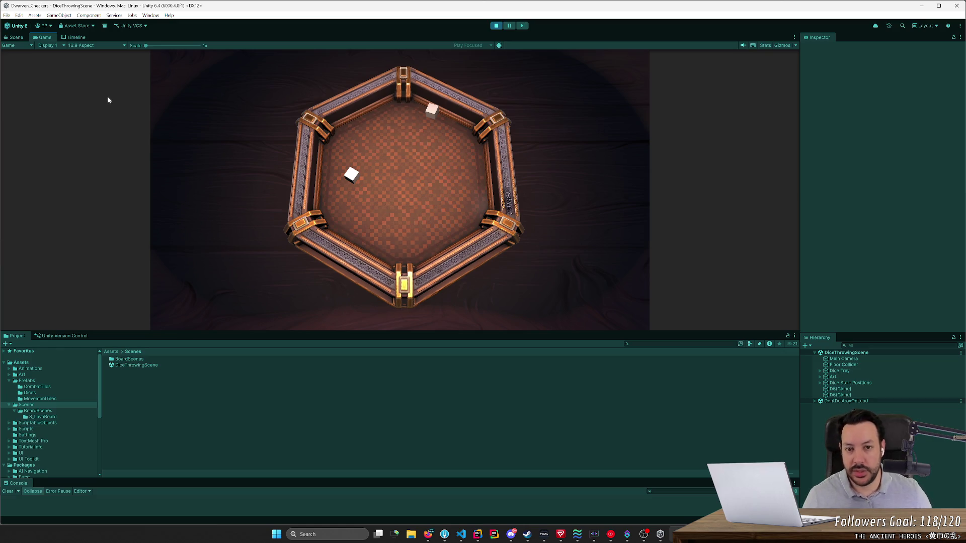
- Stop the running game and start Play mode again
{"action": "left_click", "coordinate": [499, 27]}
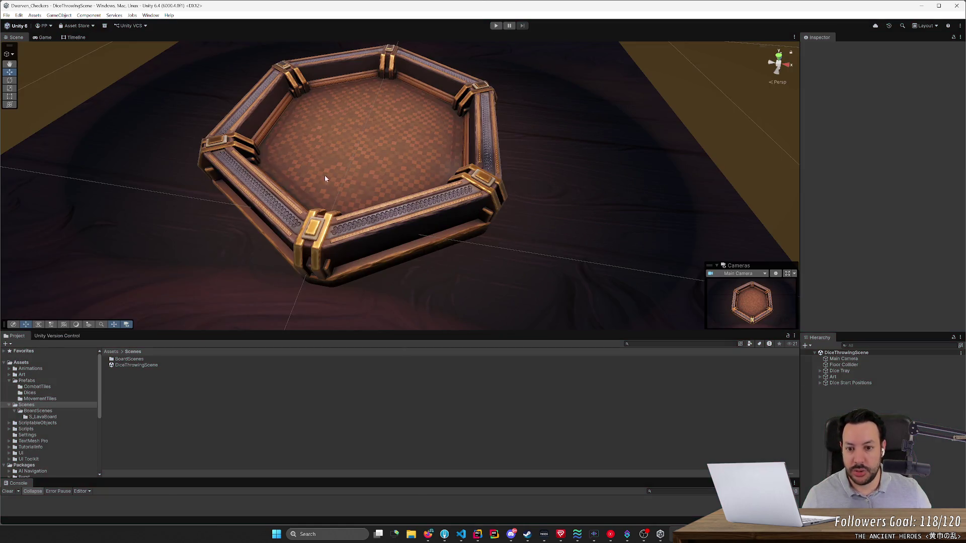
{"action": "left_click_drag", "start_coordinate": [447, 161], "coordinate": [453, 162]}
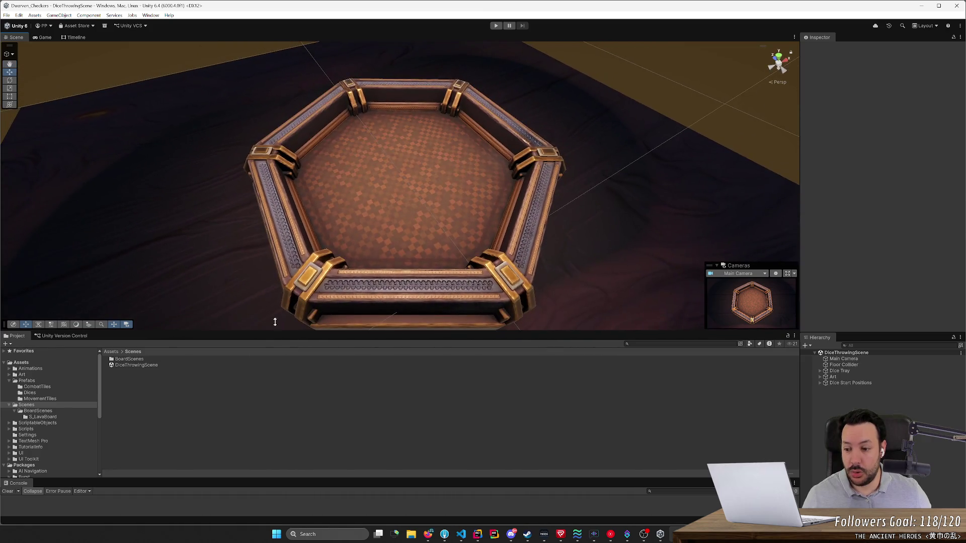
{"action": "left_click", "coordinate": [496, 25]}
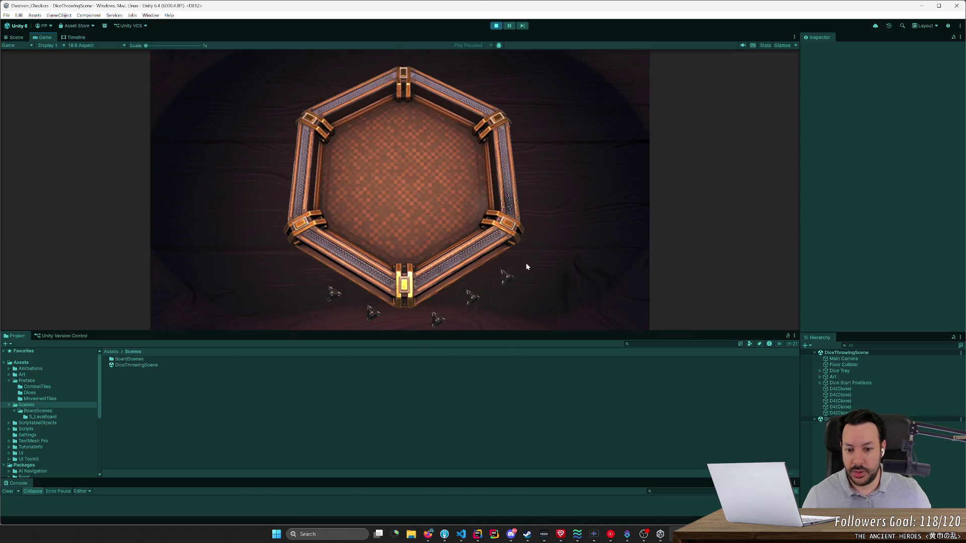
- In the Scene view, select a spawned D4 die, frame it and orbit around it at the tray edge
{"action": "left_click", "coordinate": [16, 37]}
{"action": "mouse_move", "coordinate": [146, 92]}
{"action": "left_mouse_down"}
{"action": "mouse_move", "coordinate": [468, 173]}
{"action": "mouse_move", "coordinate": [473, 120]}
{"action": "mouse_move", "coordinate": [152, 106]}
{"action": "left_mouse_up"}
{"action": "left_click", "coordinate": [152, 107]}
{"action": "left_click_drag", "start_coordinate": [319, 133], "coordinate": [336, 112]}
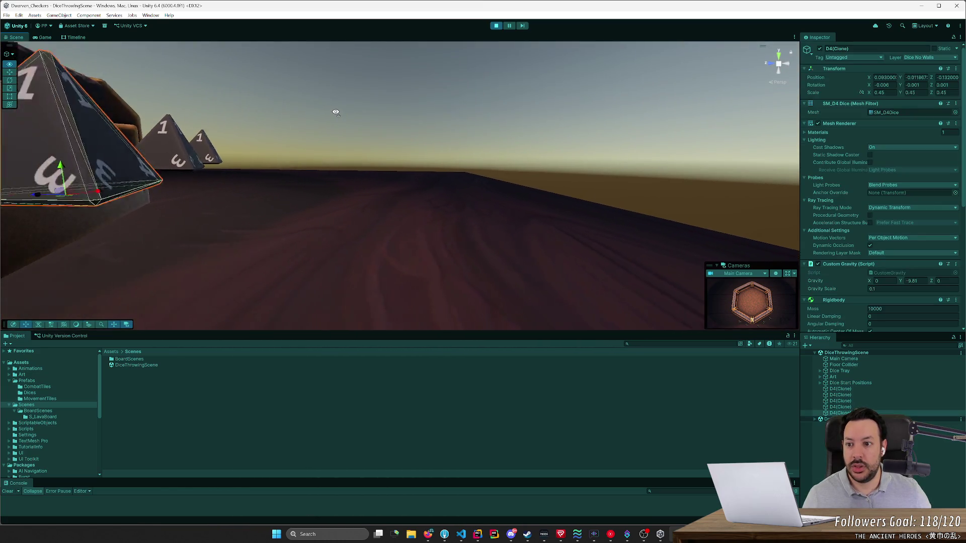
{"action": "key", "text": "f"}
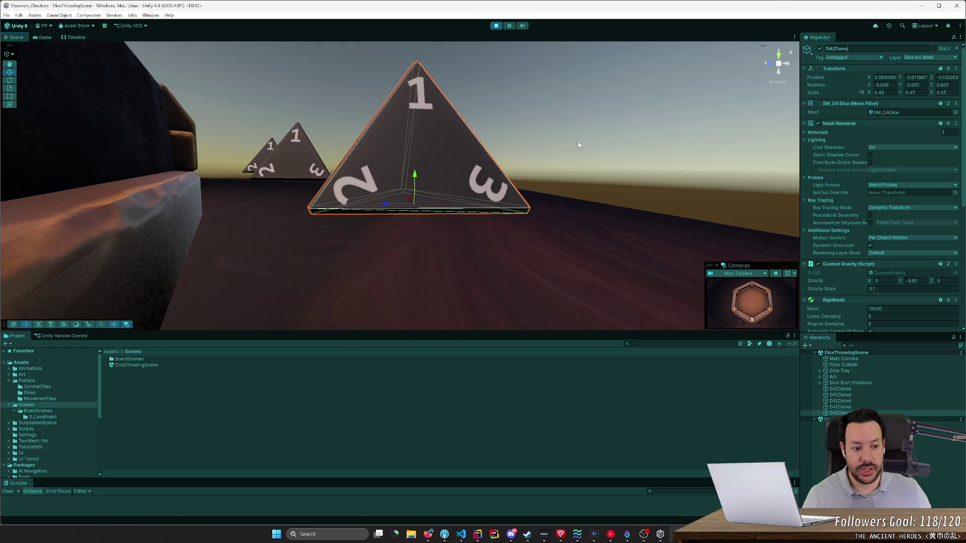
{"action": "mouse_move", "coordinate": [514, 236]}
{"action": "left_mouse_down"}
{"action": "mouse_move", "coordinate": [391, 199]}
{"action": "mouse_move", "coordinate": [431, 218]}
{"action": "mouse_move", "coordinate": [352, 247]}
{"action": "mouse_move", "coordinate": [254, 252]}
{"action": "mouse_move", "coordinate": [484, 235]}
{"action": "mouse_move", "coordinate": [455, 241]}
{"action": "mouse_move", "coordinate": [463, 243]}
{"action": "left_mouse_up"}
- Select another D4 die and move the camera low and close to it
{"action": "left_click", "coordinate": [303, 238]}
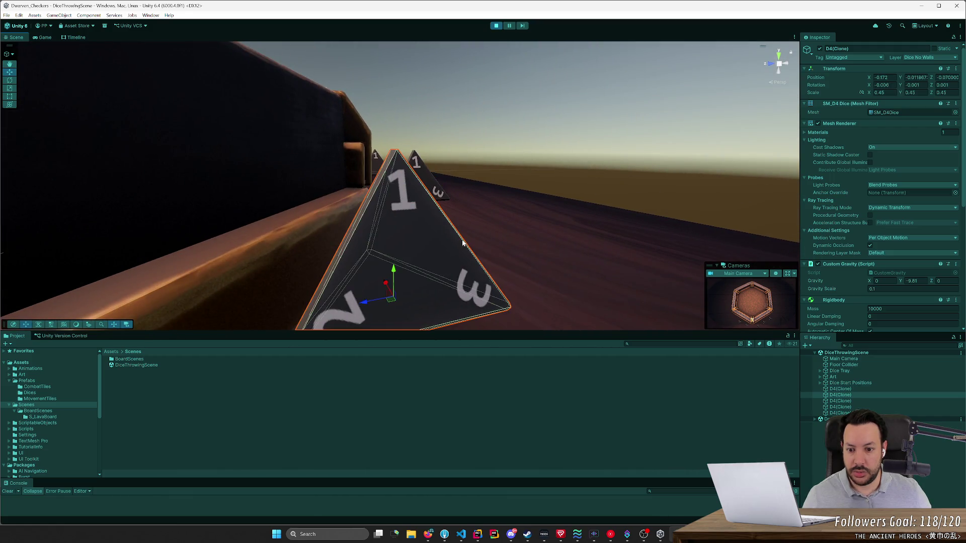
{"action": "left_click", "coordinate": [444, 534]}
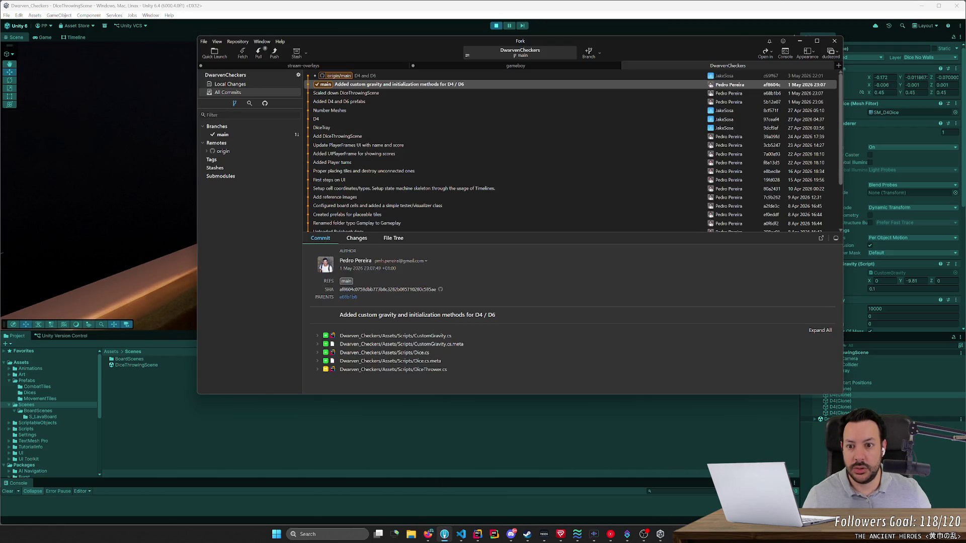
{"action": "left_click", "coordinate": [444, 534]}
{"action": "scroll", "coordinate": [538, 259], "scroll_direction": "down", "scroll_amount": 5}
{"action": "left_click_drag", "start_coordinate": [478, 248], "coordinate": [469, 210]}
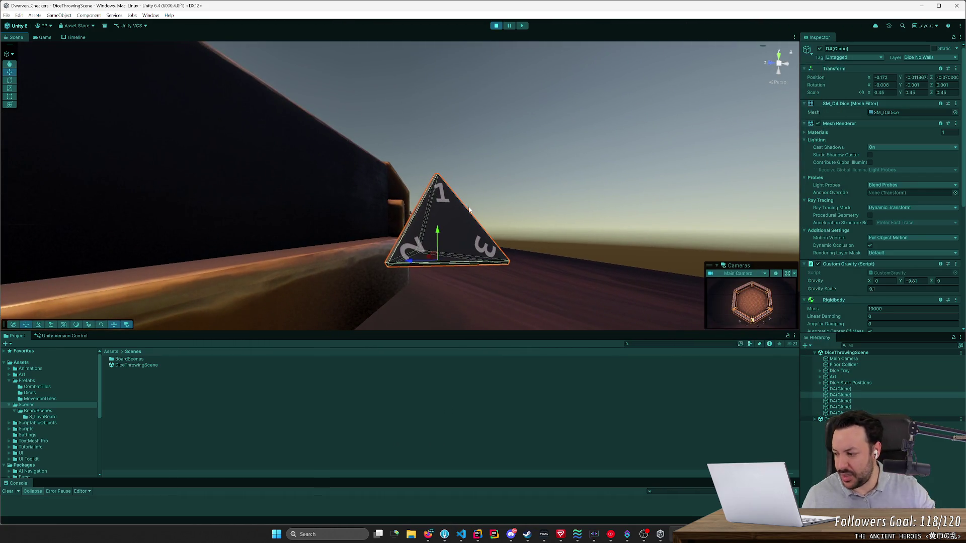
- Swap the spawned D4 dice for D6 cubes from the Game view
{"action": "mouse_move", "coordinate": [547, 200]}
{"action": "left_mouse_down"}
{"action": "mouse_move", "coordinate": [415, 211]}
{"action": "mouse_move", "coordinate": [470, 233]}
{"action": "left_mouse_up"}
{"action": "left_click", "coordinate": [43, 38]}
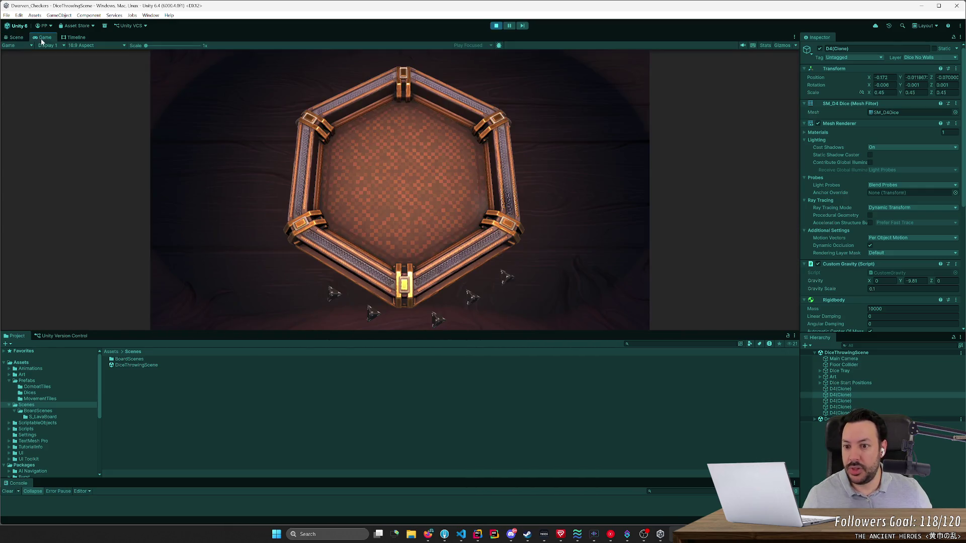
{"action": "left_click", "coordinate": [380, 160]}
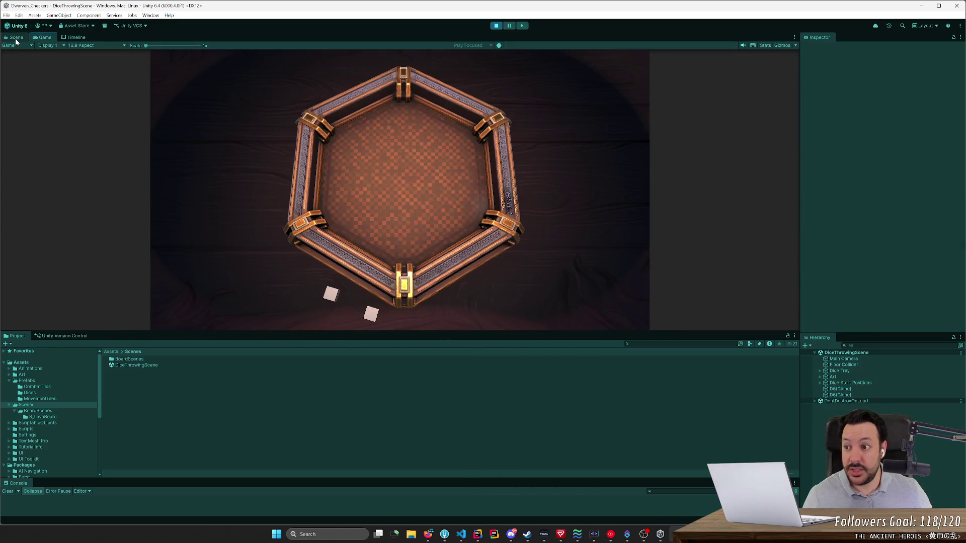
- Fly along the tray wall to inspect the D6 cubes, then stop the game and bring up Fork
{"action": "left_click", "coordinate": [15, 38]}
{"action": "left_click_drag", "start_coordinate": [428, 174], "coordinate": [438, 175]}
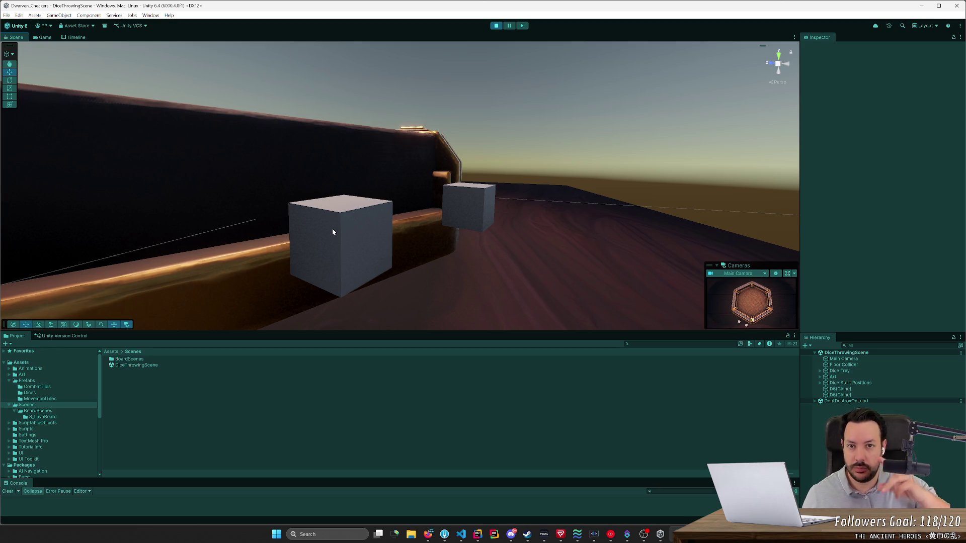
{"action": "left_click_drag", "start_coordinate": [332, 231], "coordinate": [496, 215]}
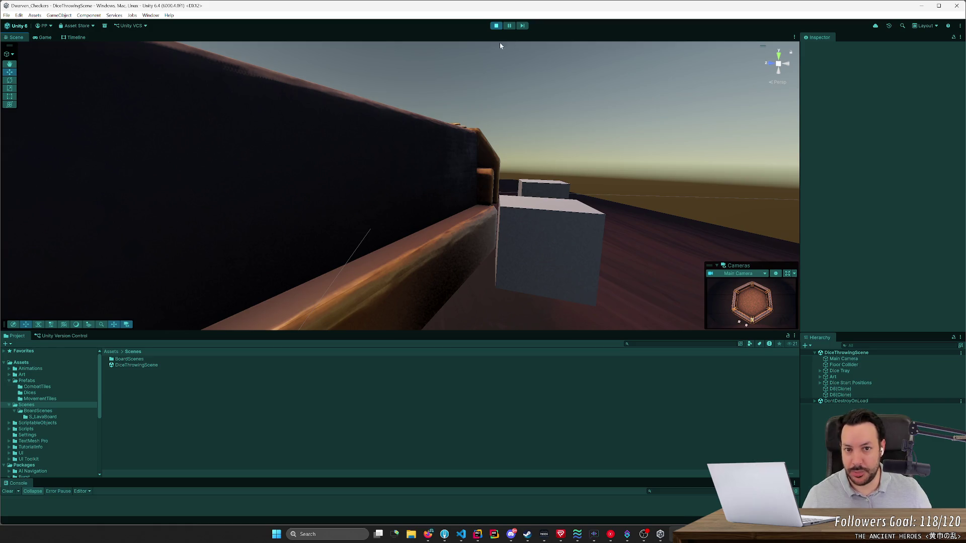
{"action": "left_click", "coordinate": [497, 25]}
{"action": "left_click", "coordinate": [444, 534]}
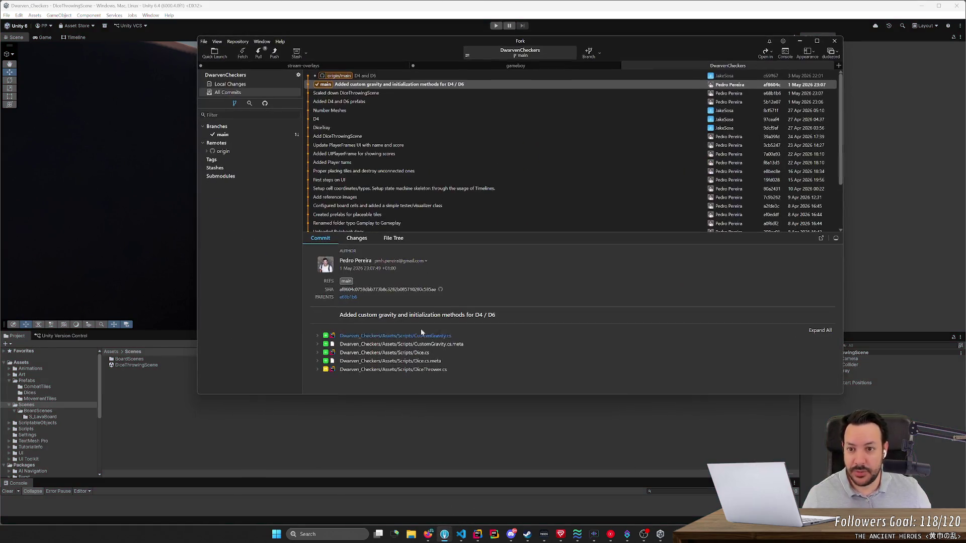
- Pull origin/main in Fork, review the 'D4 and D6' commit's changed files, and return to Unity
{"action": "left_click", "coordinate": [258, 53]}
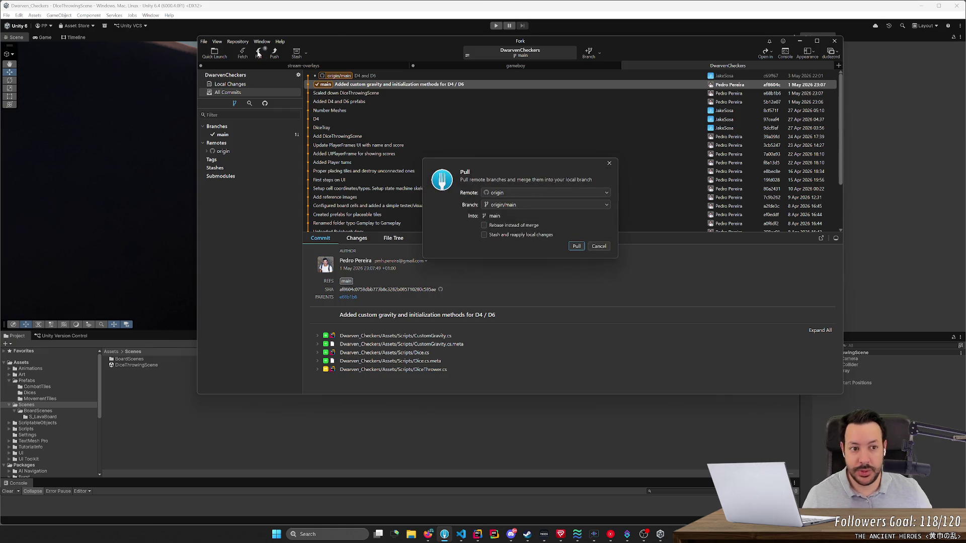
{"action": "key", "text": "Return"}
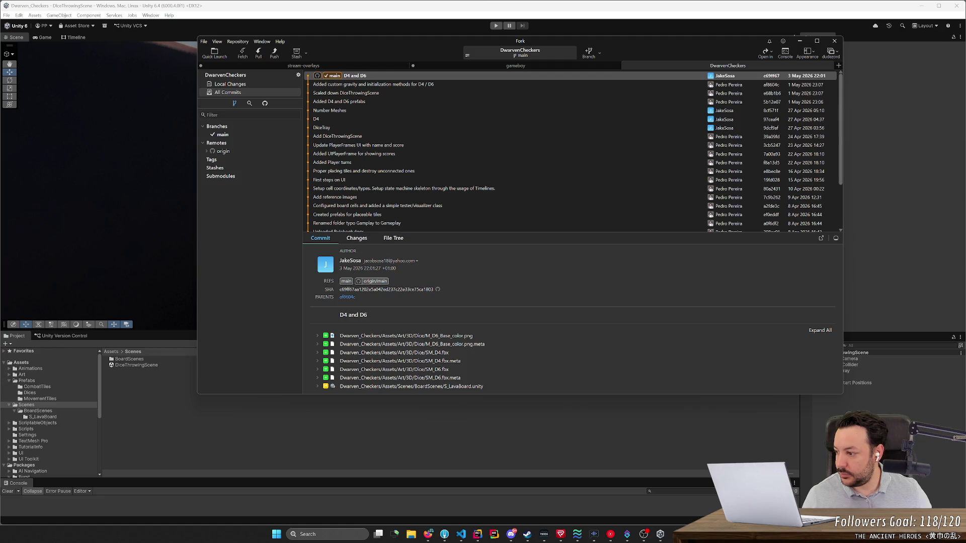
{"action": "key", "text": "alt+Tab"}
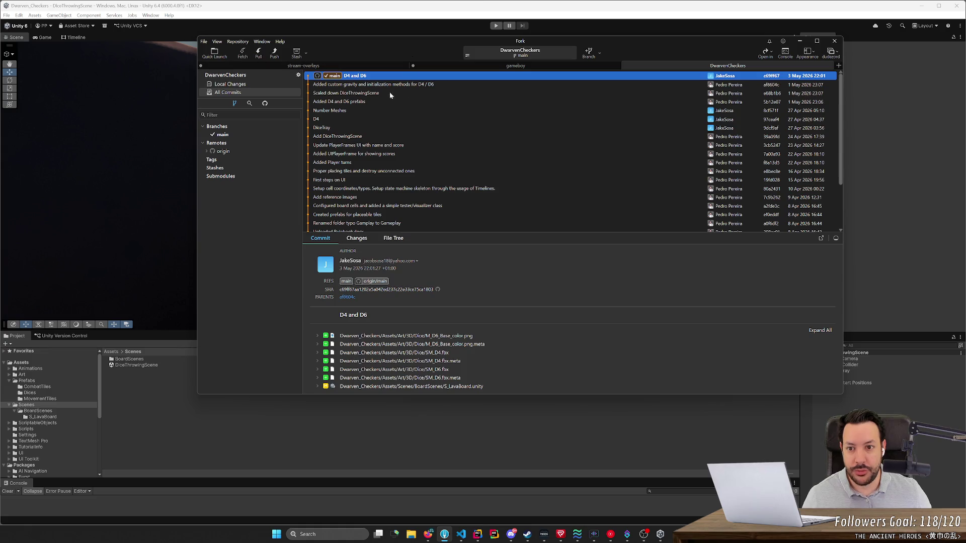
{"action": "left_click", "coordinate": [357, 239]}
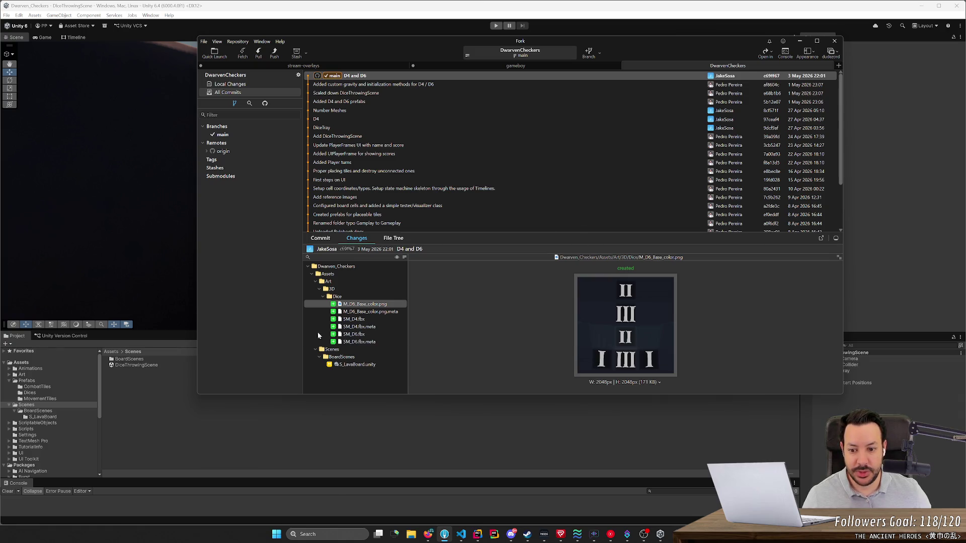
{"action": "left_click", "coordinate": [800, 40]}
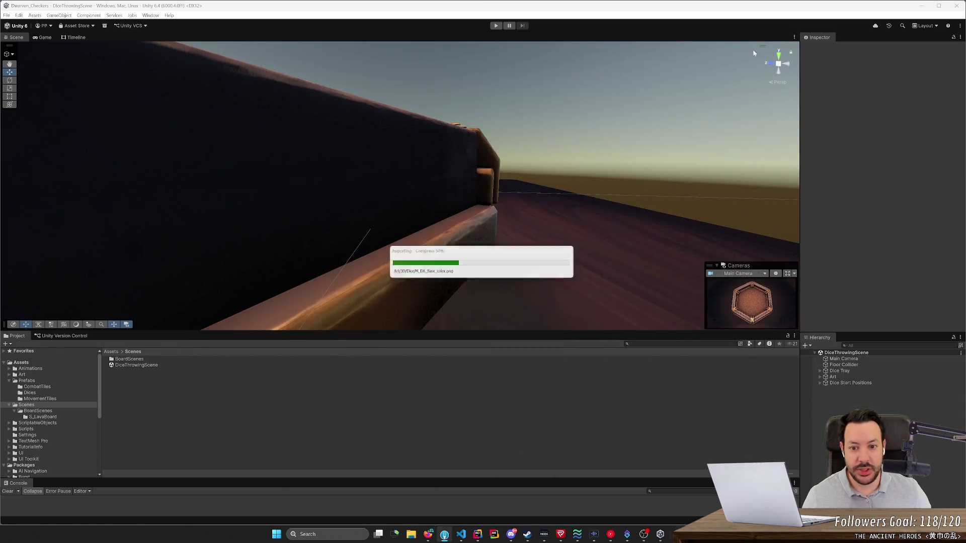
- Open the D4 prefab from Assets/Prefabs/Dices and inspect the die in Prefab Mode
{"action": "left_click_drag", "start_coordinate": [604, 125], "coordinate": [508, 158]}
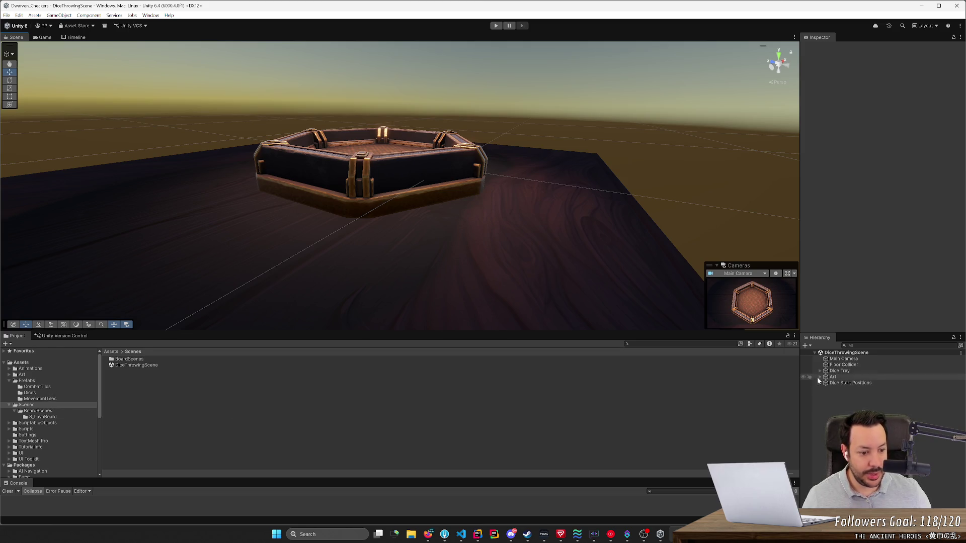
{"action": "left_click", "coordinate": [33, 382]}
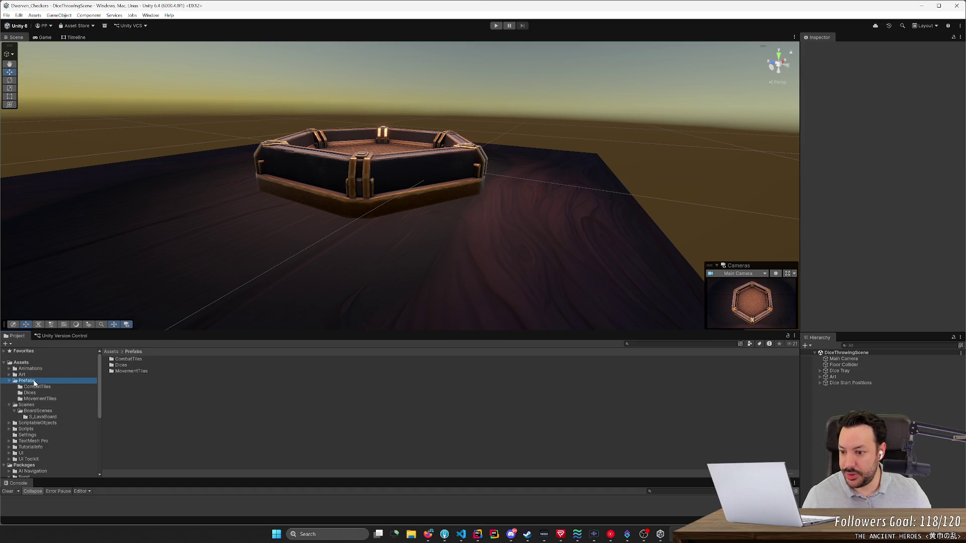
{"action": "double_click", "coordinate": [121, 365]}
{"action": "double_click", "coordinate": [119, 359]}
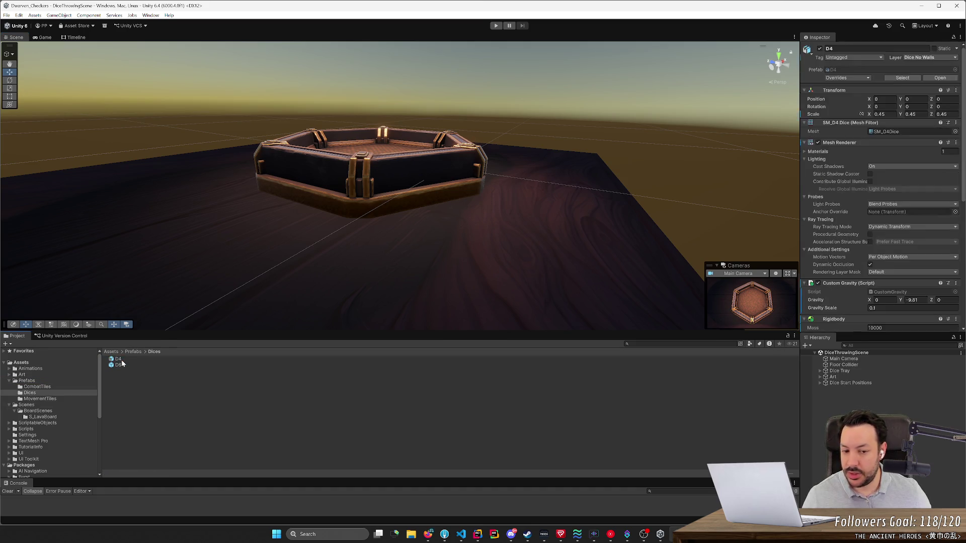
{"action": "mouse_move", "coordinate": [458, 231]}
{"action": "left_mouse_down"}
{"action": "mouse_move", "coordinate": [481, 270]}
{"action": "mouse_move", "coordinate": [650, 259]}
{"action": "mouse_move", "coordinate": [643, 265]}
{"action": "left_mouse_up"}
{"action": "scroll", "coordinate": [643, 265], "scroll_direction": "up", "scroll_amount": 4}
{"action": "left_click", "coordinate": [572, 284]}
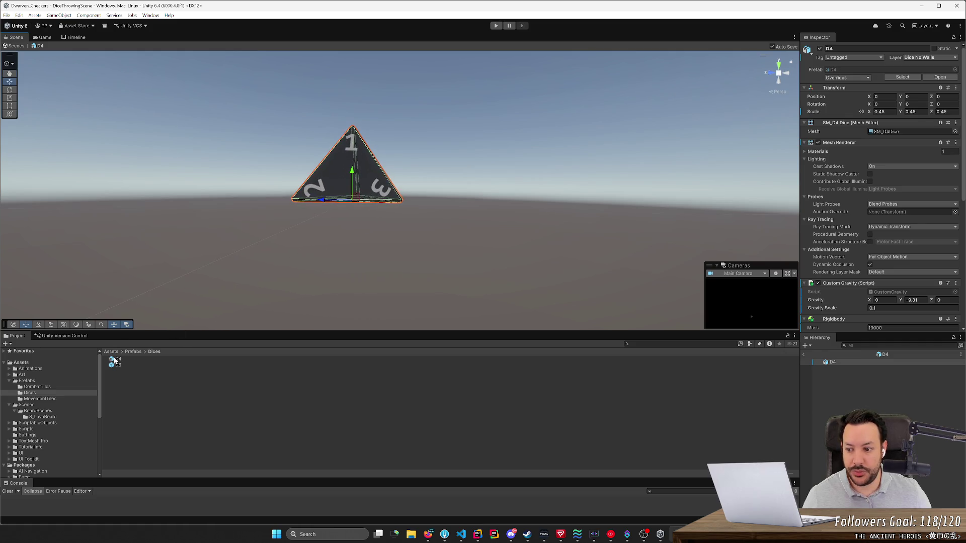
{"action": "left_click", "coordinate": [202, 358]}
{"action": "left_click", "coordinate": [351, 187]}
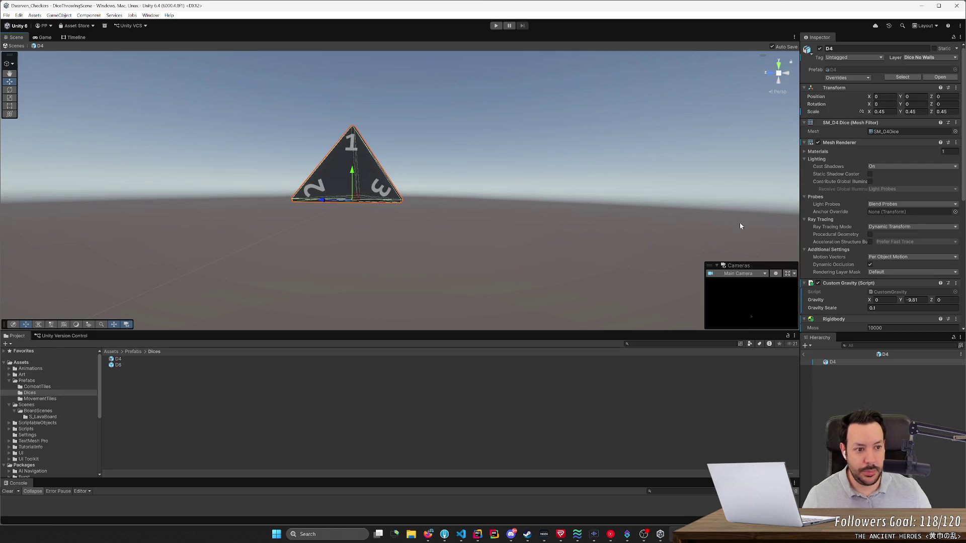
- Open the D6 prefab for editing, then switch back to Fork
{"action": "left_click", "coordinate": [119, 366]}
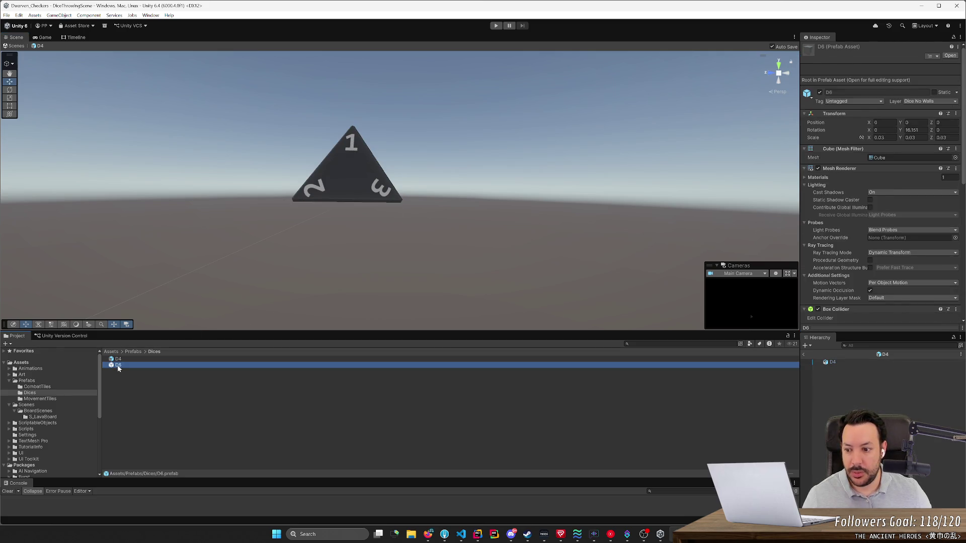
{"action": "double_click", "coordinate": [118, 366]}
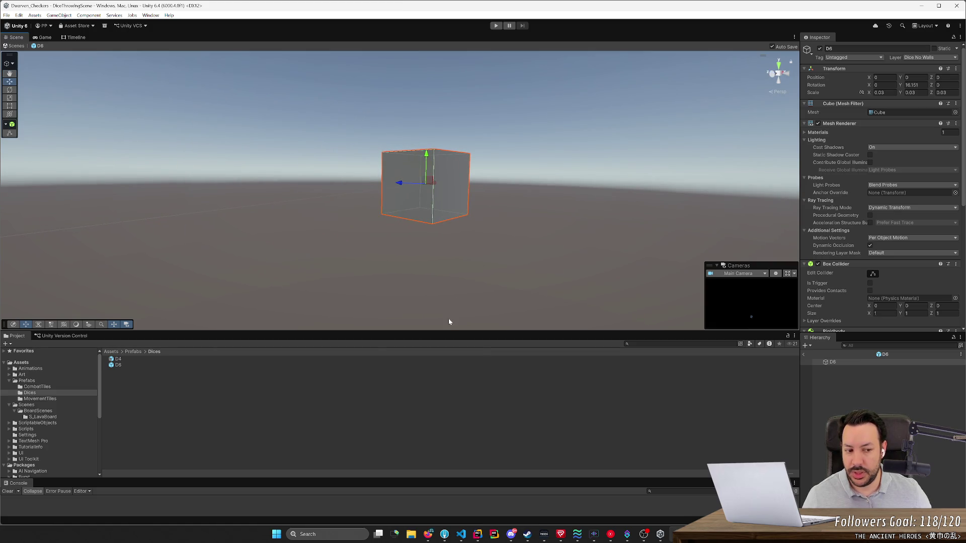
{"action": "key", "text": "alt+Tab"}
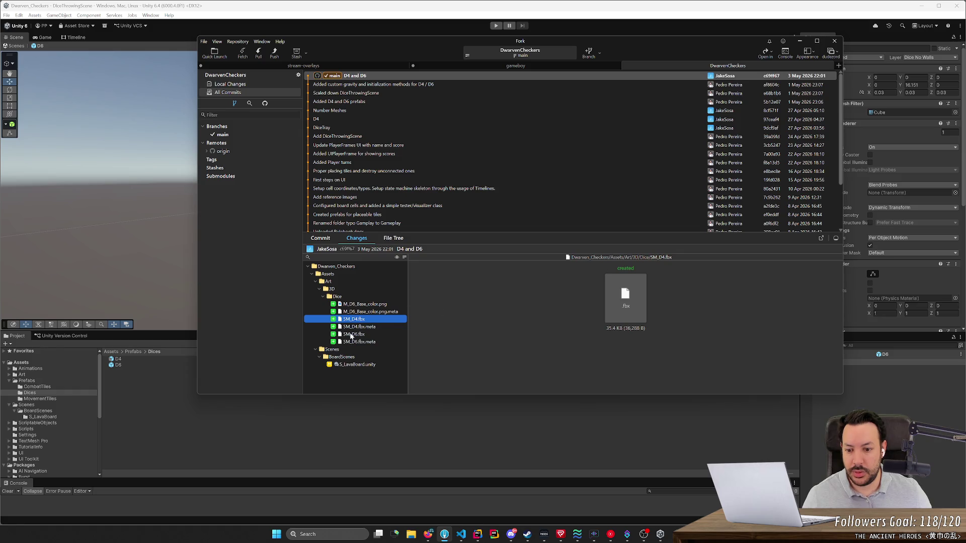
- Review the S_LavaBoard.unity diff in Fork, then open S_LavaBoard from Scenes > BoardScenes in Unity
{"action": "left_click", "coordinate": [358, 365]}
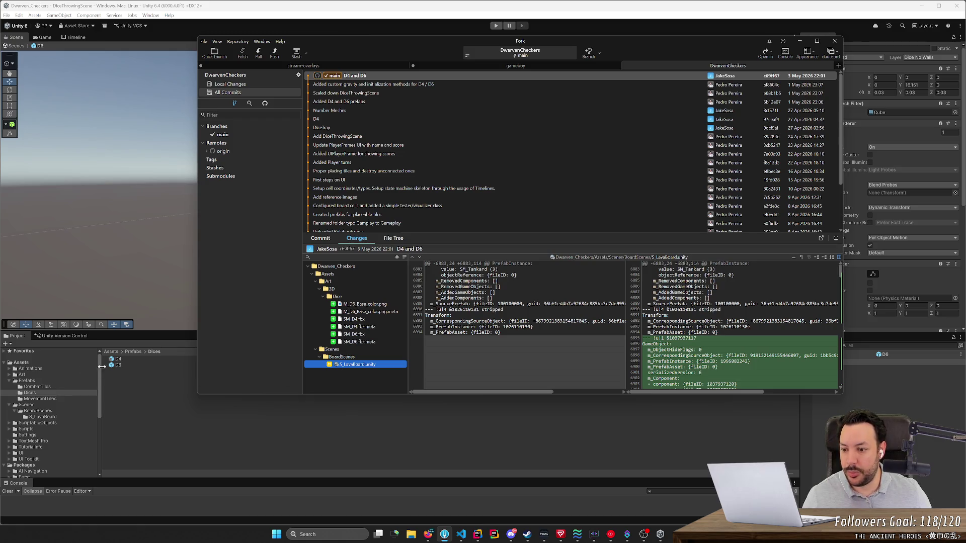
{"action": "left_click", "coordinate": [41, 406]}
{"action": "left_click", "coordinate": [132, 359]}
{"action": "double_click", "coordinate": [132, 360]}
{"action": "double_click", "coordinate": [131, 365]}
{"action": "mouse_move", "coordinate": [349, 260]}
{"action": "left_mouse_down"}
{"action": "mouse_move", "coordinate": [357, 235]}
{"action": "mouse_move", "coordinate": [334, 310]}
{"action": "mouse_move", "coordinate": [445, 319]}
{"action": "mouse_move", "coordinate": [594, 302]}
{"action": "mouse_move", "coordinate": [523, 308]}
{"action": "left_mouse_up"}
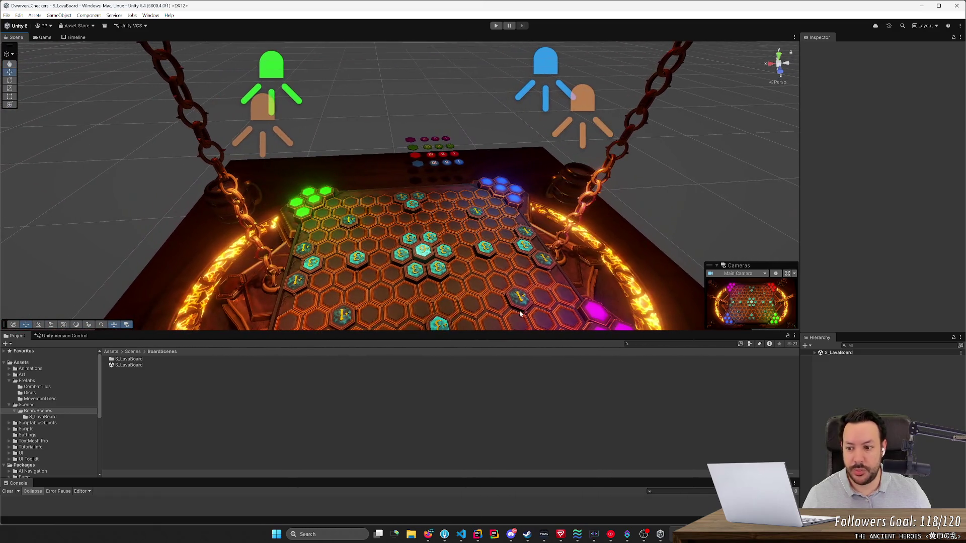
- Locate and frame the stray SM_D4 object in S_LavaBoard, inspect it, then return to Fork
{"action": "left_click", "coordinate": [814, 353]}
{"action": "left_click", "coordinate": [836, 401]}
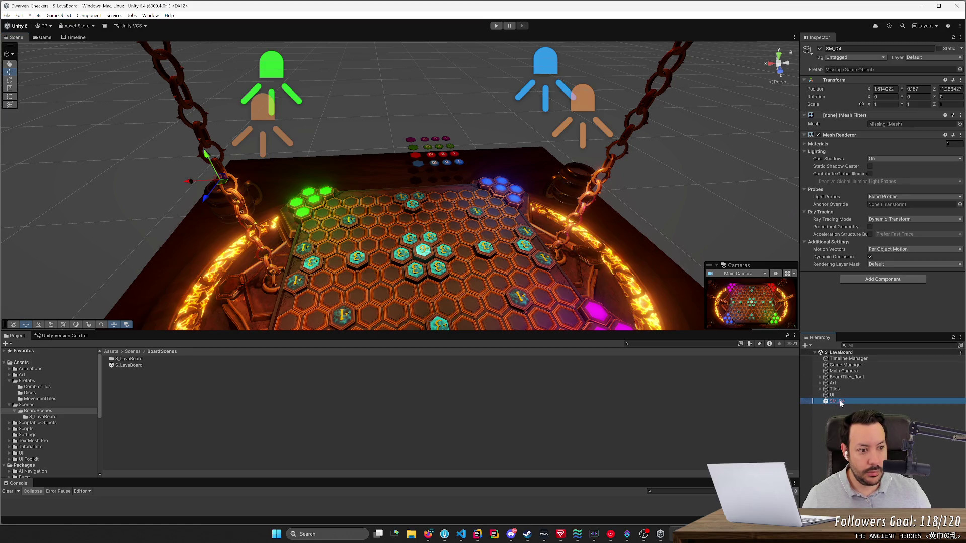
{"action": "double_click", "coordinate": [835, 401]}
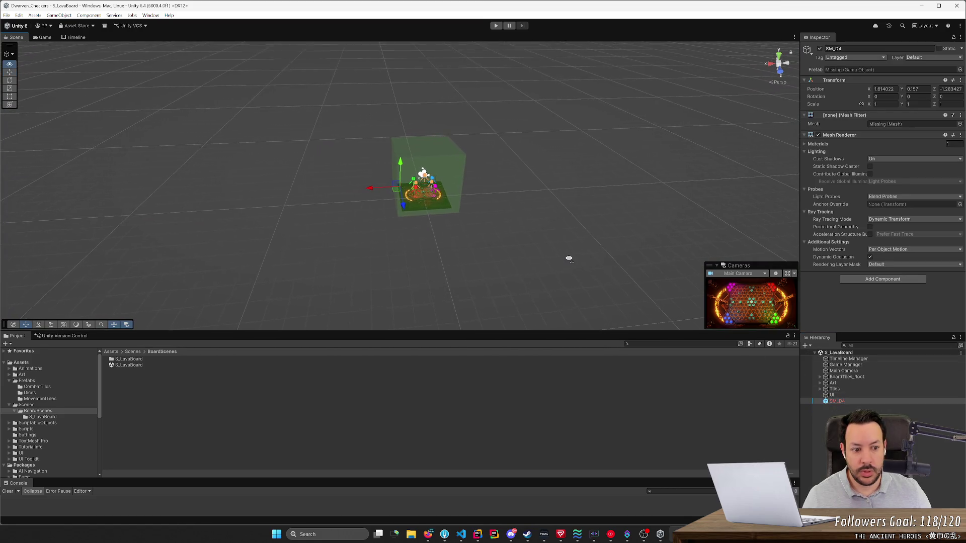
{"action": "scroll", "coordinate": [569, 259], "scroll_direction": "up", "scroll_amount": 3}
{"action": "key", "text": "w"}
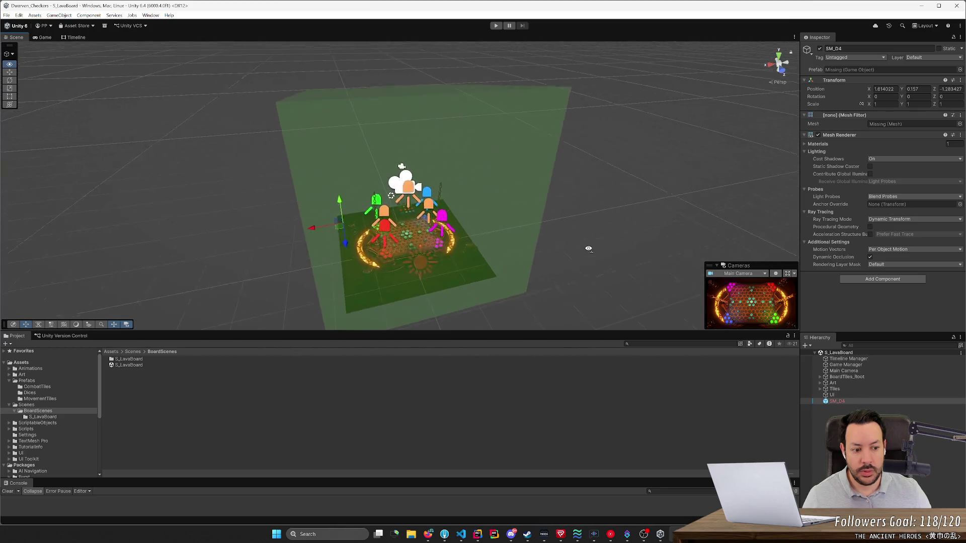
{"action": "left_click_drag", "start_coordinate": [541, 246], "coordinate": [225, 238]}
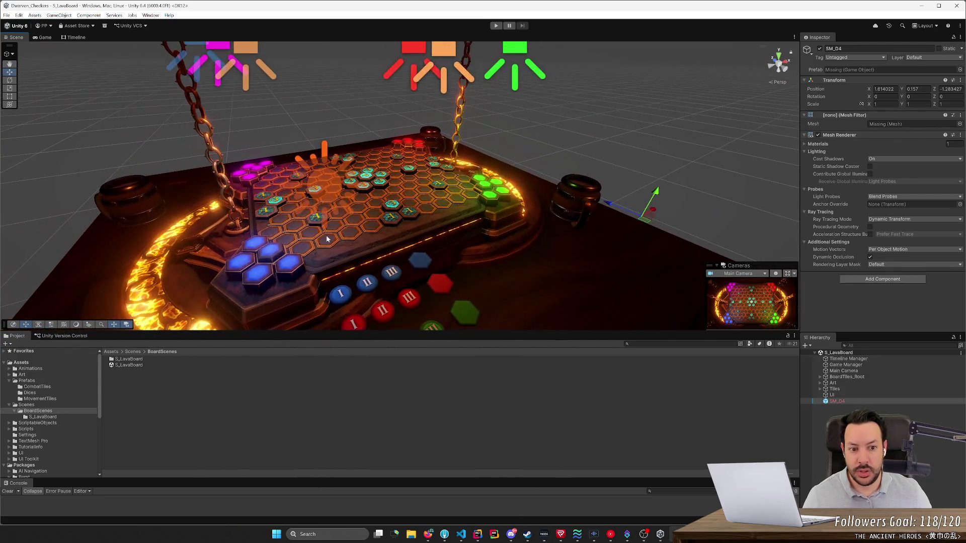
{"action": "key", "text": "alt+Tab"}
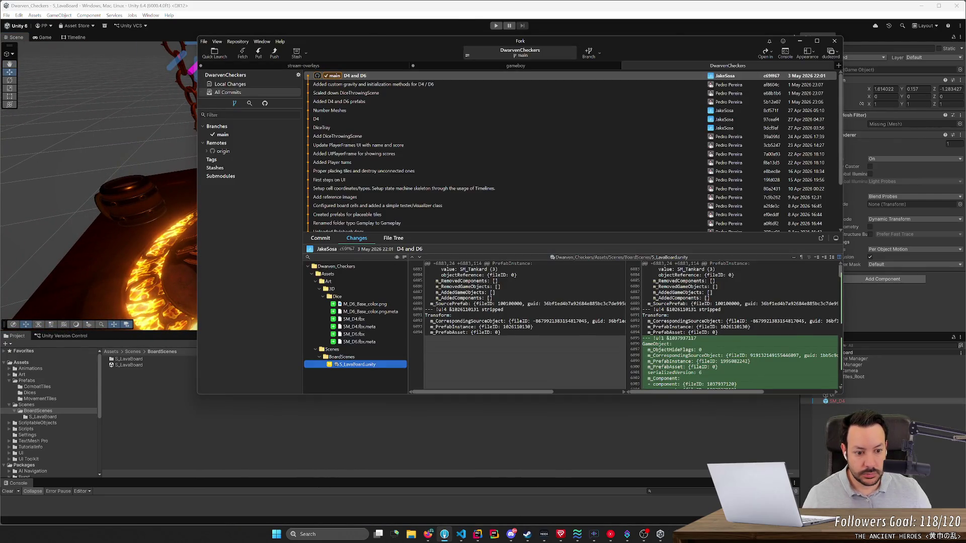
- Scroll through the S_LavaBoard.unity diff in Fork, comparing it against the Unity scene
{"action": "scroll", "coordinate": [631, 324], "scroll_direction": "down", "scroll_amount": 2}
{"action": "scroll", "coordinate": [632, 324], "scroll_direction": "down", "scroll_amount": 5}
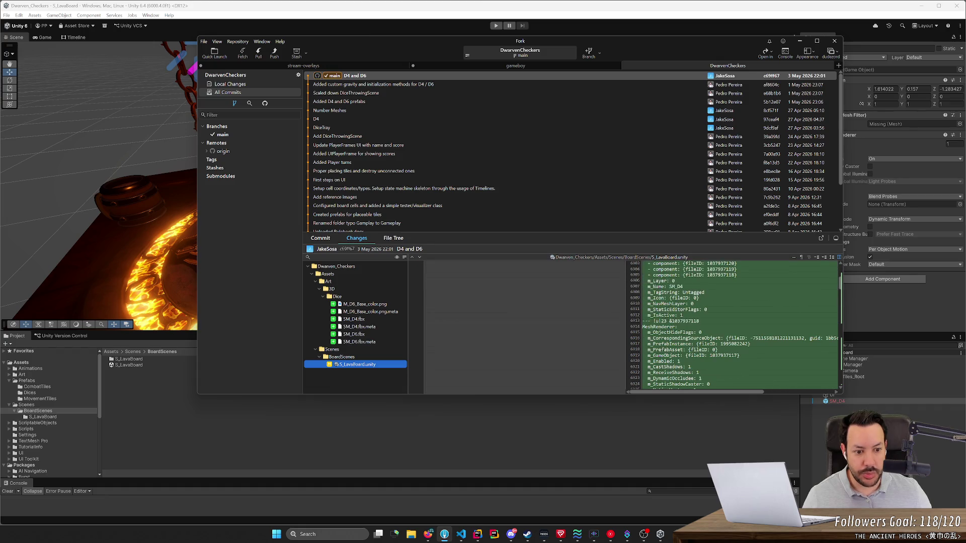
{"action": "scroll", "coordinate": [735, 324], "scroll_direction": "up", "scroll_amount": 3}
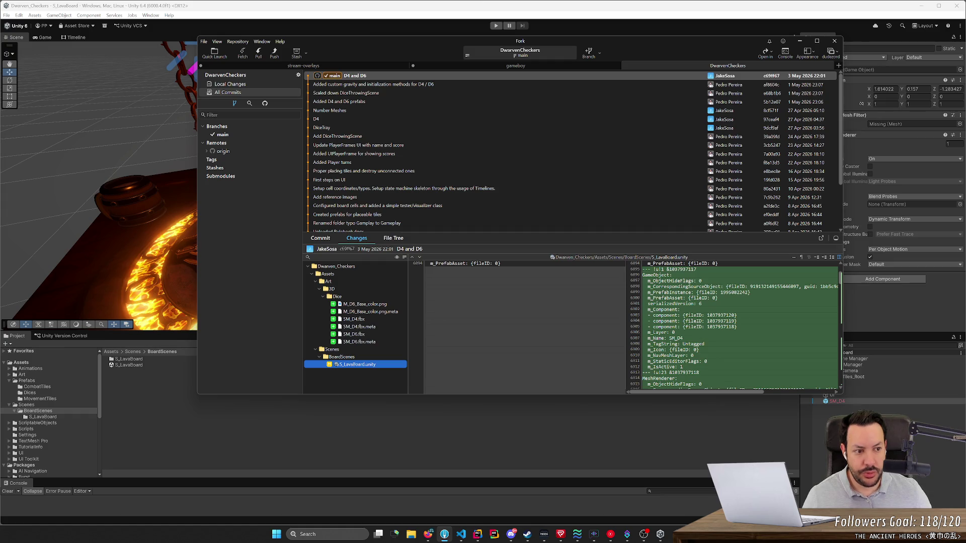
{"action": "left_click", "coordinate": [894, 324]}
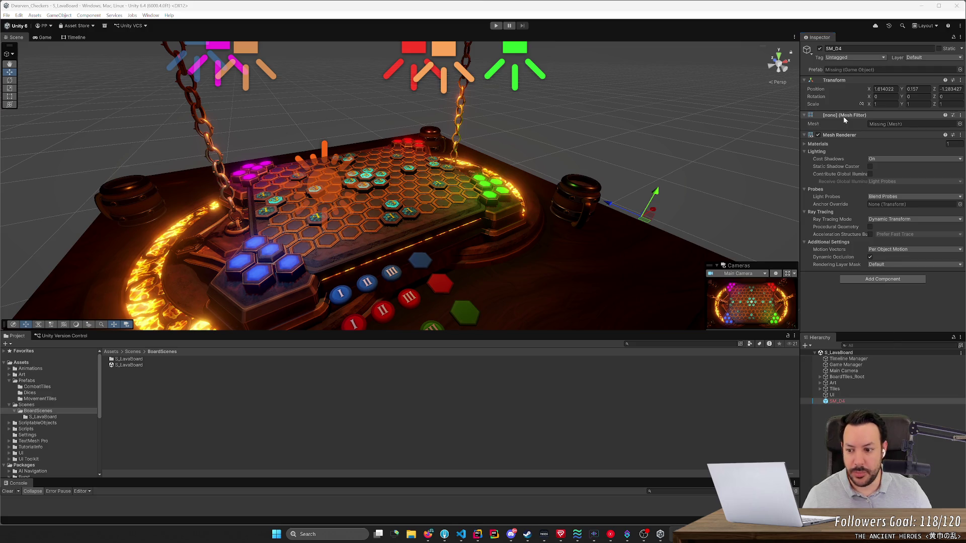
{"action": "key", "text": "alt+Tab"}
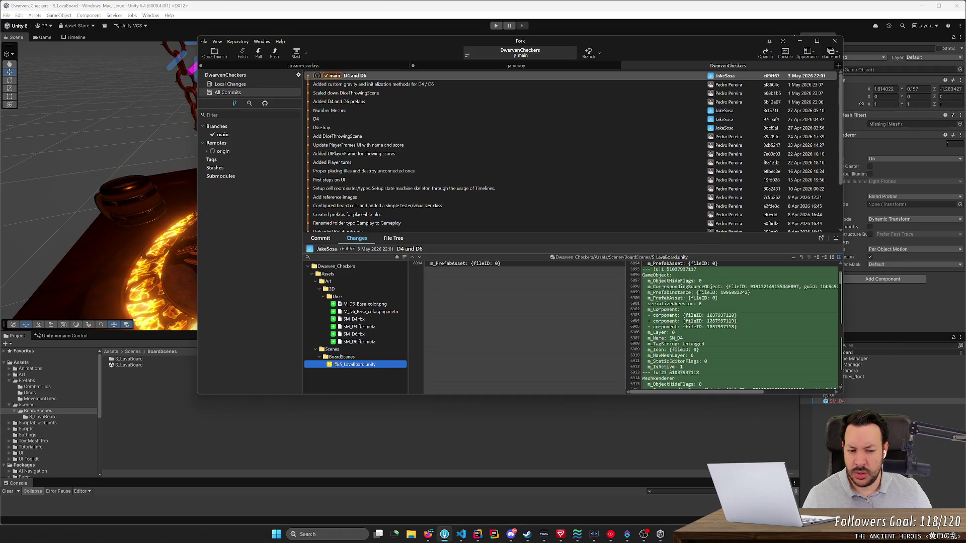
{"action": "scroll", "coordinate": [732, 324], "scroll_direction": "down", "scroll_amount": 2}
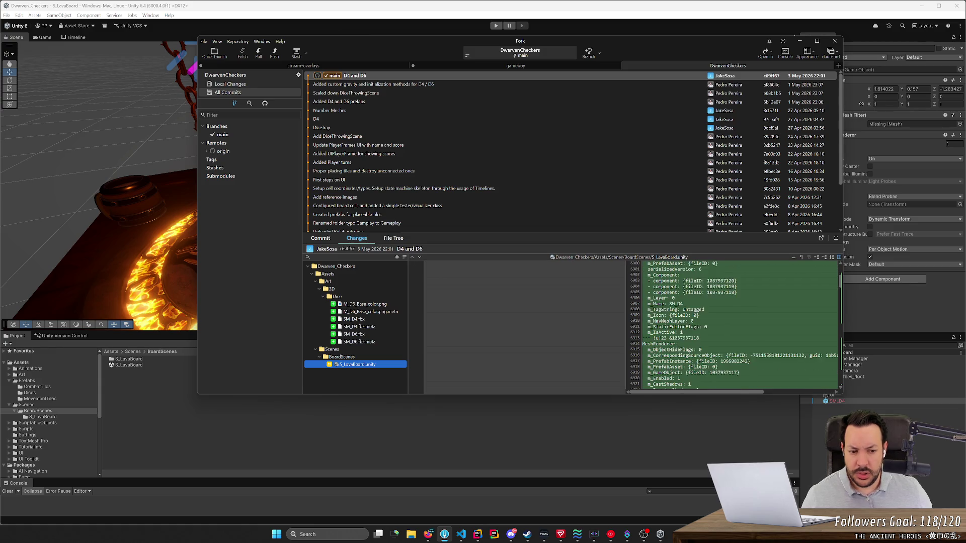
{"action": "scroll", "coordinate": [732, 325], "scroll_direction": "down", "scroll_amount": 1}
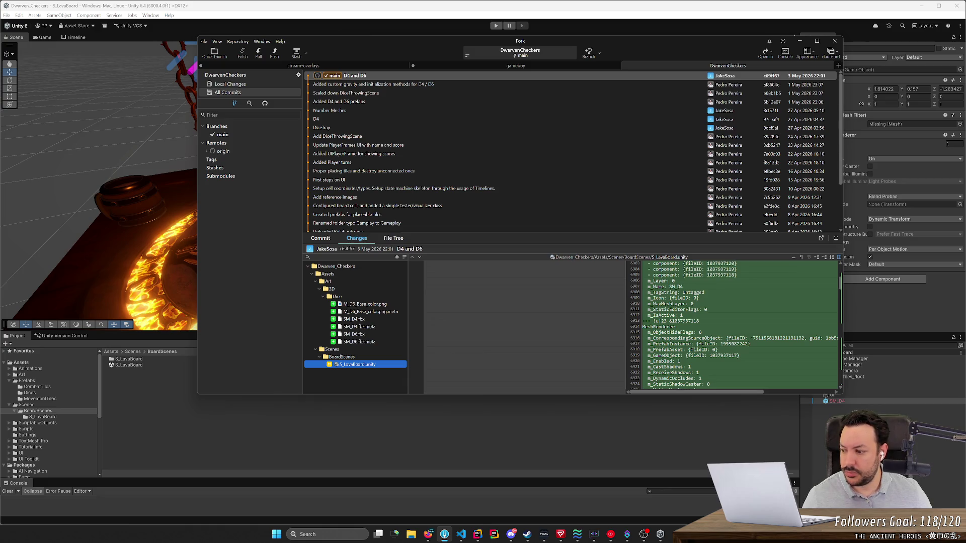
{"action": "scroll", "coordinate": [732, 324], "scroll_direction": "down", "scroll_amount": 11}
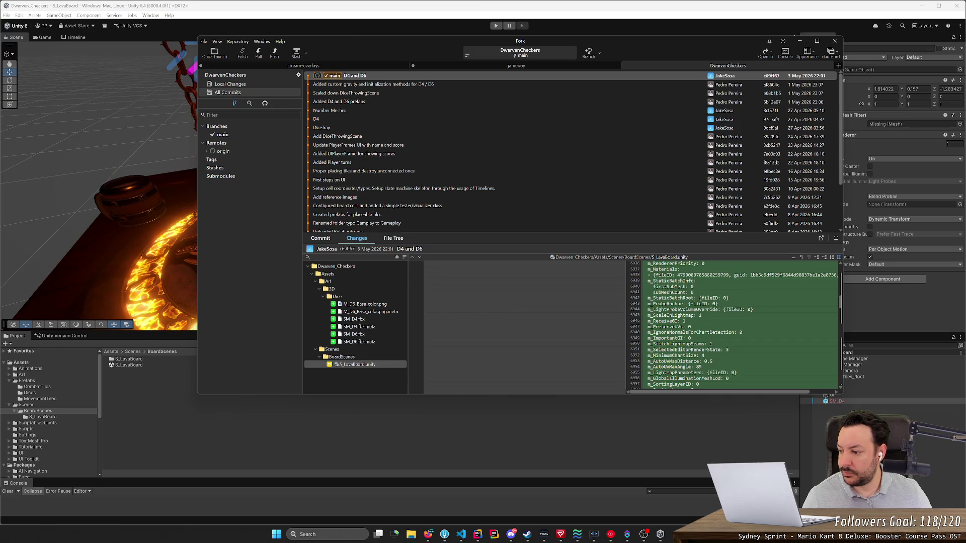
- Re-examine the diff section where the SM_D4 prefab instance is added
{"action": "key", "text": "alt+Tab"}
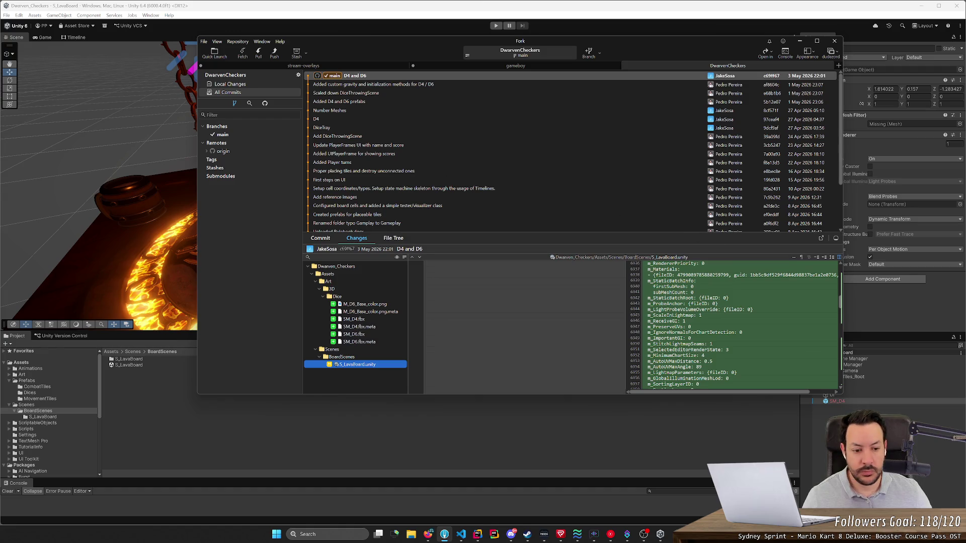
{"action": "scroll", "coordinate": [734, 325], "scroll_direction": "down", "scroll_amount": 4}
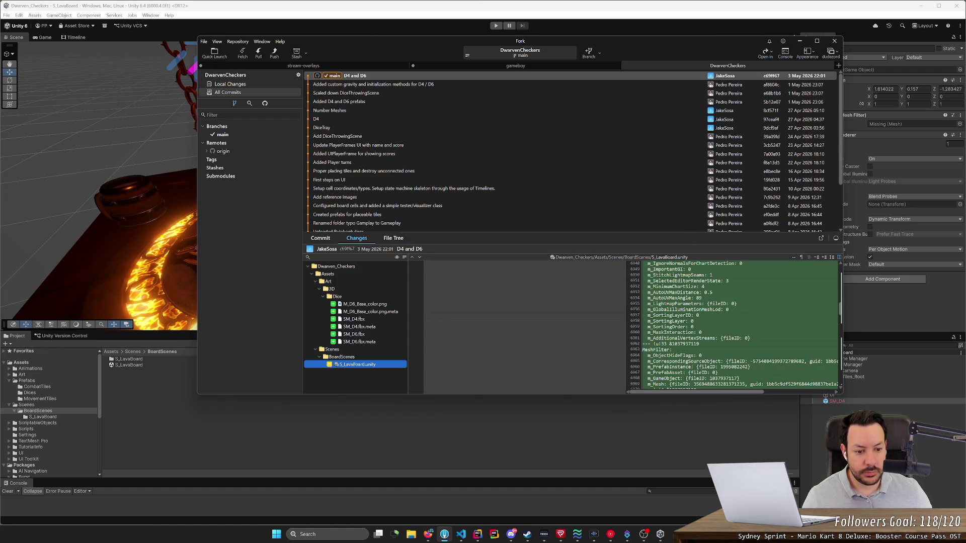
{"action": "scroll", "coordinate": [740, 324], "scroll_direction": "up", "scroll_amount": 3}
{"action": "scroll", "coordinate": [739, 325], "scroll_direction": "up", "scroll_amount": 6}
{"action": "scroll", "coordinate": [740, 325], "scroll_direction": "down", "scroll_amount": 3}
{"action": "scroll", "coordinate": [740, 325], "scroll_direction": "up", "scroll_amount": 2}
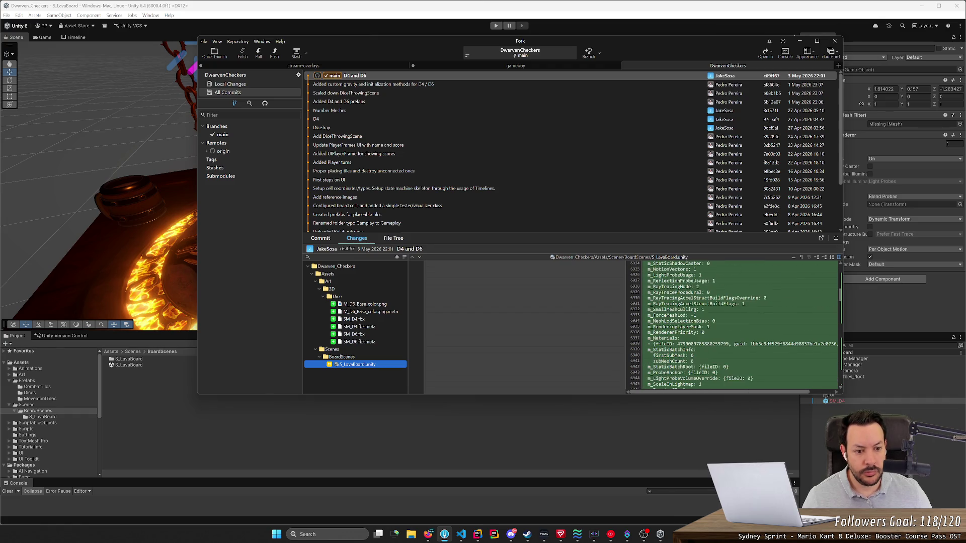
- Compare SM_D4's components with the diff, then select SM_D4 in Unity's Hierarchy
{"action": "left_click", "coordinate": [908, 320]}
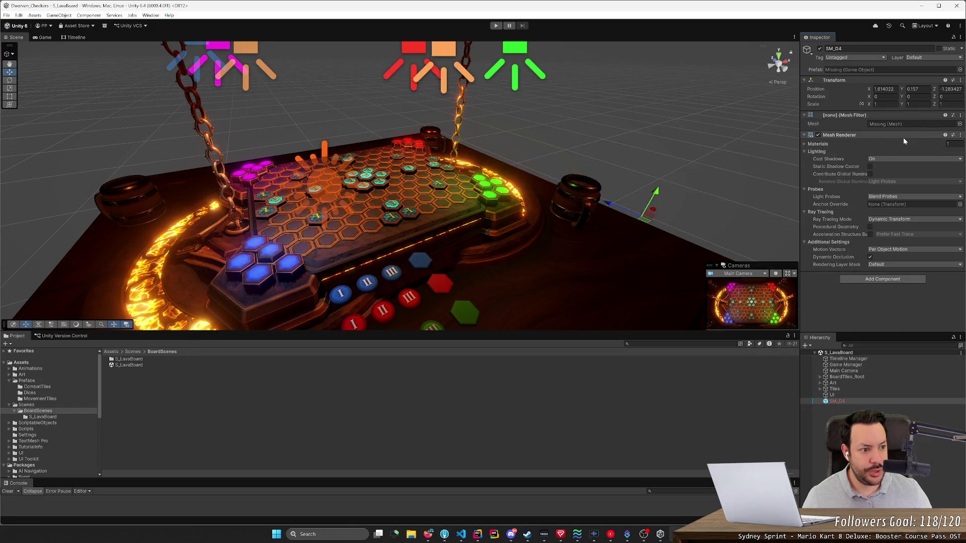
{"action": "key", "text": "alt+Tab"}
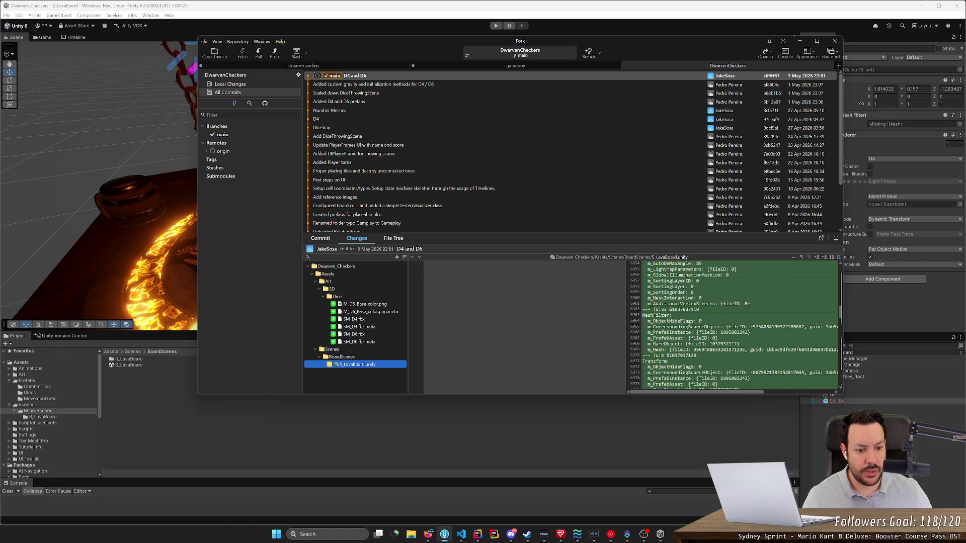
{"action": "scroll", "coordinate": [735, 324], "scroll_direction": "down", "scroll_amount": 6}
{"action": "scroll", "coordinate": [627, 325], "scroll_direction": "down", "scroll_amount": 20}
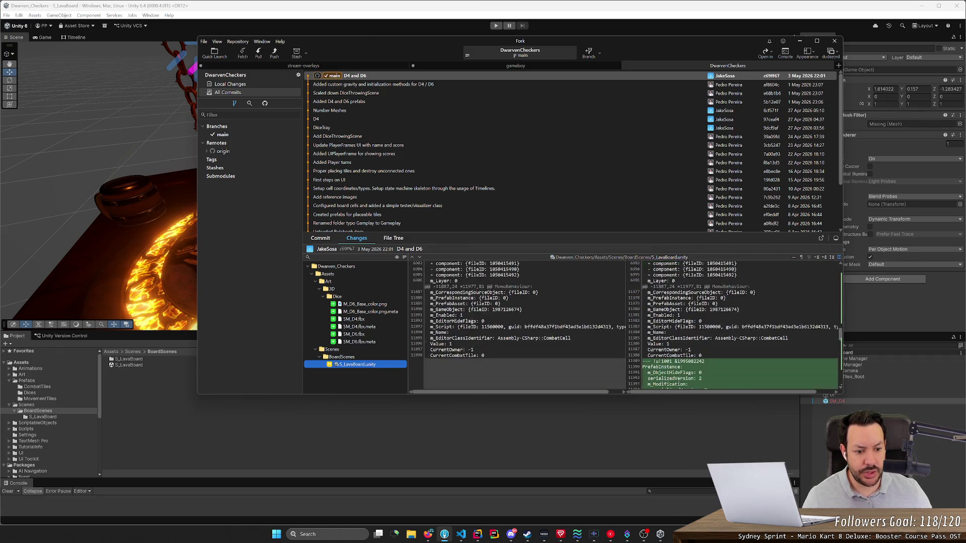
{"action": "scroll", "coordinate": [735, 324], "scroll_direction": "down", "scroll_amount": 2}
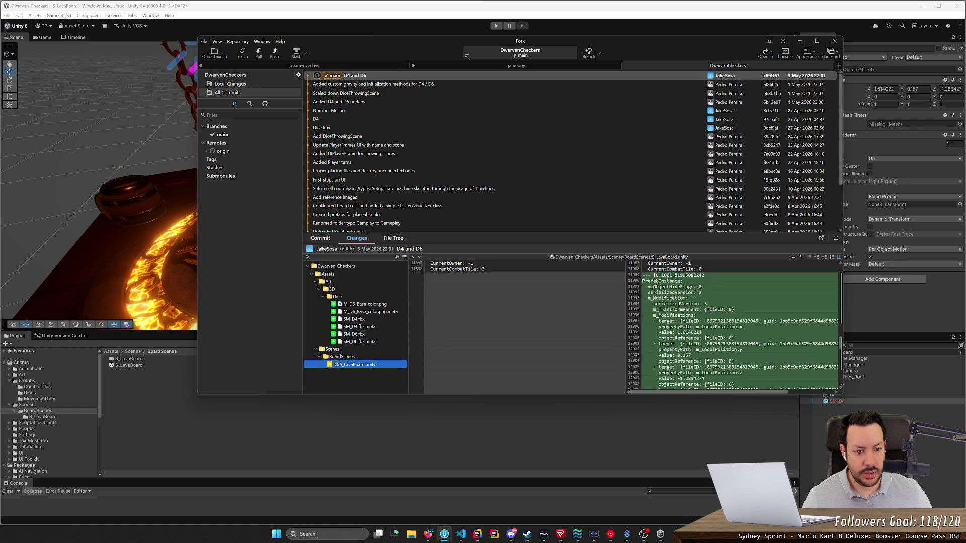
{"action": "scroll", "coordinate": [734, 325], "scroll_direction": "down", "scroll_amount": 11}
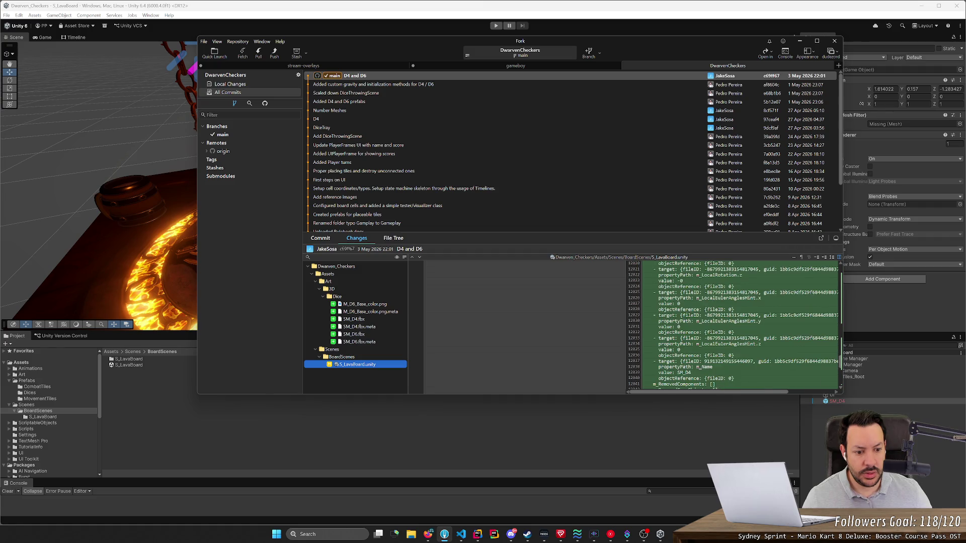
{"action": "scroll", "coordinate": [734, 325], "scroll_direction": "down", "scroll_amount": 10}
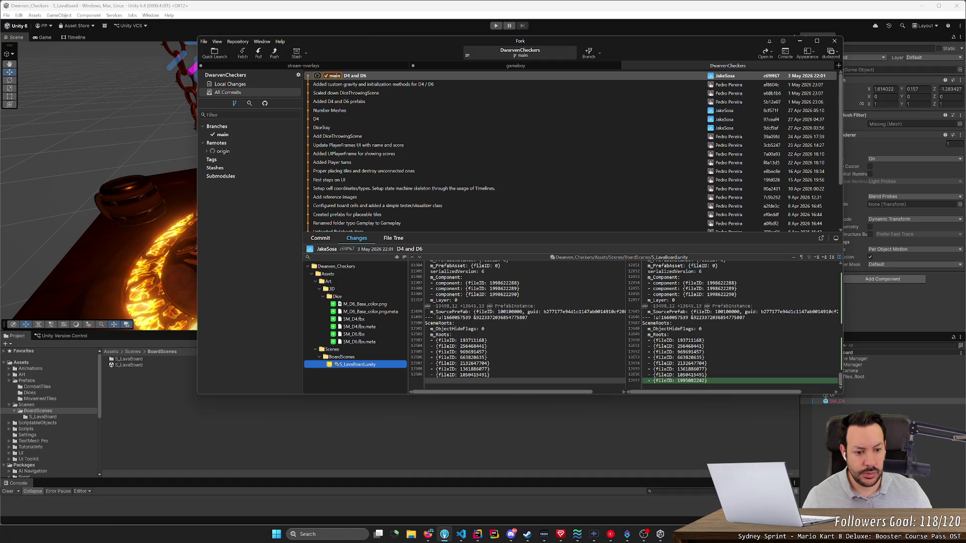
{"action": "left_click", "coordinate": [844, 404]}
{"action": "left_click", "coordinate": [844, 401]}
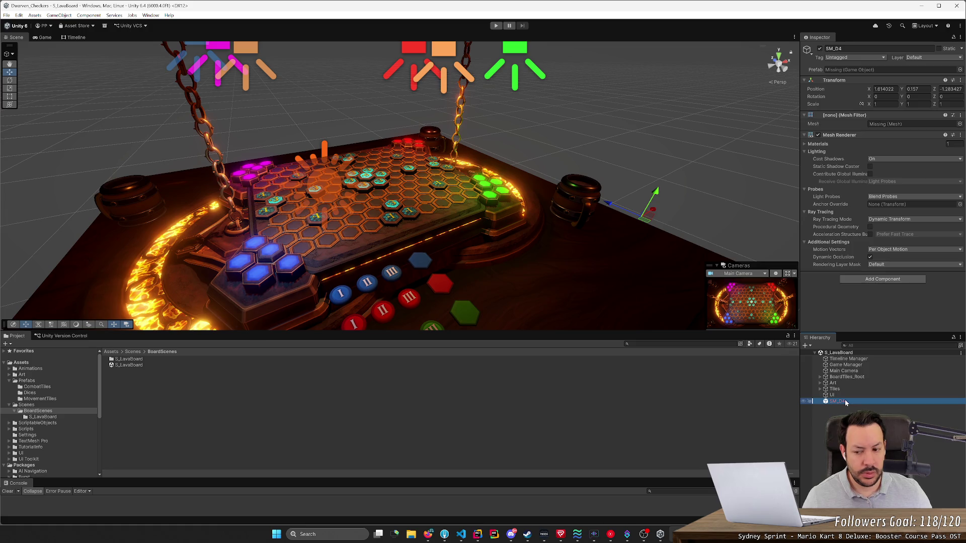
- Delete the selected SM_D4 from S_LavaBoard, check the board, and switch to Fork
{"action": "key", "text": "alt+Tab"}
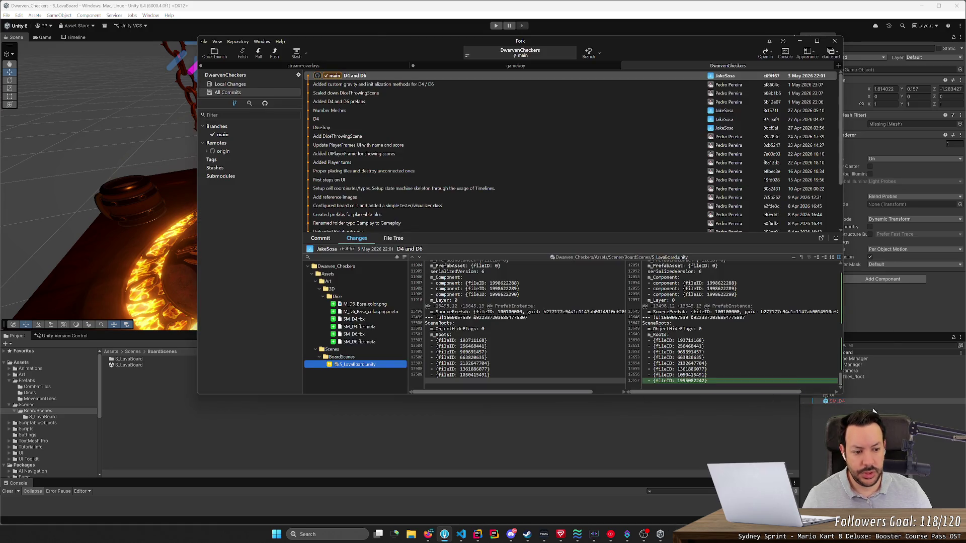
{"action": "left_click", "coordinate": [873, 403]}
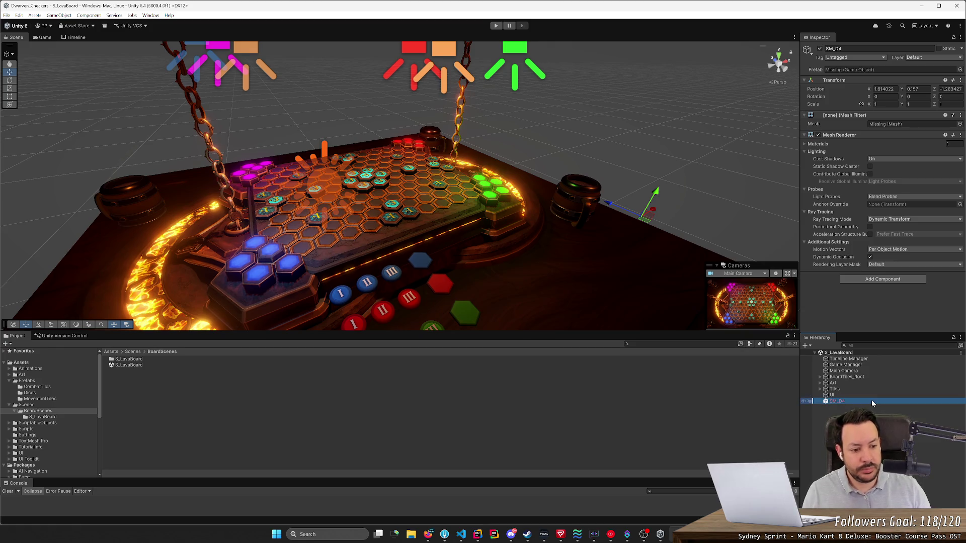
{"action": "key", "text": "Delete"}
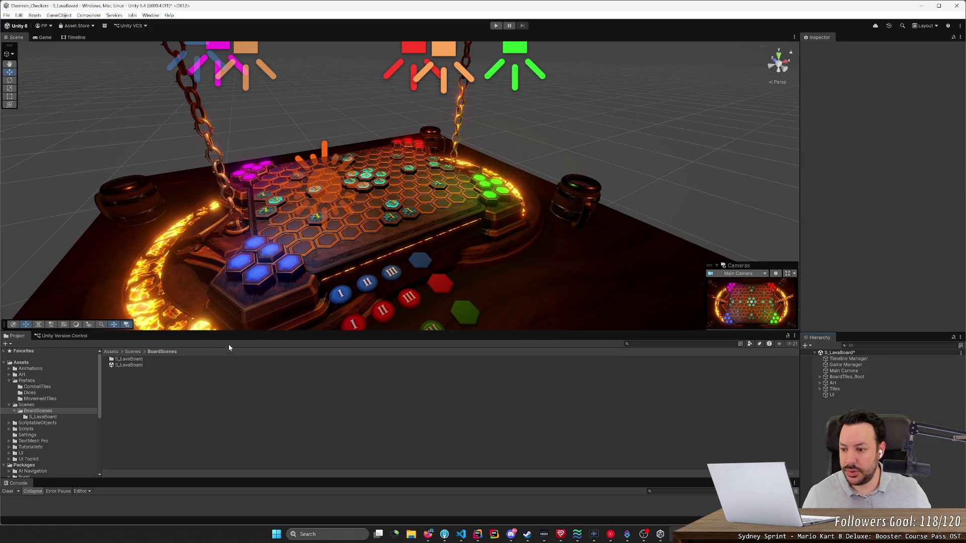
{"action": "mouse_move", "coordinate": [352, 287]}
{"action": "left_mouse_down"}
{"action": "mouse_move", "coordinate": [384, 291]}
{"action": "mouse_move", "coordinate": [122, 400]}
{"action": "left_mouse_up"}
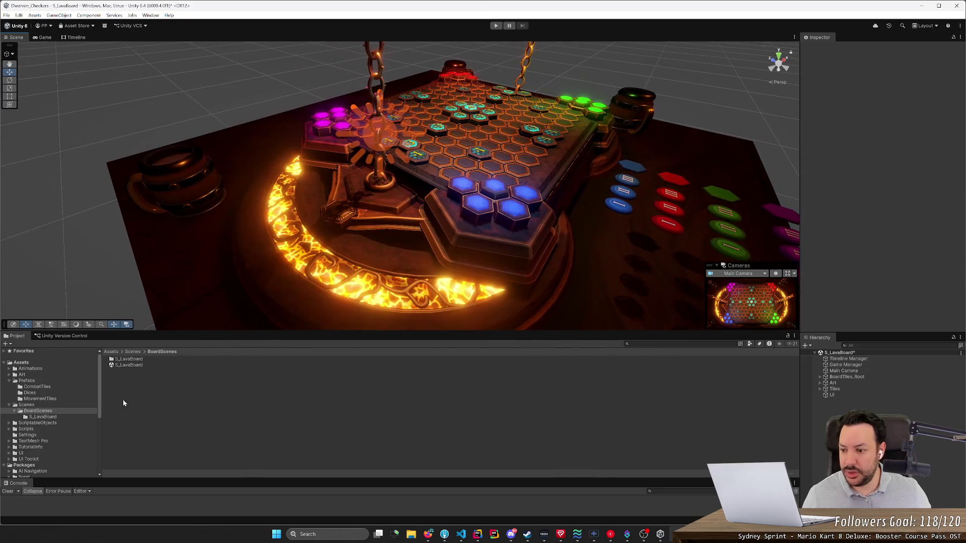
{"action": "key", "text": "alt+Tab"}
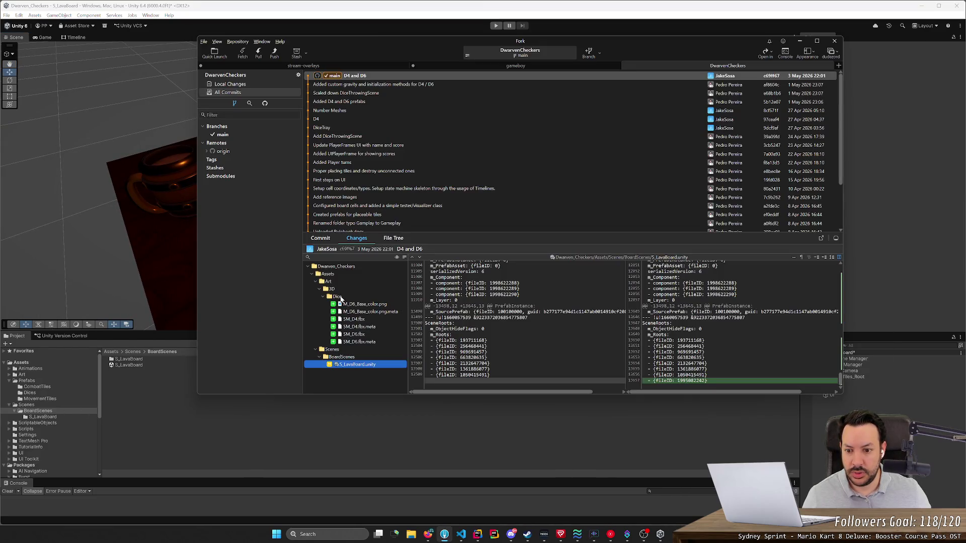
- Review the new D4 and D6 dice files in the commit's Changes list
{"action": "left_click", "coordinate": [340, 297]}
{"action": "left_click", "coordinate": [363, 304]}
{"action": "left_click", "coordinate": [361, 342], "text": "shift"}
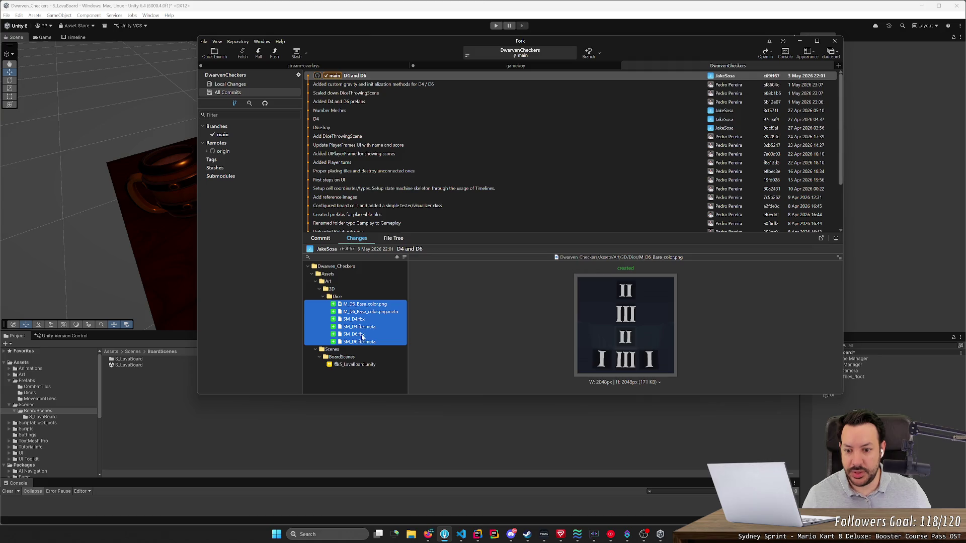
{"action": "left_click", "coordinate": [132, 372]}
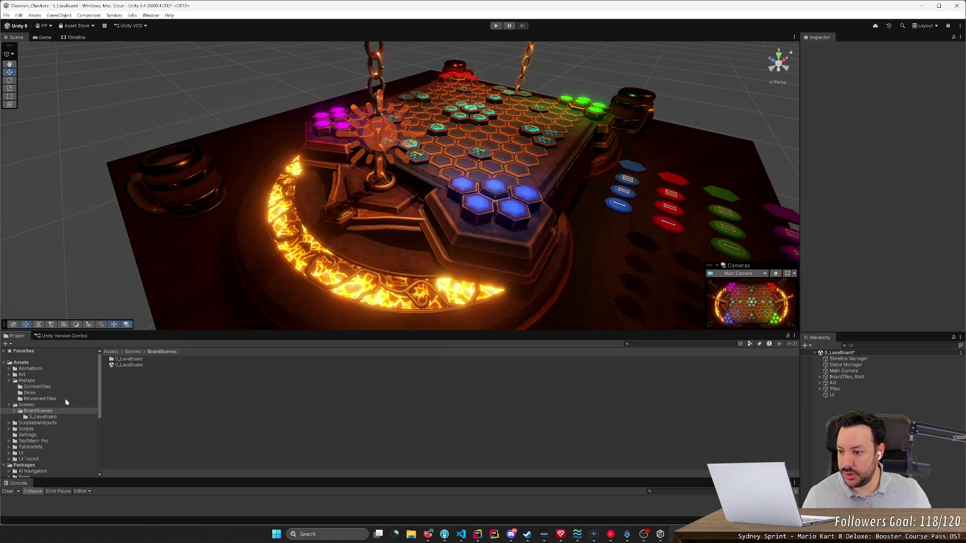
{"action": "key", "text": "alt+Tab"}
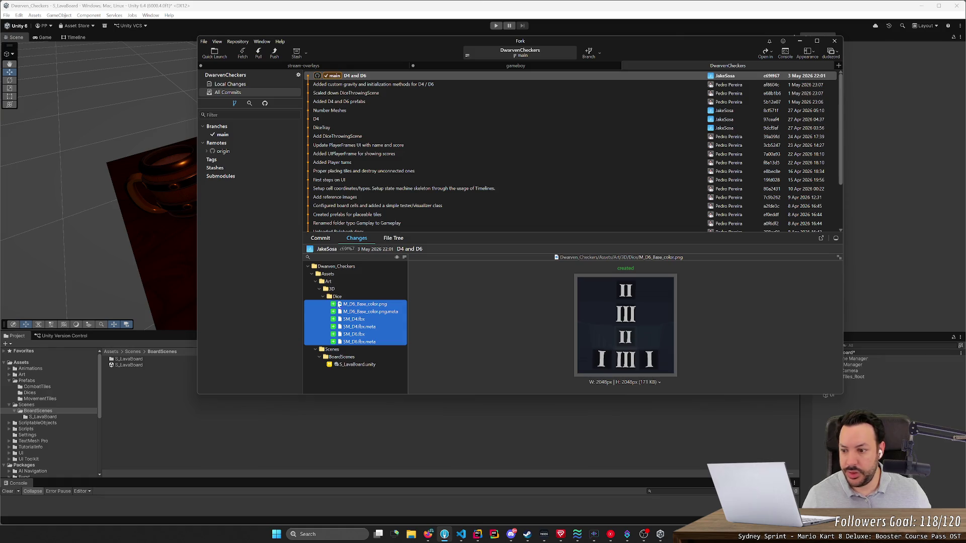
- Show the Assets/Art/3D folder in Unity's Project window
{"action": "left_click", "coordinate": [59, 369]}
{"action": "left_click", "coordinate": [8, 375]}
{"action": "left_click", "coordinate": [26, 405]}
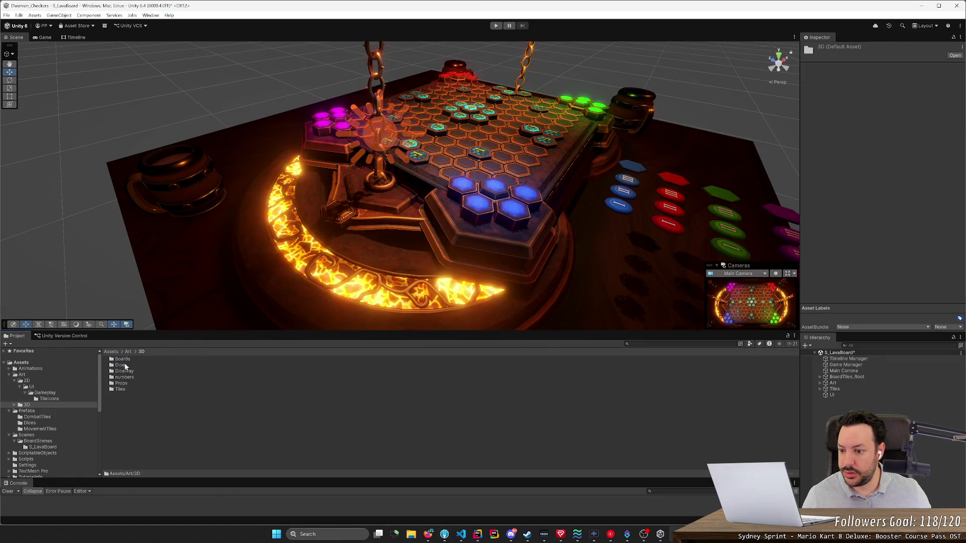
- Open the Dice art folder and view D4.fbx's Import Settings, dismissing the open-with prompt
{"action": "double_click", "coordinate": [126, 365]}
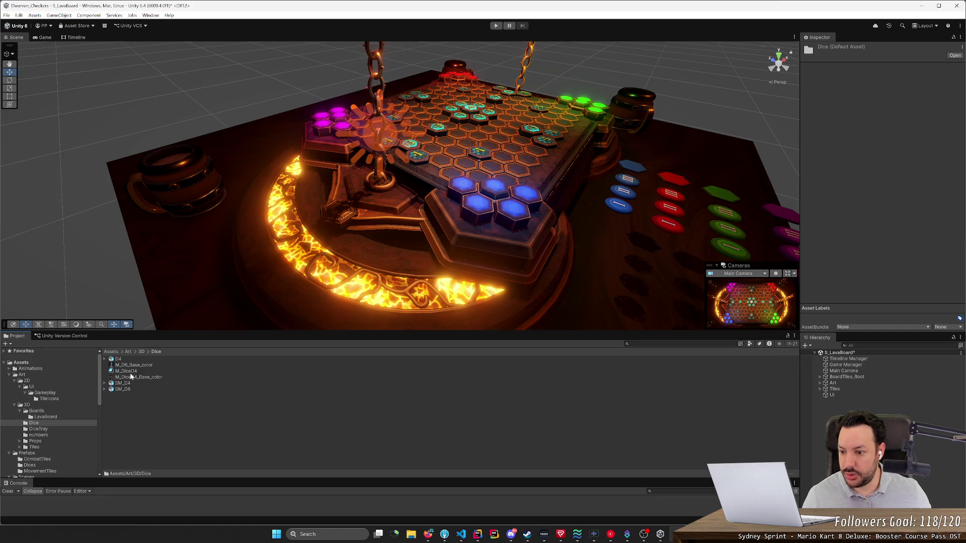
{"action": "left_click", "coordinate": [117, 359]}
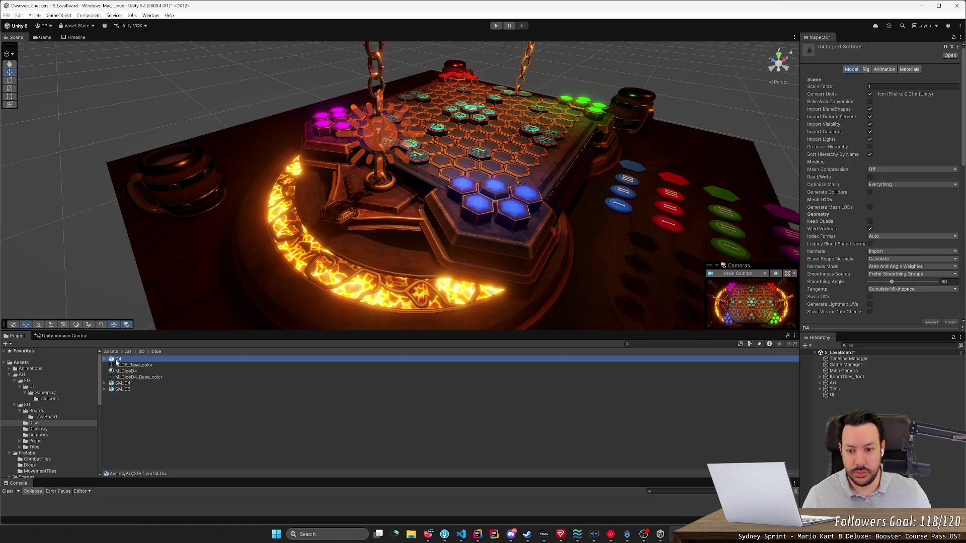
{"action": "double_click", "coordinate": [117, 361]}
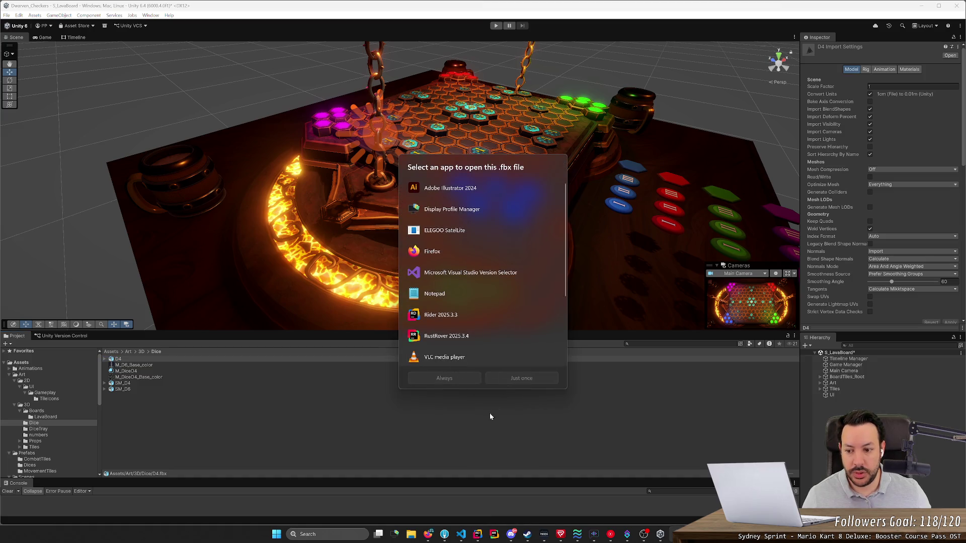
{"action": "key", "text": "Escape"}
{"action": "left_click", "coordinate": [123, 384]}
{"action": "left_click", "coordinate": [138, 360]}
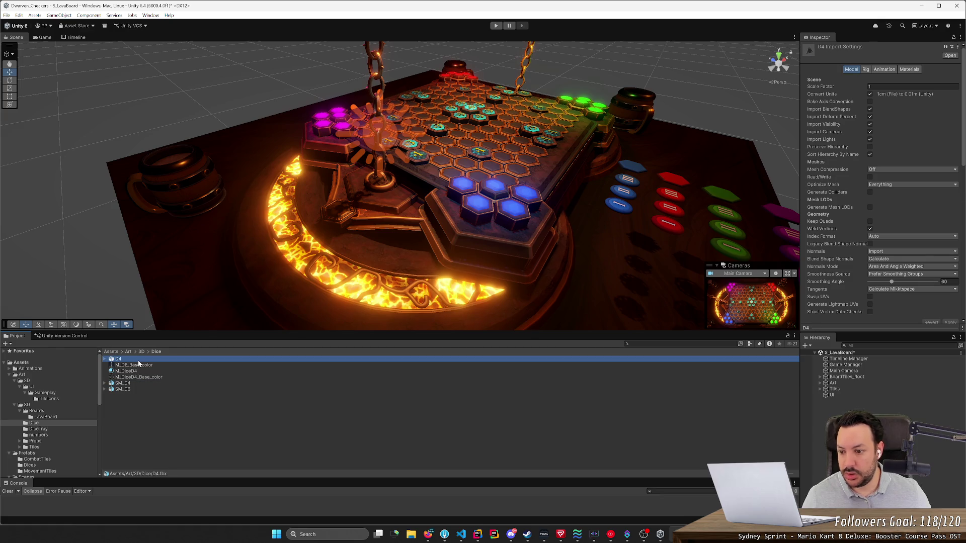
- After rechecking the commit, drag the SM_D4 die mesh into the S_LavaBoard scene
{"action": "key", "text": "alt+Tab"}
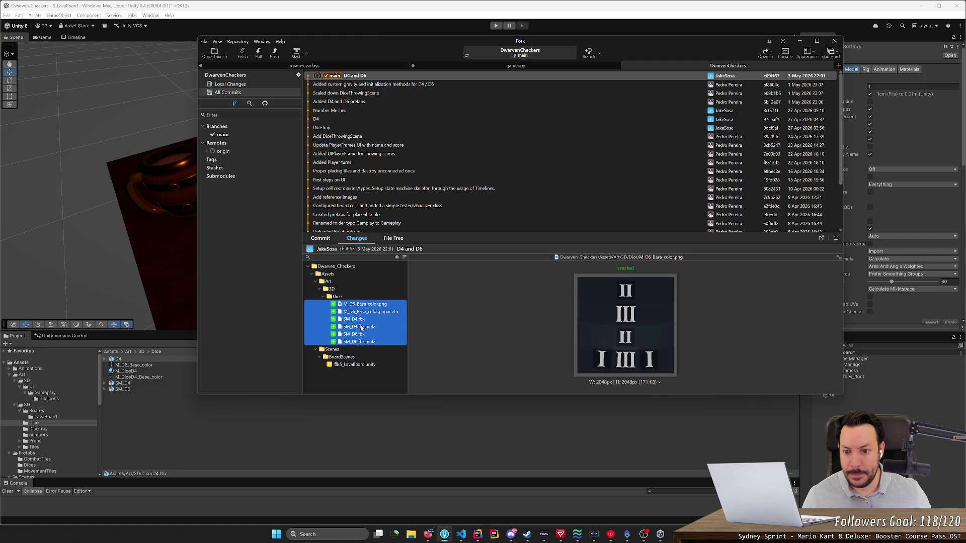
{"action": "left_click", "coordinate": [144, 378]}
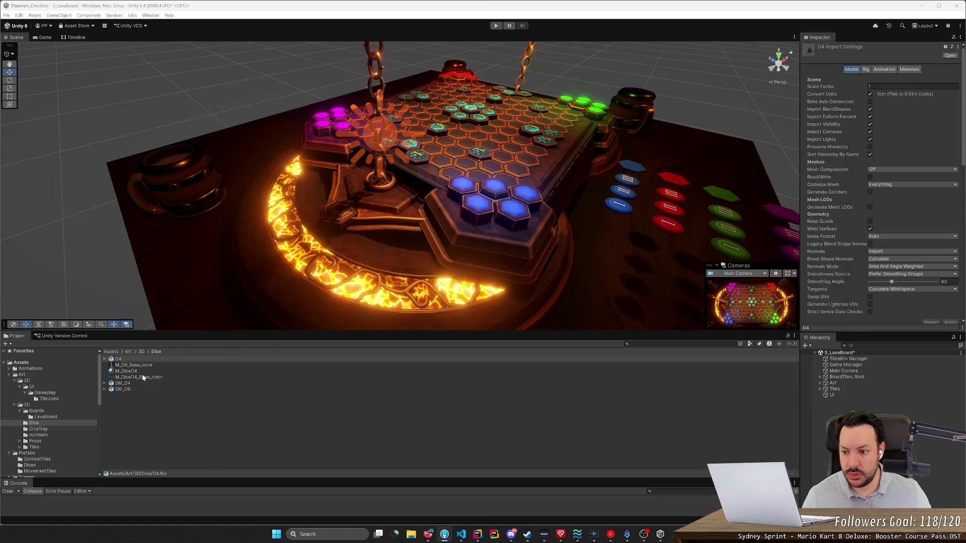
{"action": "left_click", "coordinate": [135, 361]}
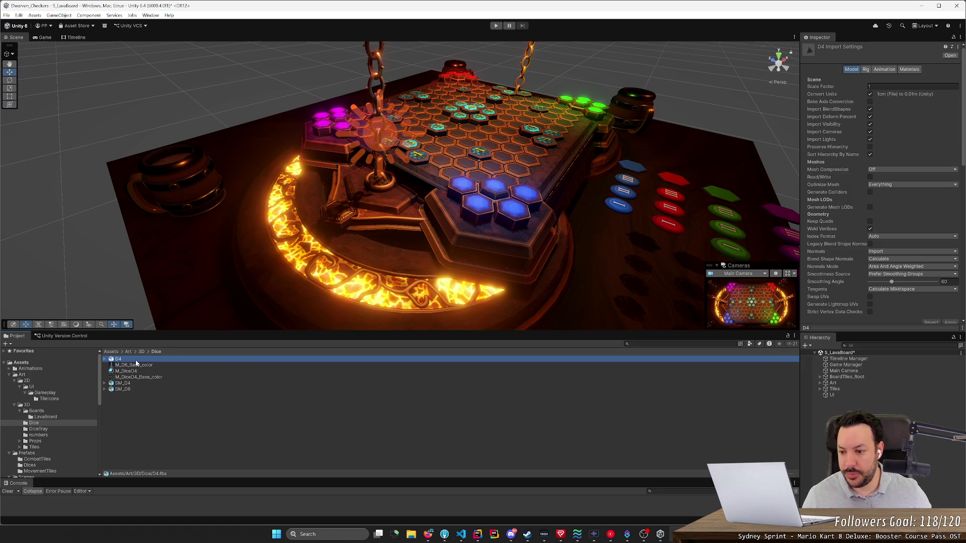
{"action": "mouse_move", "coordinate": [123, 384]}
{"action": "left_mouse_down"}
{"action": "mouse_move", "coordinate": [141, 270]}
{"action": "mouse_move", "coordinate": [202, 263]}
{"action": "mouse_move", "coordinate": [249, 156]}
{"action": "mouse_move", "coordinate": [443, 179]}
{"action": "mouse_move", "coordinate": [828, 188]}
{"action": "mouse_move", "coordinate": [554, 172]}
{"action": "mouse_move", "coordinate": [441, 208]}
{"action": "left_mouse_up"}
- Orbit around the D4 die, raise it to Y 0.3537, and frame it
{"action": "scroll", "coordinate": [297, 161], "scroll_direction": "up", "scroll_amount": 3}
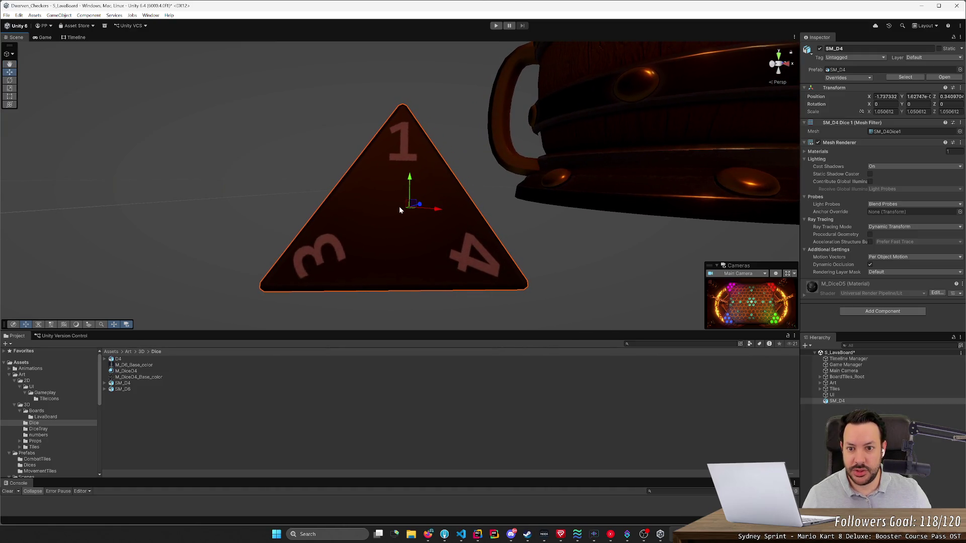
{"action": "mouse_move", "coordinate": [403, 210]}
{"action": "left_mouse_down"}
{"action": "mouse_move", "coordinate": [662, 211]}
{"action": "mouse_move", "coordinate": [350, 229]}
{"action": "mouse_move", "coordinate": [270, 95]}
{"action": "mouse_move", "coordinate": [282, 151]}
{"action": "left_mouse_up"}
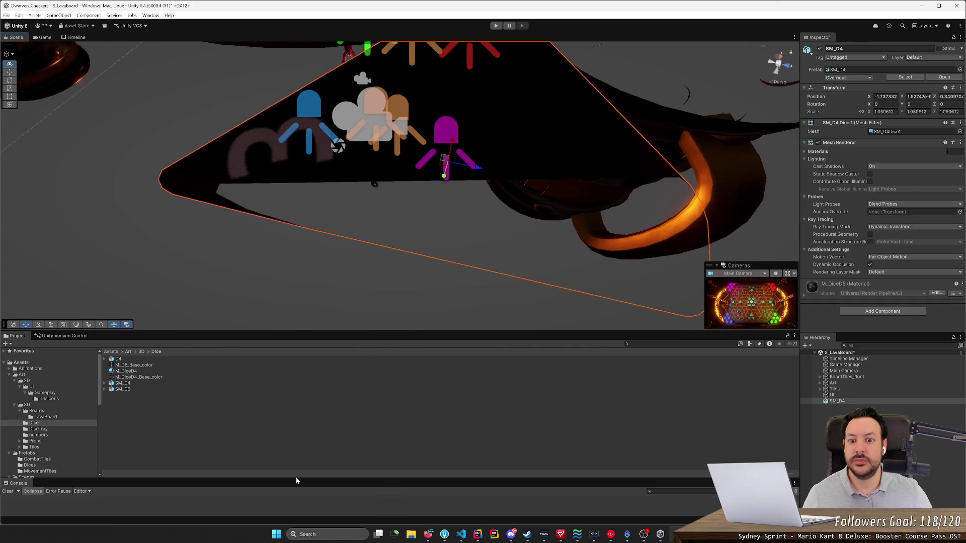
{"action": "mouse_move", "coordinate": [301, 467]}
{"action": "left_mouse_down"}
{"action": "mouse_move", "coordinate": [478, 503]}
{"action": "mouse_move", "coordinate": [475, 319]}
{"action": "mouse_move", "coordinate": [550, 391]}
{"action": "mouse_move", "coordinate": [564, 419]}
{"action": "mouse_move", "coordinate": [566, 484]}
{"action": "mouse_move", "coordinate": [598, 503]}
{"action": "mouse_move", "coordinate": [625, 19]}
{"action": "mouse_move", "coordinate": [634, 505]}
{"action": "mouse_move", "coordinate": [657, 129]}
{"action": "mouse_move", "coordinate": [681, 125]}
{"action": "mouse_move", "coordinate": [682, 134]}
{"action": "mouse_move", "coordinate": [552, 179]}
{"action": "left_mouse_up"}
{"action": "mouse_move", "coordinate": [479, 223]}
{"action": "left_mouse_down"}
{"action": "mouse_move", "coordinate": [541, 155]}
{"action": "mouse_move", "coordinate": [587, 150]}
{"action": "mouse_move", "coordinate": [591, 124]}
{"action": "left_mouse_up"}
{"action": "type", "text": "0.3537"}
{"action": "key", "text": "f"}
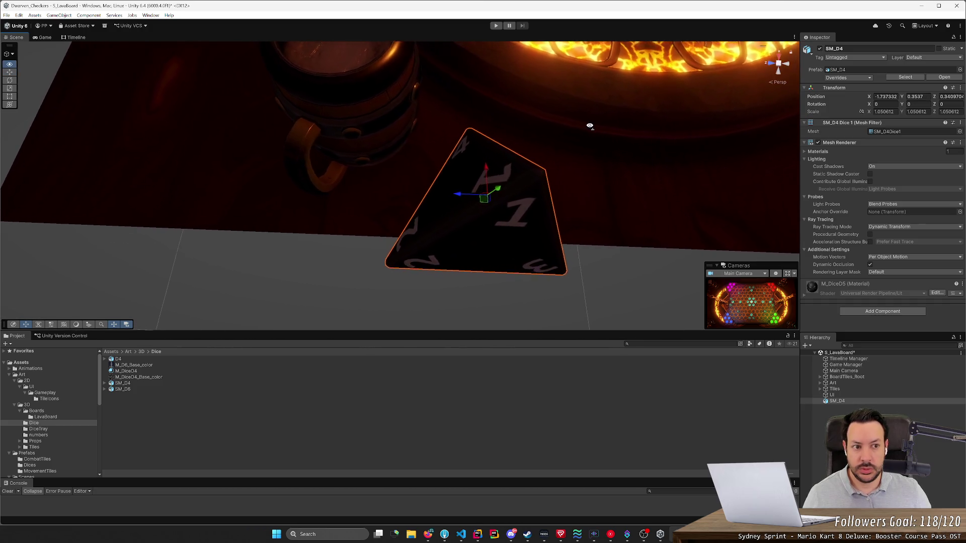
- Inspect the die in orthographic and perspective views beside the lava board
{"action": "left_click", "coordinate": [779, 82]}
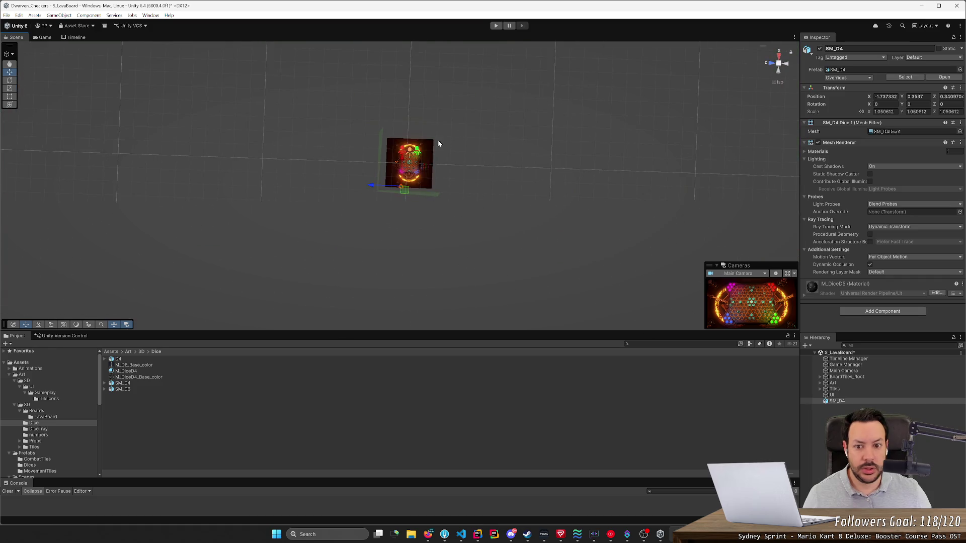
{"action": "scroll", "coordinate": [406, 175], "scroll_direction": "up", "scroll_amount": 5}
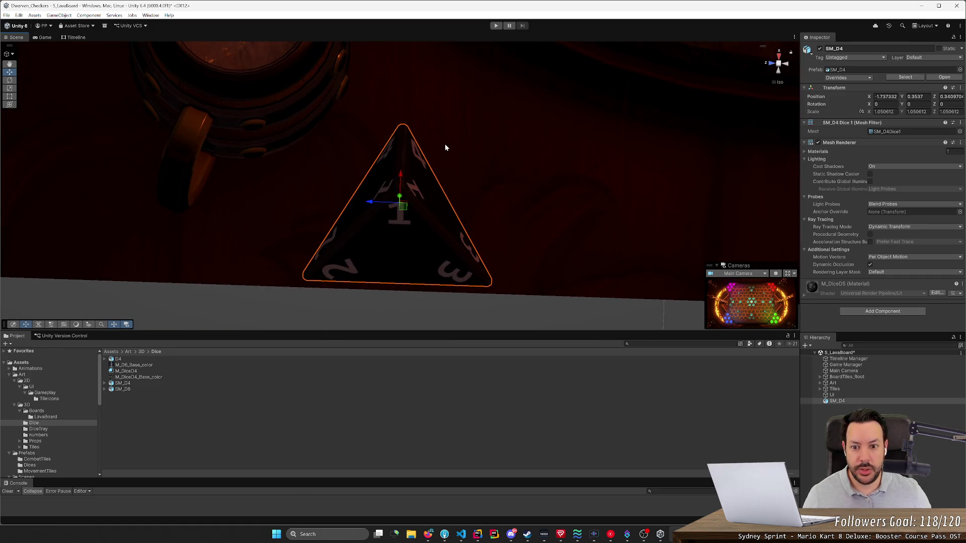
{"action": "mouse_move", "coordinate": [565, 112]}
{"action": "left_mouse_down"}
{"action": "mouse_move", "coordinate": [562, 156]}
{"action": "mouse_move", "coordinate": [569, 149]}
{"action": "left_mouse_up"}
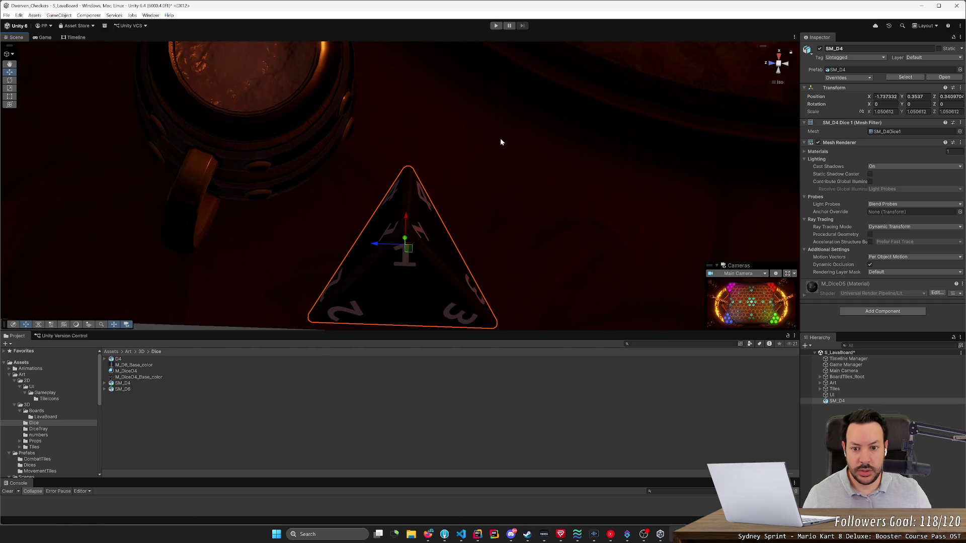
{"action": "scroll", "coordinate": [500, 166], "scroll_direction": "down", "scroll_amount": 2}
{"action": "left_click", "coordinate": [779, 64]}
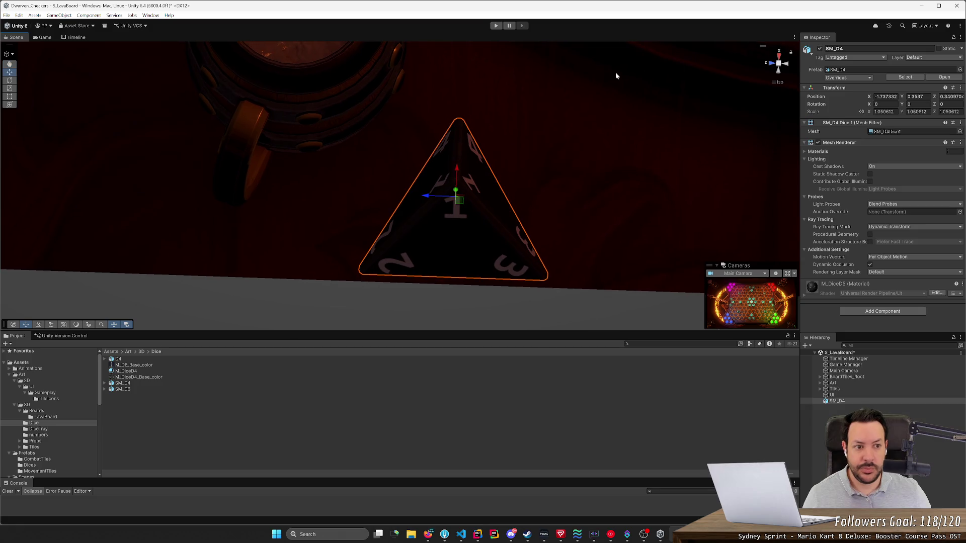
{"action": "left_click", "coordinate": [779, 82]}
{"action": "mouse_move", "coordinate": [654, 126]}
{"action": "left_mouse_down"}
{"action": "mouse_move", "coordinate": [586, 181]}
{"action": "mouse_move", "coordinate": [587, 149]}
{"action": "left_mouse_up"}
{"action": "scroll", "coordinate": [586, 180], "scroll_direction": "up", "scroll_amount": 5}
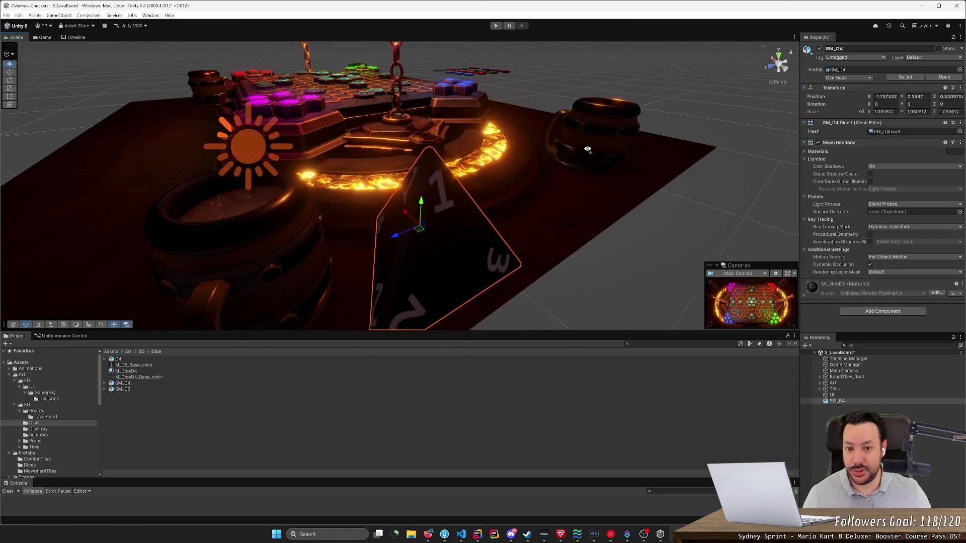
{"action": "scroll", "coordinate": [587, 149], "scroll_direction": "down", "scroll_amount": 5}
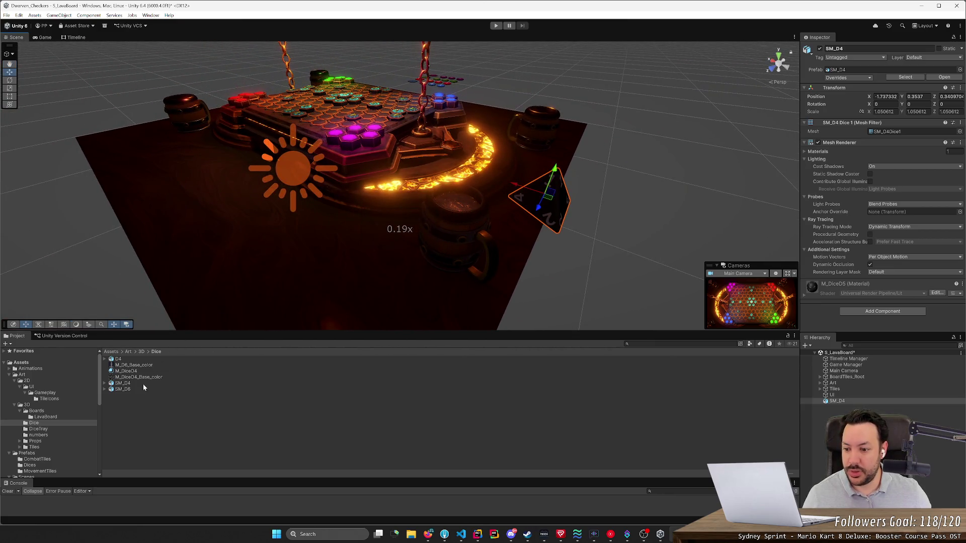
{"action": "double_click", "coordinate": [143, 389]}
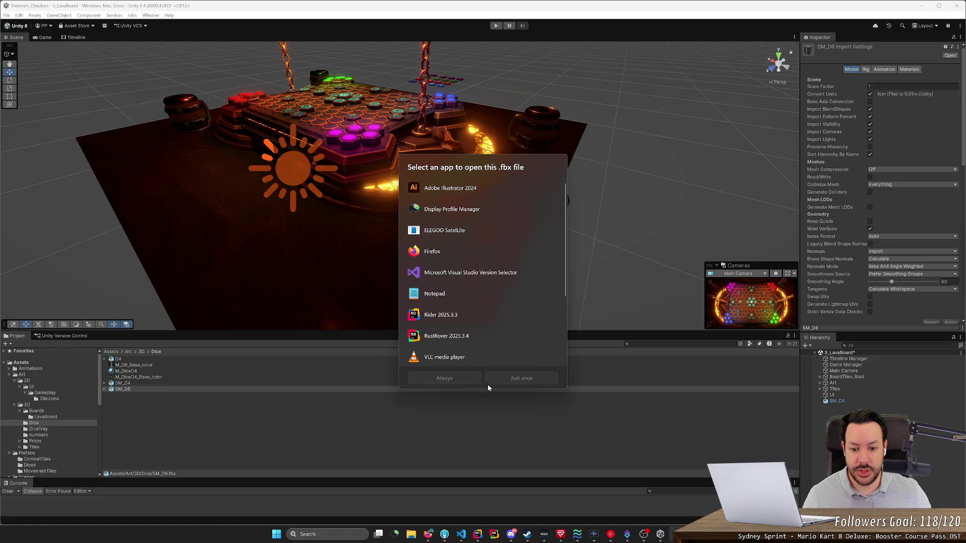
- Place the SM_D6 die into the scene beside the D4
{"action": "left_click", "coordinate": [488, 387]}
{"action": "mouse_move", "coordinate": [123, 391]}
{"action": "left_mouse_down"}
{"action": "mouse_move", "coordinate": [302, 340]}
{"action": "mouse_move", "coordinate": [615, 203]}
{"action": "left_mouse_up"}
{"action": "left_click", "coordinate": [701, 169]}
{"action": "mouse_move", "coordinate": [702, 169]}
{"action": "left_mouse_down"}
{"action": "mouse_move", "coordinate": [317, 142]}
{"action": "mouse_move", "coordinate": [739, 142]}
{"action": "mouse_move", "coordinate": [704, 147]}
{"action": "left_mouse_up"}
- Compare the two dice, then delete the D6 from the scene
{"action": "left_click", "coordinate": [379, 199]}
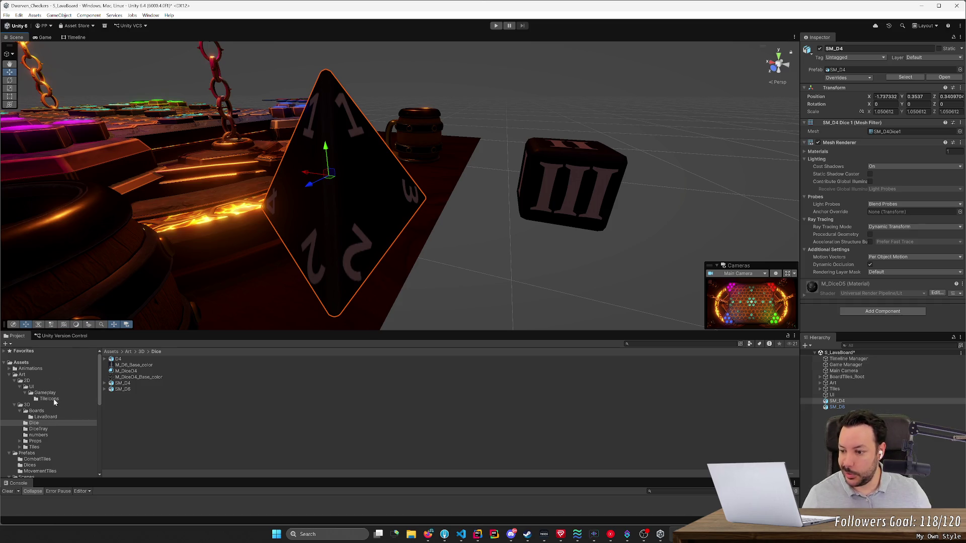
{"action": "scroll", "coordinate": [54, 401], "scroll_direction": "down", "scroll_amount": 4}
{"action": "left_click", "coordinate": [569, 187]}
{"action": "key", "text": "Delete"}
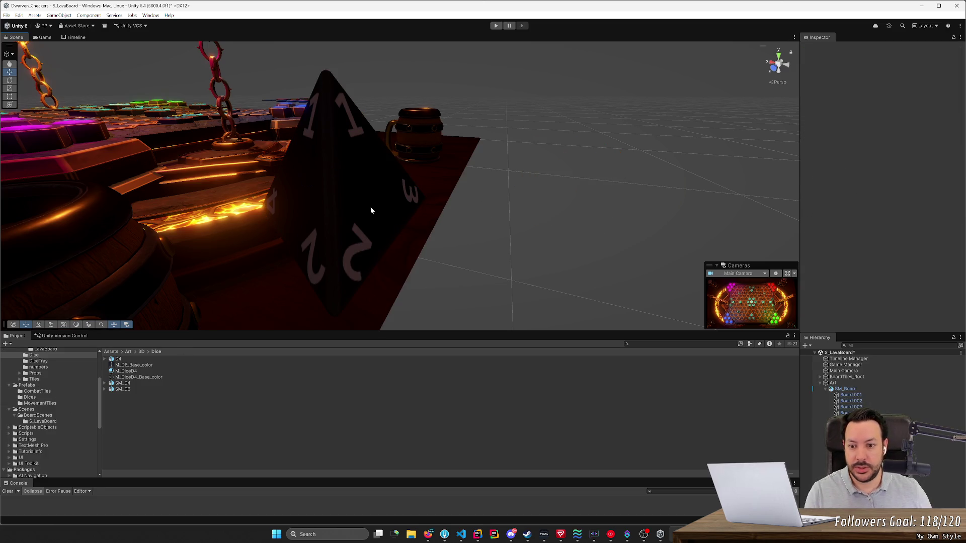
- Delete the D4 die from the lava board and save the scene
{"action": "left_click", "coordinate": [370, 207]}
{"action": "key", "text": "Delete"}
{"action": "scroll", "coordinate": [58, 395], "scroll_direction": "up", "scroll_amount": 4}
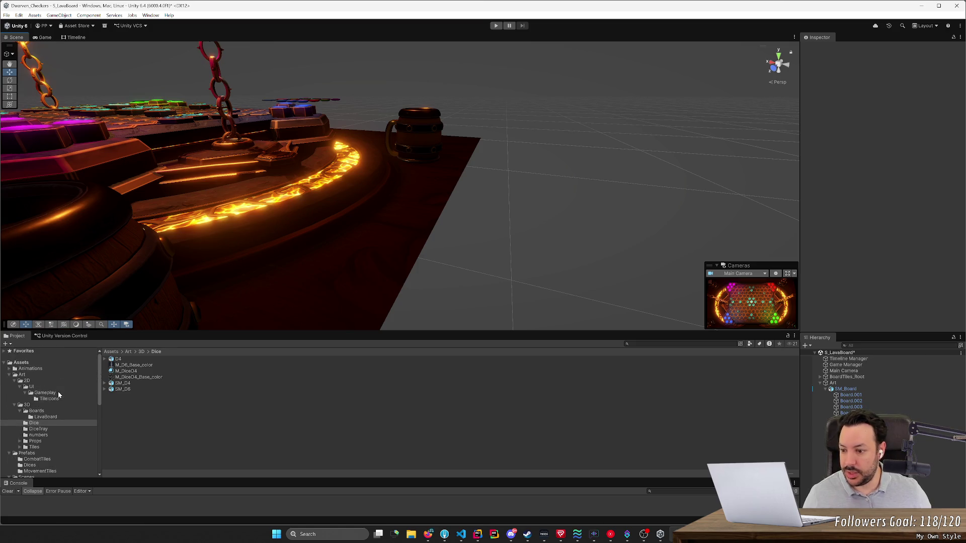
{"action": "key", "text": "ctrl+s"}
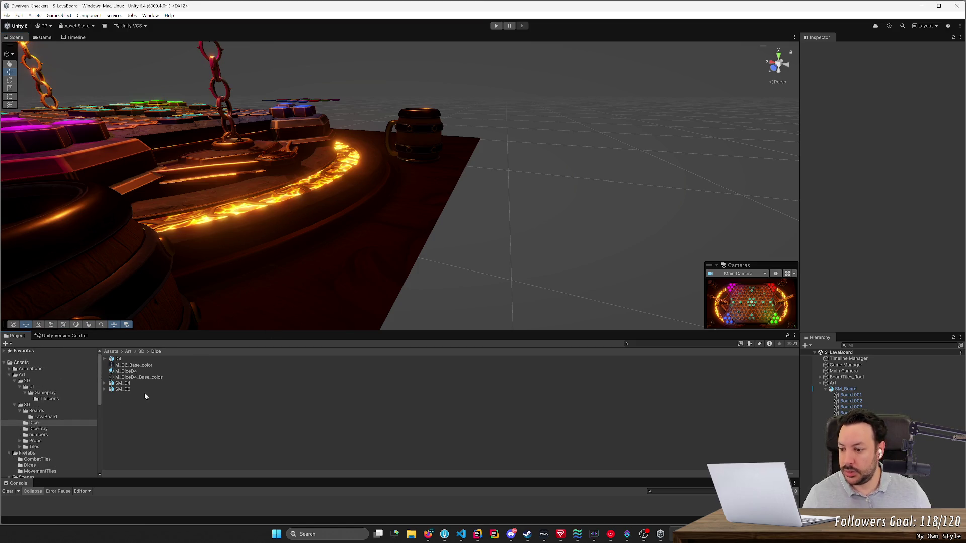
- Load DiceThrowingScene from the Scenes folder
{"action": "left_click", "coordinate": [37, 411]}
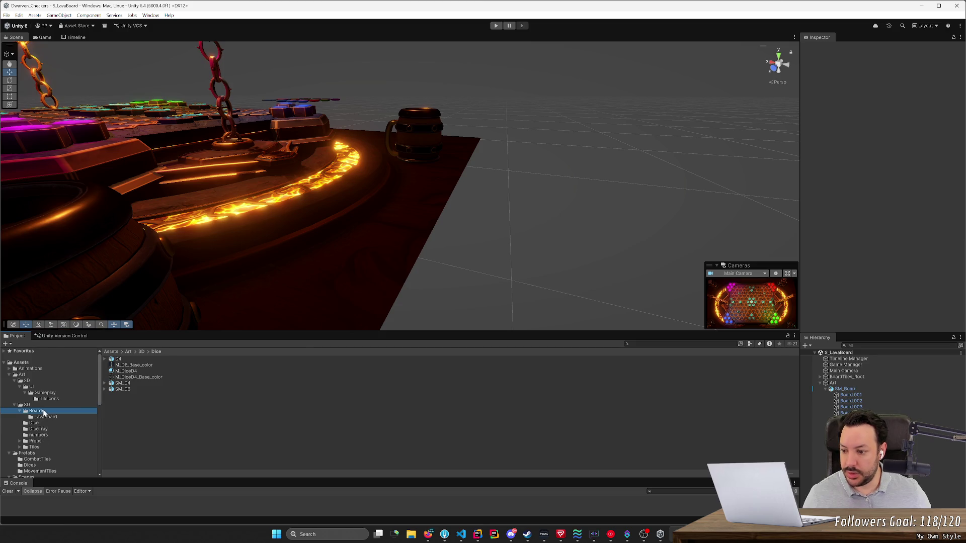
{"action": "left_click", "coordinate": [128, 352]}
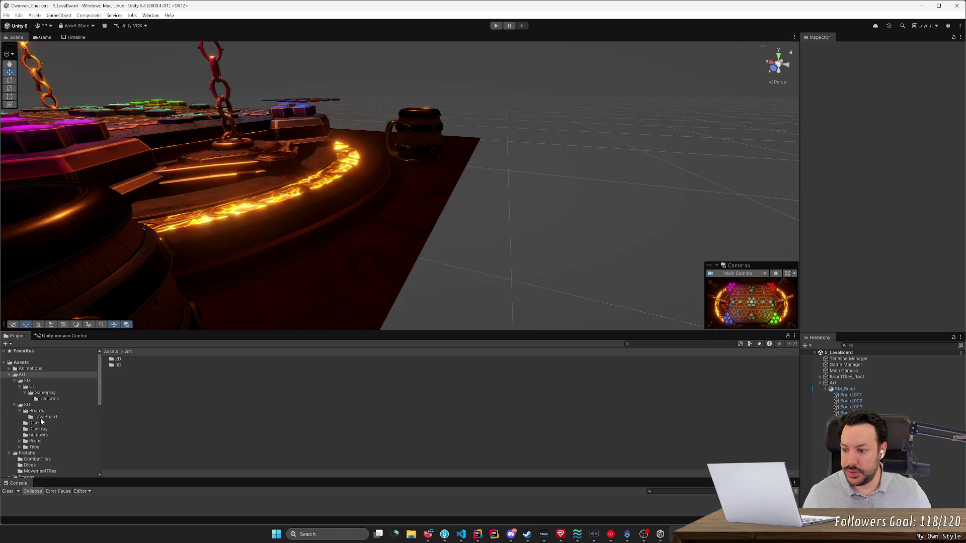
{"action": "left_click", "coordinate": [13, 405]}
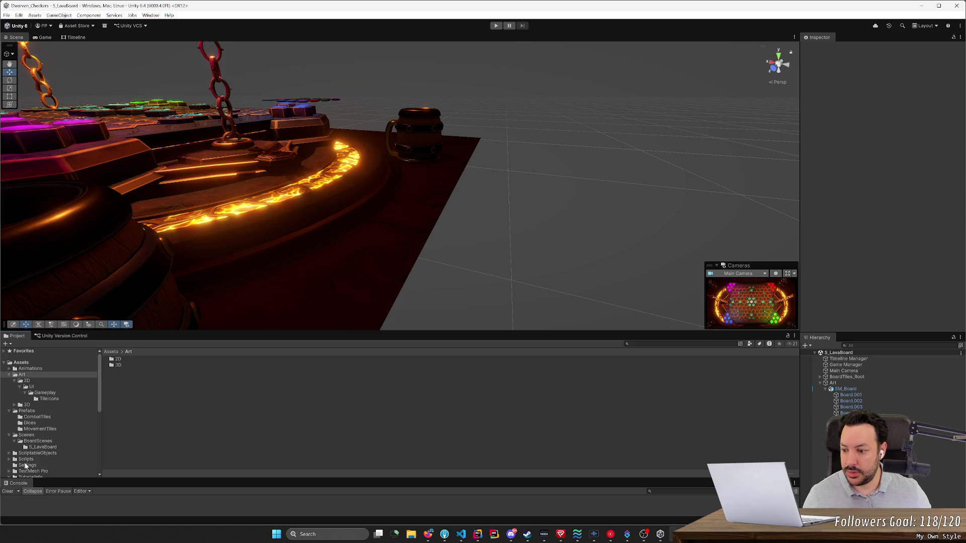
{"action": "left_click", "coordinate": [35, 441]}
{"action": "left_click", "coordinate": [26, 436]}
{"action": "double_click", "coordinate": [136, 364]}
{"action": "scroll", "coordinate": [200, 230], "scroll_direction": "up", "scroll_amount": 5}
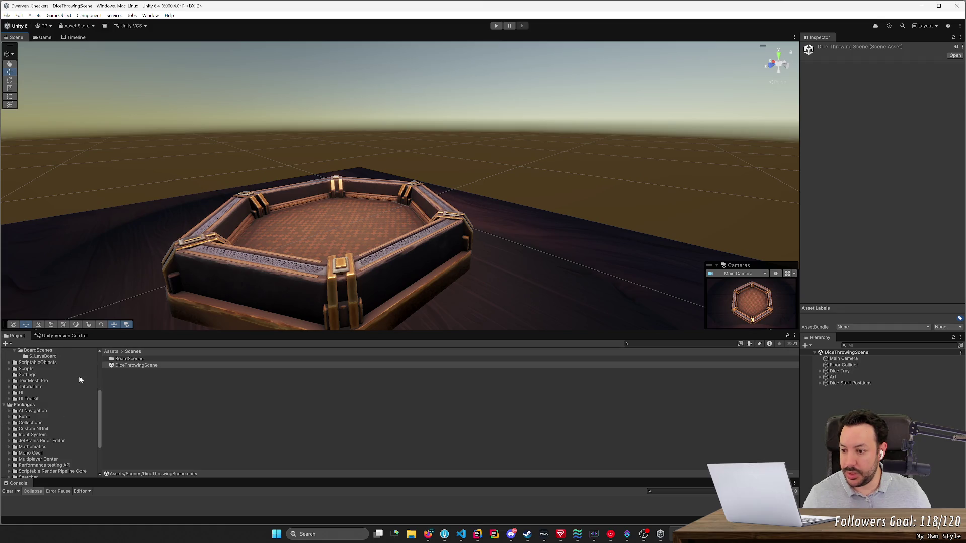
- Drag the D4 and D6 prefabs from Prefabs/Dices into the scene beside the tray
{"action": "left_click", "coordinate": [39, 412]}
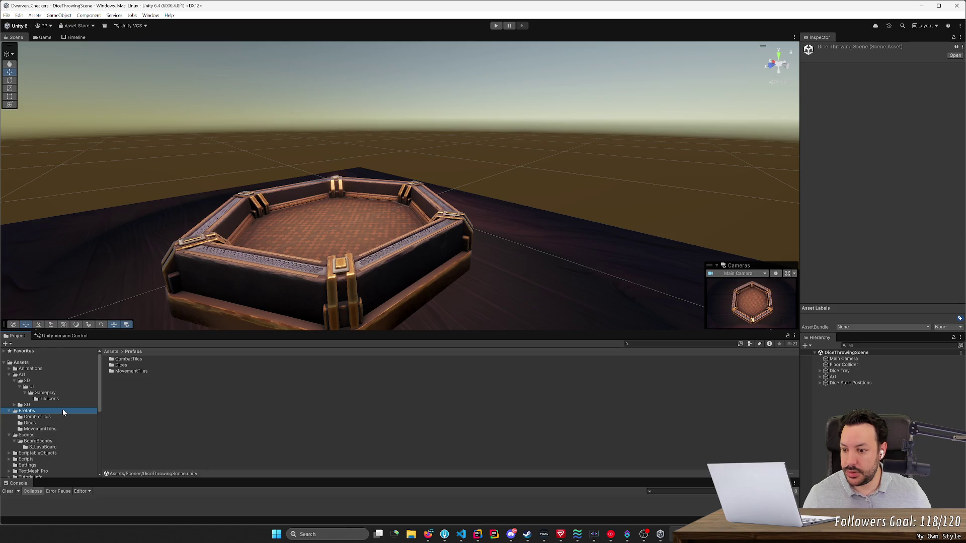
{"action": "double_click", "coordinate": [120, 365]}
{"action": "left_click", "coordinate": [118, 359]}
{"action": "left_click", "coordinate": [118, 366], "text": "shift"}
{"action": "mouse_move", "coordinate": [119, 365]}
{"action": "left_mouse_down"}
{"action": "mouse_move", "coordinate": [529, 210]}
{"action": "mouse_move", "coordinate": [741, 215]}
{"action": "mouse_move", "coordinate": [471, 216]}
{"action": "left_mouse_up"}
{"action": "left_click", "coordinate": [529, 208]}
{"action": "left_click", "coordinate": [563, 213]}
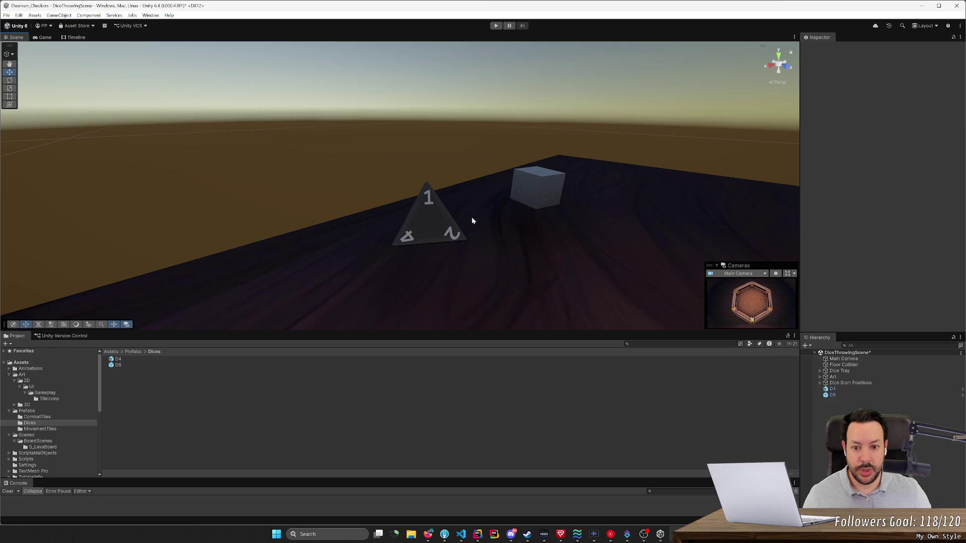
- Inspect the placed D4 die's components against Fork, then bring up its Mesh field's picker
{"action": "left_click", "coordinate": [450, 221]}
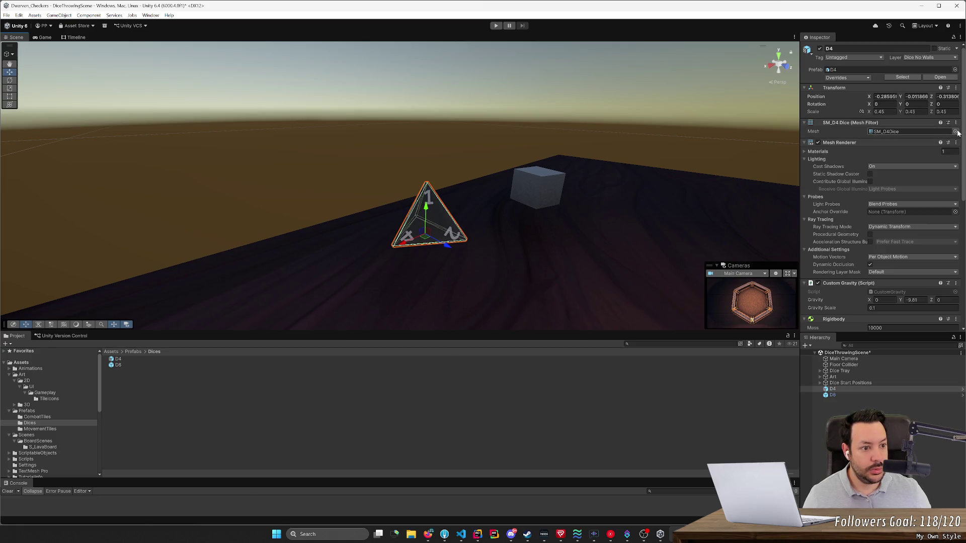
{"action": "key", "text": "alt+Tab"}
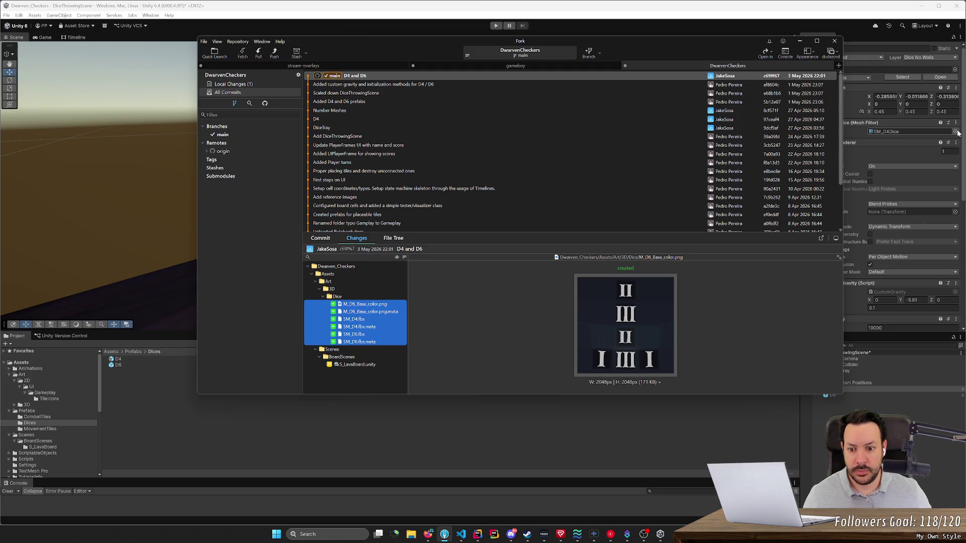
{"action": "key", "text": "alt+Tab"}
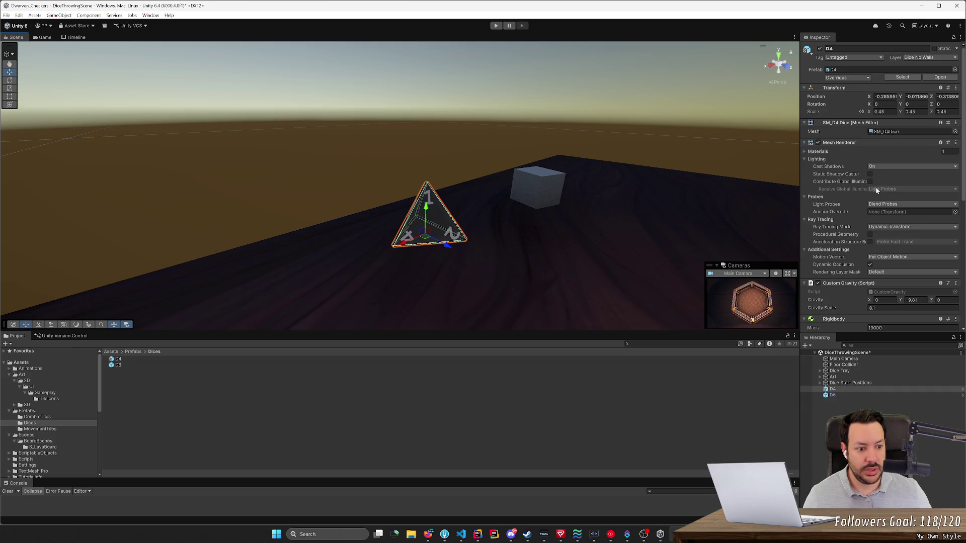
{"action": "scroll", "coordinate": [867, 210], "scroll_direction": "down", "scroll_amount": 5}
{"action": "scroll", "coordinate": [869, 215], "scroll_direction": "down", "scroll_amount": 2}
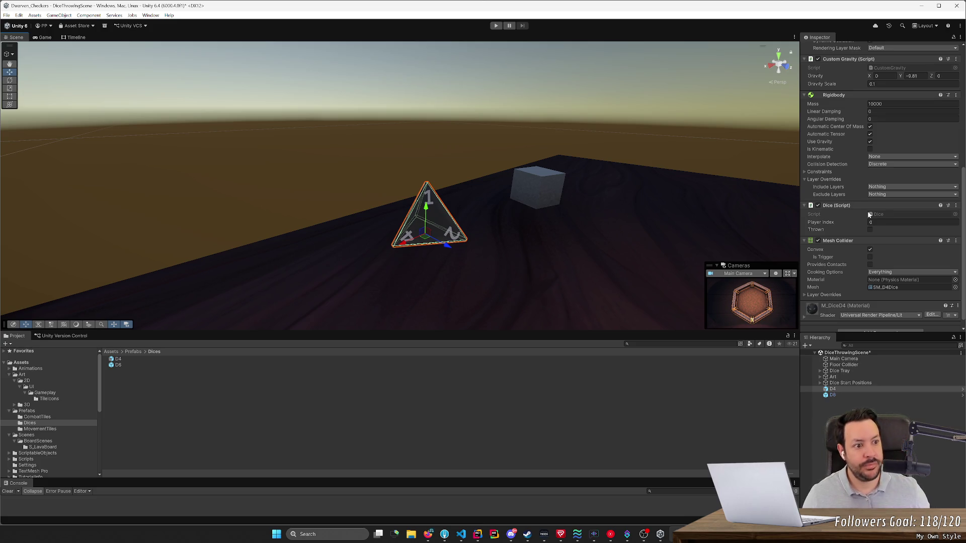
{"action": "scroll", "coordinate": [869, 214], "scroll_direction": "up", "scroll_amount": 7}
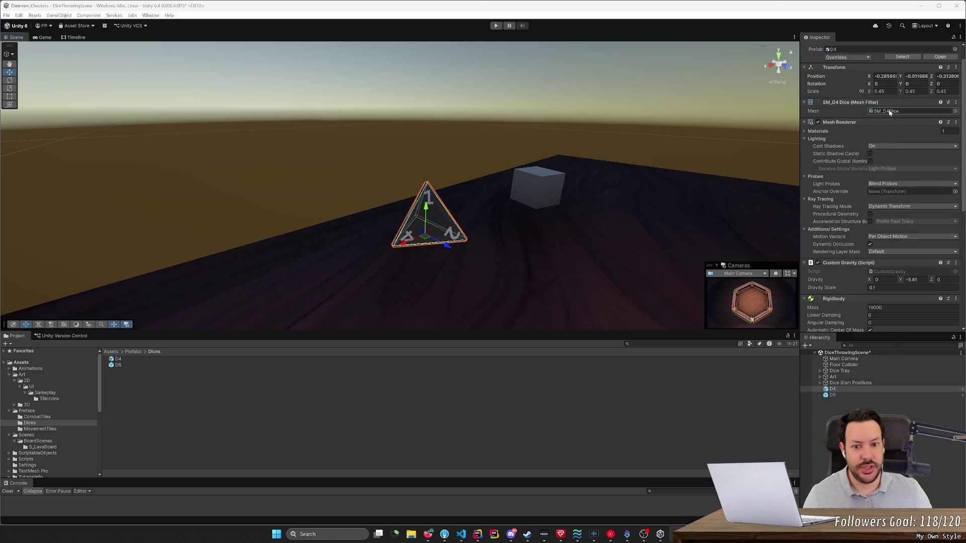
{"action": "key", "text": "alt+Tab"}
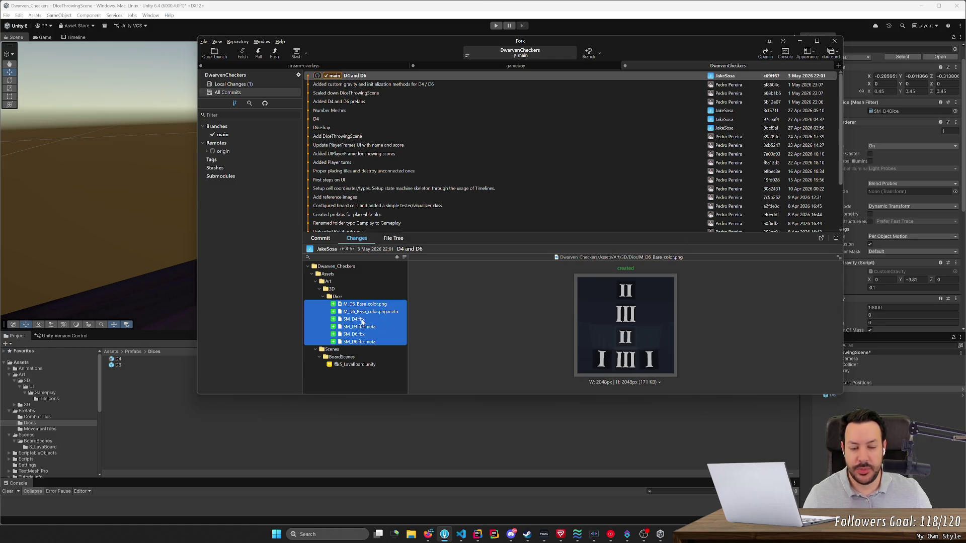
{"action": "key", "text": "alt+Tab"}
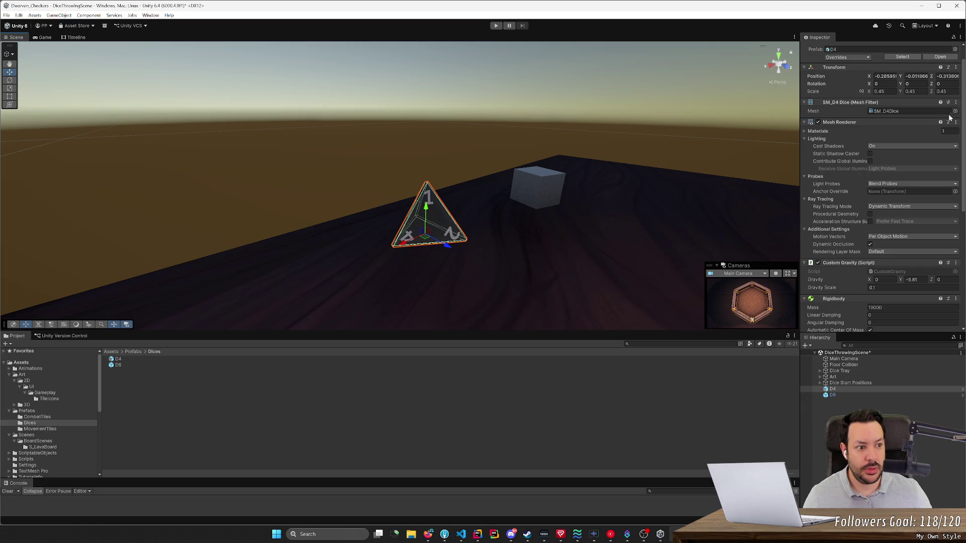
{"action": "left_click", "coordinate": [955, 111]}
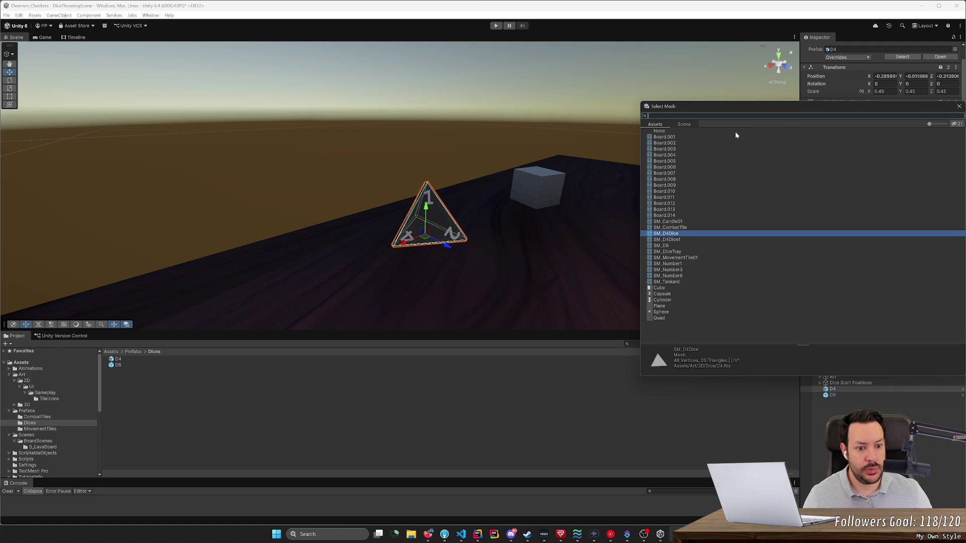
- Compare SM_D4Dice1 and SM_D4Dice meshes on the die, keeping SM_D4Dice
{"action": "left_click", "coordinate": [674, 240]}
{"action": "key", "text": "Up"}
{"action": "key", "text": "Down"}
{"action": "key", "text": "Up"}
{"action": "key", "text": "Down"}
{"action": "left_click", "coordinate": [682, 232]}
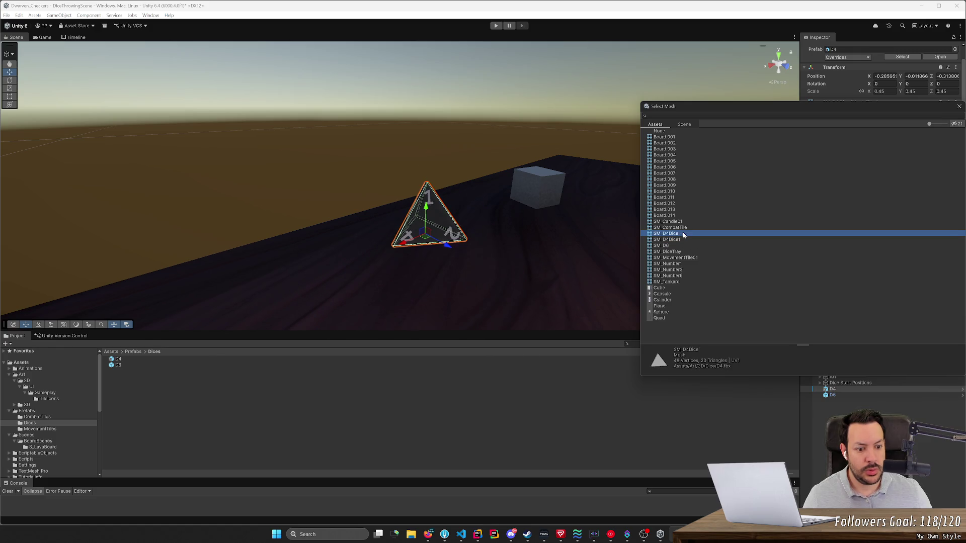
{"action": "left_click", "coordinate": [684, 240]}
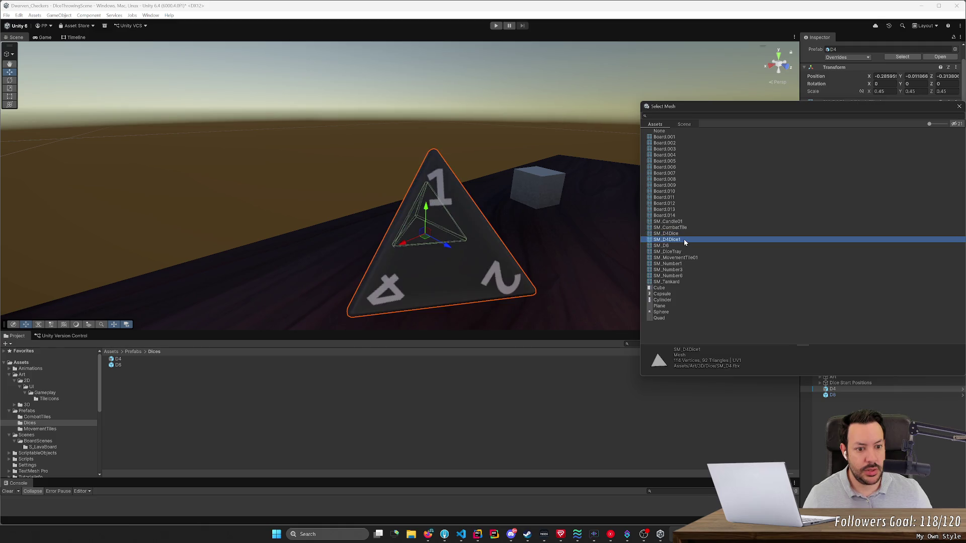
{"action": "left_click", "coordinate": [684, 234]}
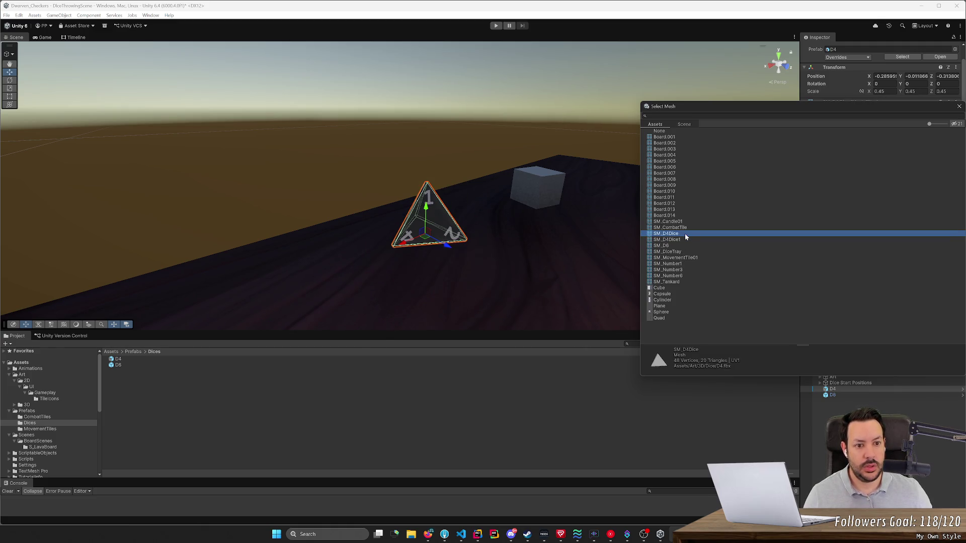
{"action": "left_click", "coordinate": [127, 359]}
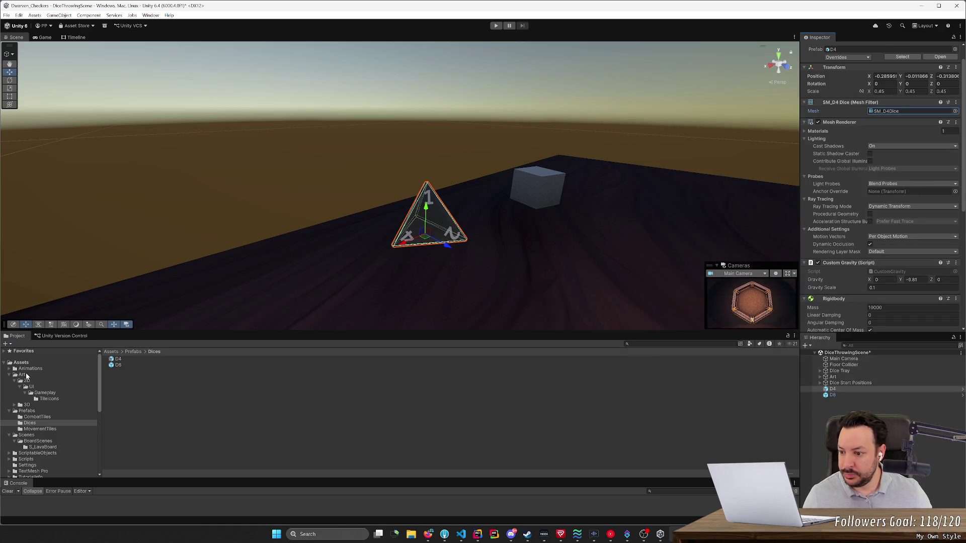
- Delete the old D4 model from Assets/Art/3D/Dice and confirm
{"action": "left_click", "coordinate": [36, 392]}
{"action": "left_click", "coordinate": [36, 381]}
{"action": "left_click", "coordinate": [36, 375]}
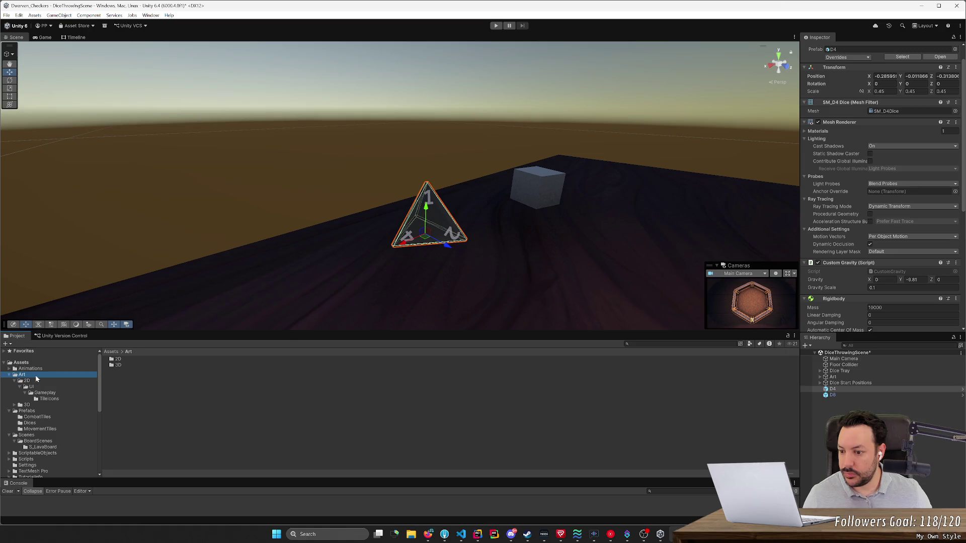
{"action": "left_click", "coordinate": [119, 367]}
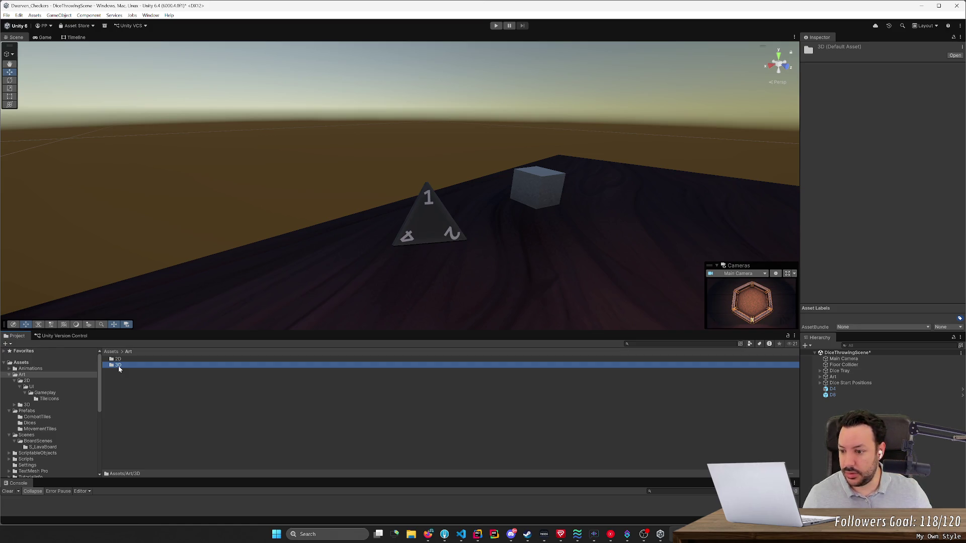
{"action": "double_click", "coordinate": [118, 367]}
{"action": "double_click", "coordinate": [123, 367]}
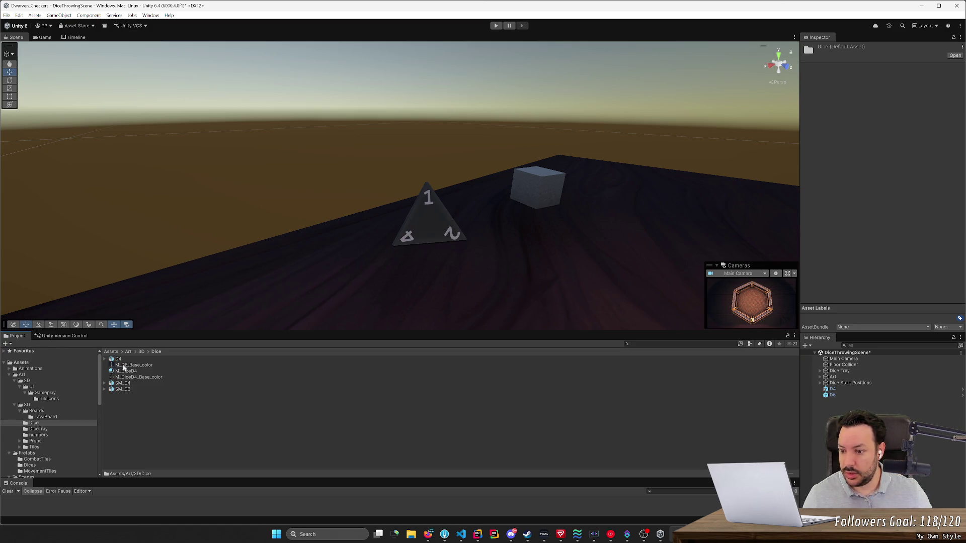
{"action": "left_click", "coordinate": [132, 360]}
{"action": "key", "text": "Delete"}
{"action": "key", "text": "Return"}
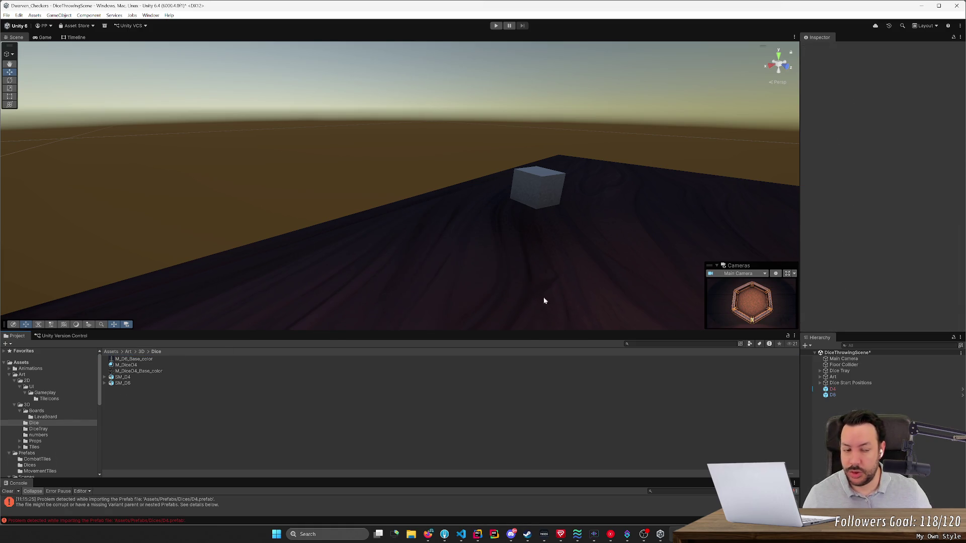
- Give the D4 die the SM_D4Dice1 mesh
{"action": "left_click", "coordinate": [833, 389]}
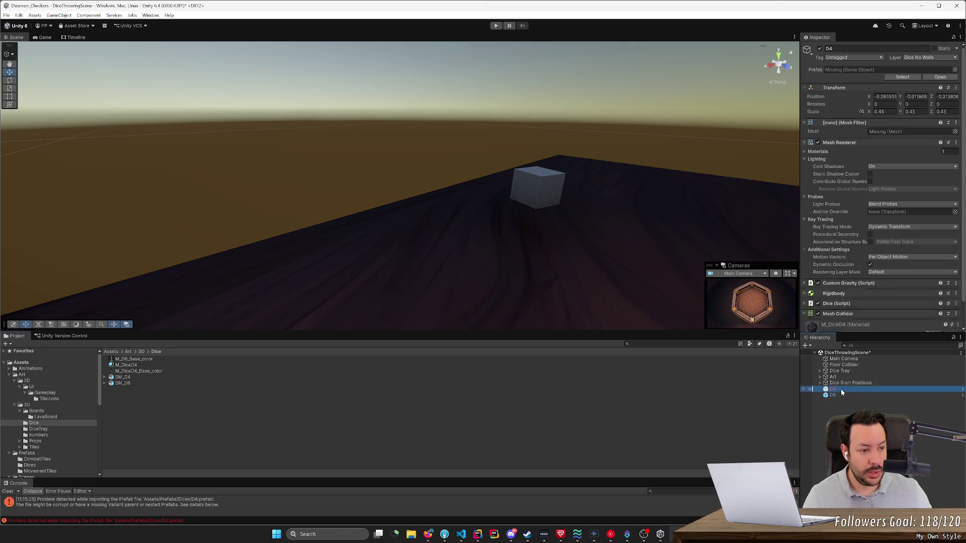
{"action": "left_click", "coordinate": [956, 131]}
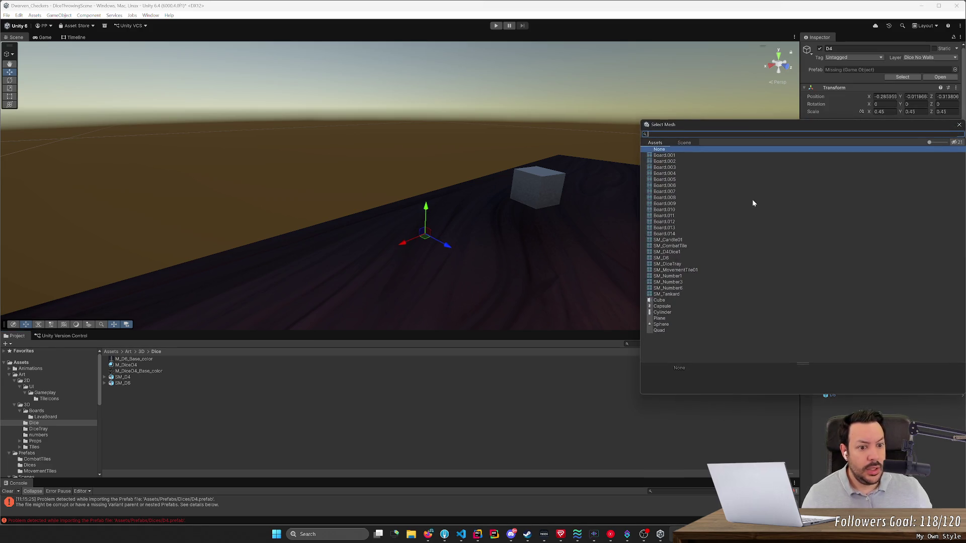
{"action": "left_click", "coordinate": [680, 252]}
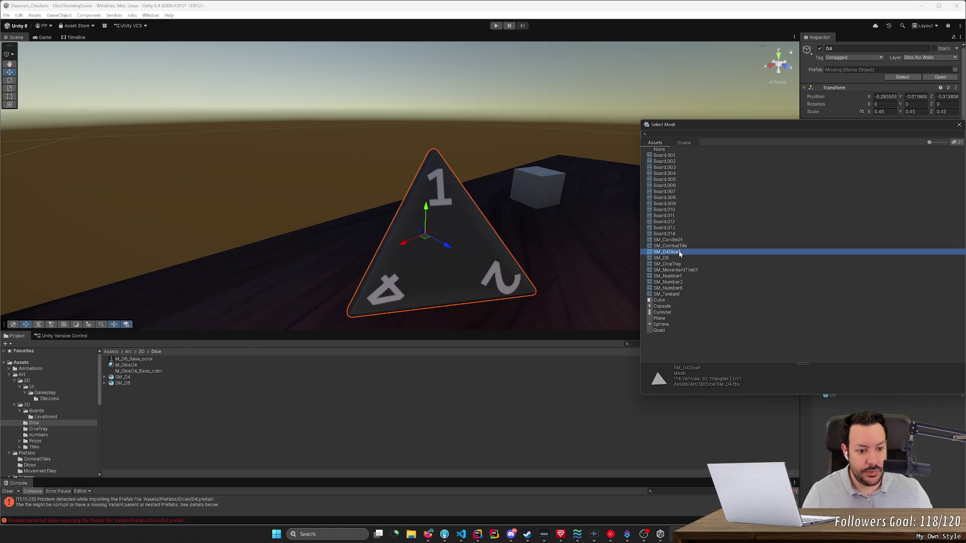
{"action": "double_click", "coordinate": [678, 251]}
{"action": "mouse_move", "coordinate": [678, 251]}
{"action": "left_mouse_down"}
{"action": "mouse_move", "coordinate": [582, 237]}
{"action": "mouse_move", "coordinate": [760, 221]}
{"action": "mouse_move", "coordinate": [922, 225]}
{"action": "left_mouse_up"}
- Set the D4 die's collider mesh to SM_D4Dice1
{"action": "scroll", "coordinate": [912, 235], "scroll_direction": "down", "scroll_amount": 5}
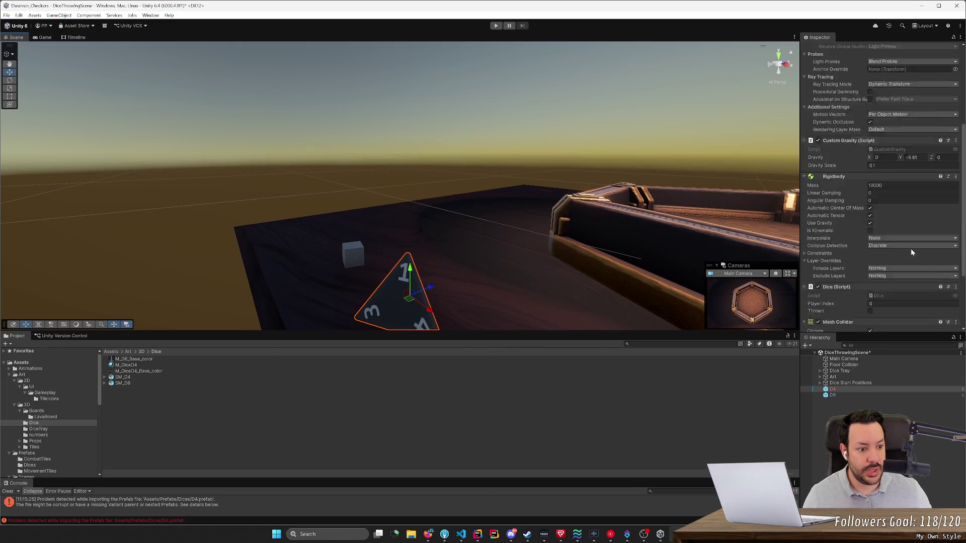
{"action": "scroll", "coordinate": [912, 251], "scroll_direction": "down", "scroll_amount": 3}
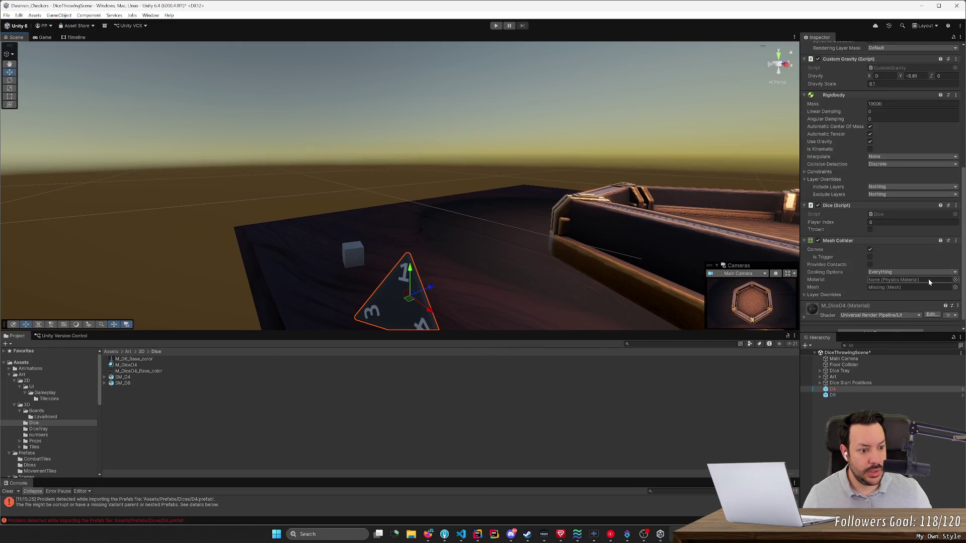
{"action": "left_click", "coordinate": [955, 287]}
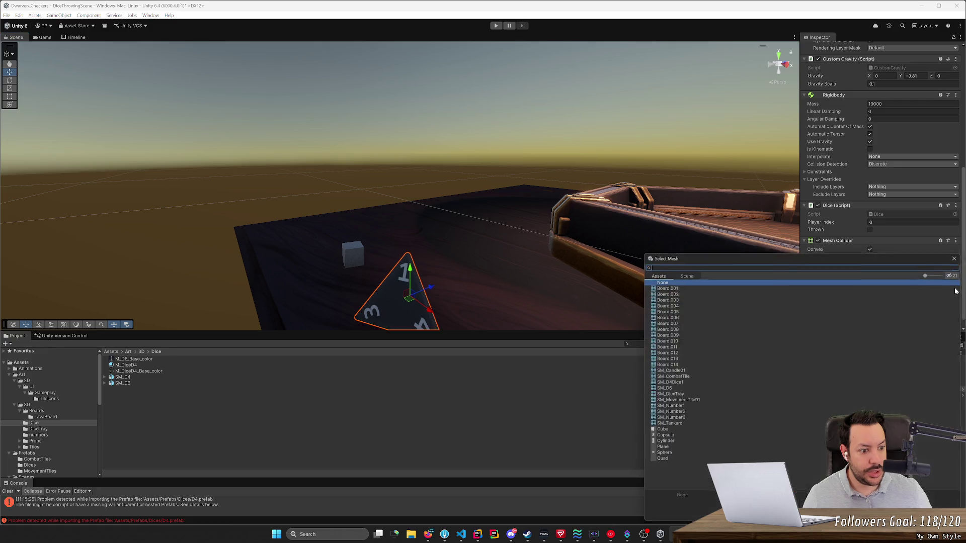
{"action": "double_click", "coordinate": [667, 384]}
{"action": "mouse_move", "coordinate": [488, 270]}
{"action": "left_mouse_down"}
{"action": "mouse_move", "coordinate": [586, 245]}
{"action": "mouse_move", "coordinate": [543, 256]}
{"action": "mouse_move", "coordinate": [497, 247]}
{"action": "mouse_move", "coordinate": [571, 242]}
{"action": "mouse_move", "coordinate": [651, 269]}
{"action": "mouse_move", "coordinate": [489, 258]}
{"action": "left_mouse_up"}
- Assign the SM_D6 mesh to the D6 cube die
{"action": "left_click", "coordinate": [291, 216]}
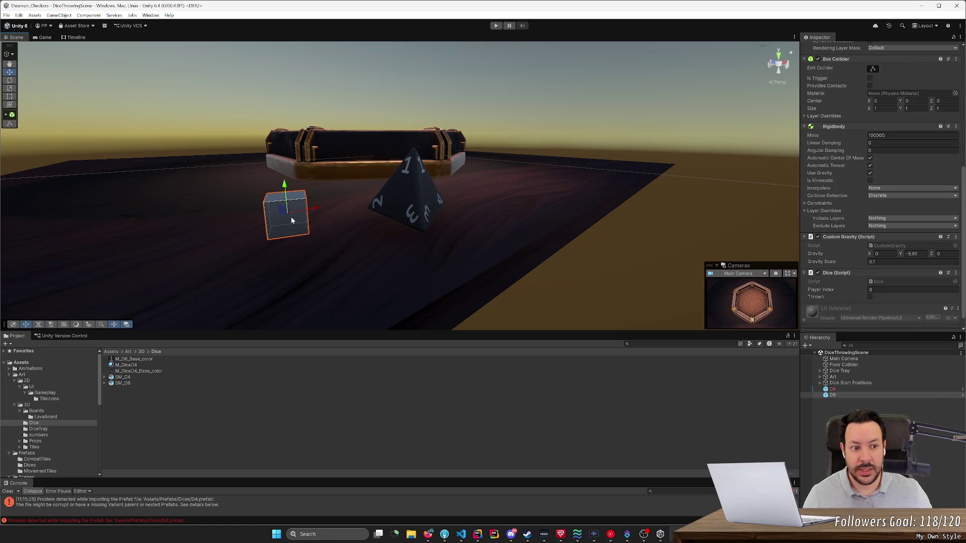
{"action": "left_click", "coordinate": [384, 192]}
{"action": "scroll", "coordinate": [908, 181], "scroll_direction": "up", "scroll_amount": 3}
{"action": "scroll", "coordinate": [907, 185], "scroll_direction": "up", "scroll_amount": 5}
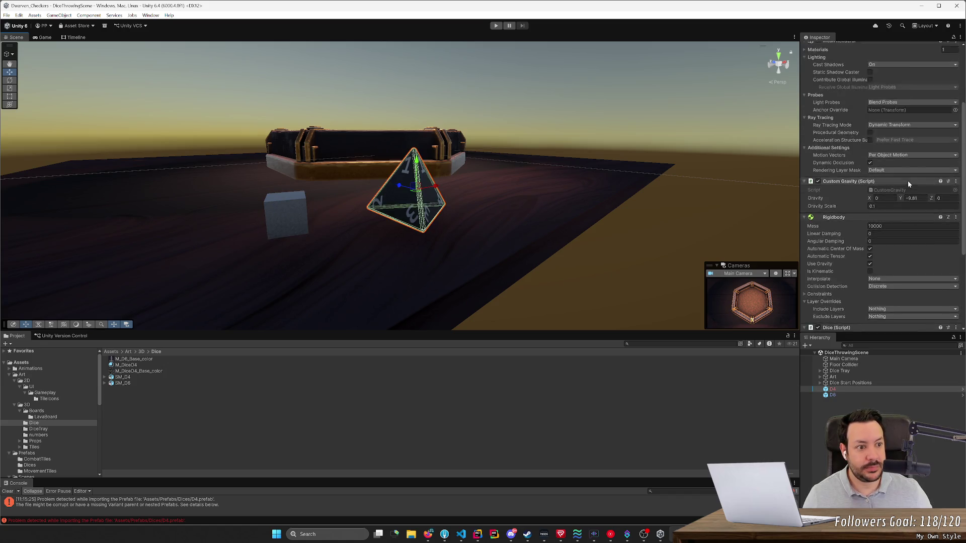
{"action": "left_click", "coordinate": [304, 214]}
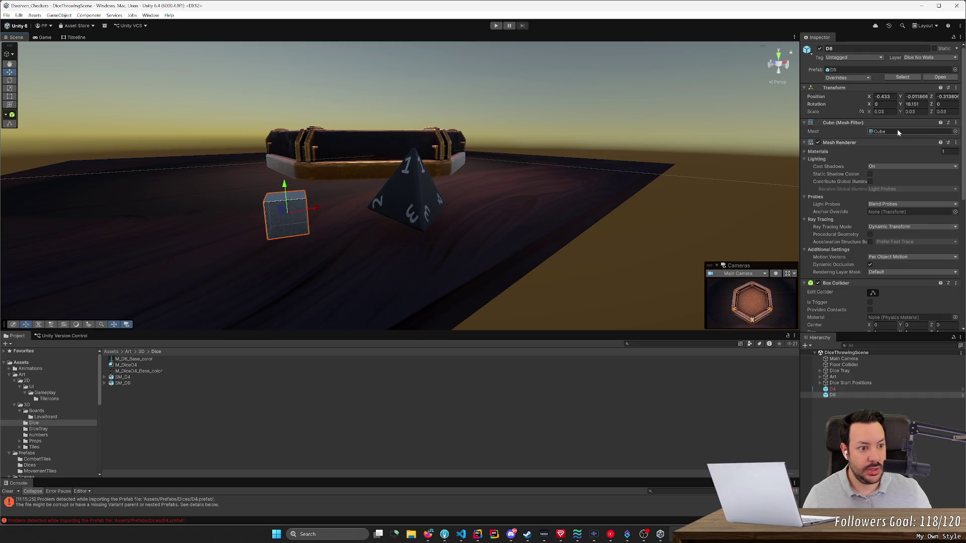
{"action": "left_click", "coordinate": [955, 131]}
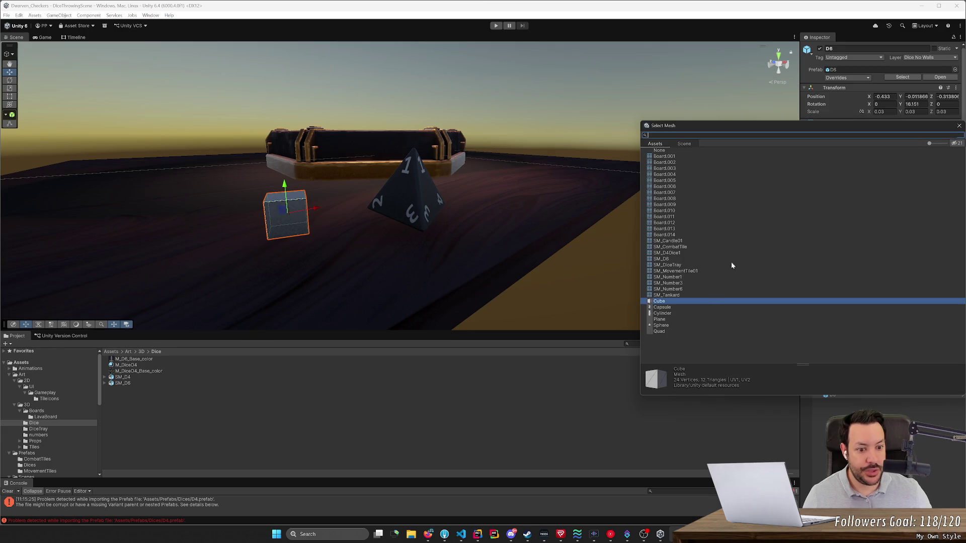
{"action": "double_click", "coordinate": [675, 260]}
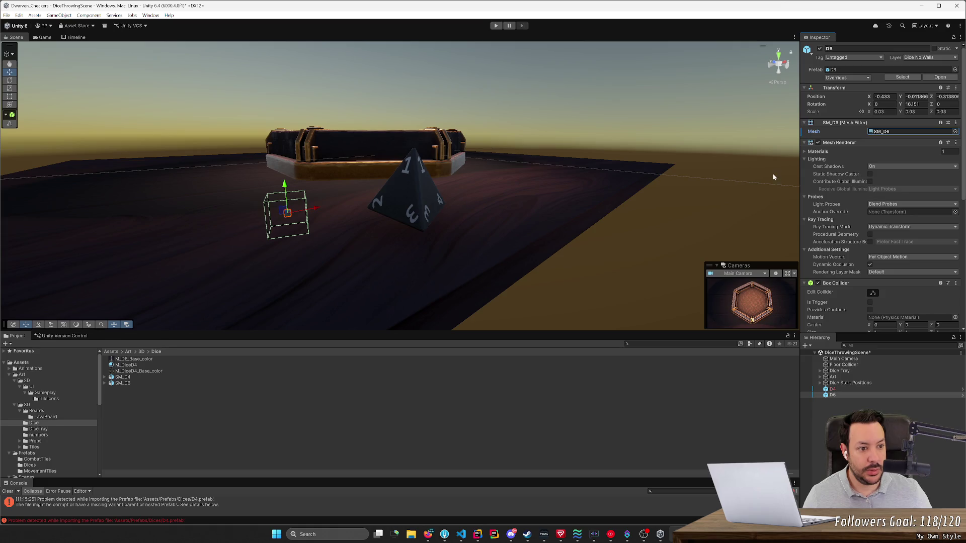
- Collapse the D4's rendering and Mesh Filter sections to review its physics components
{"action": "left_click", "coordinate": [439, 199]}
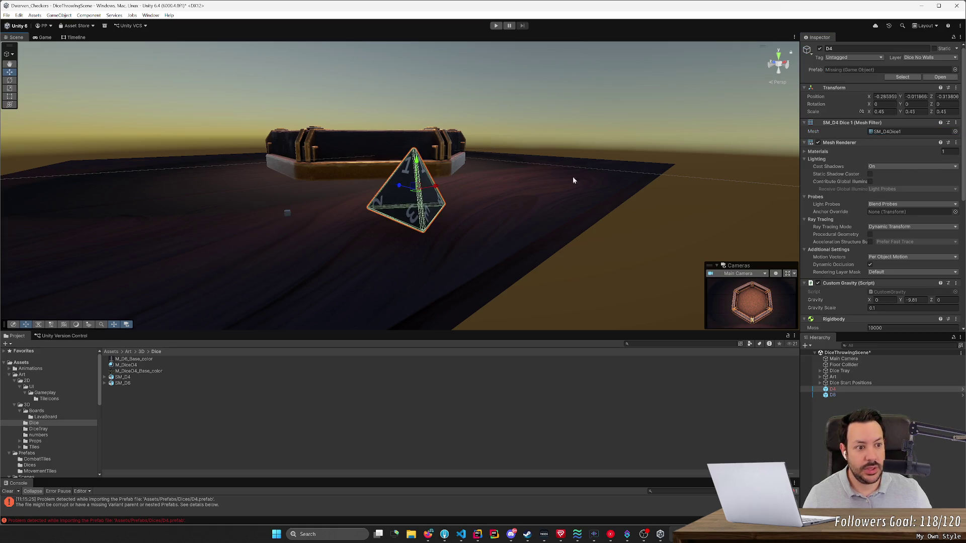
{"action": "left_click", "coordinate": [805, 143]}
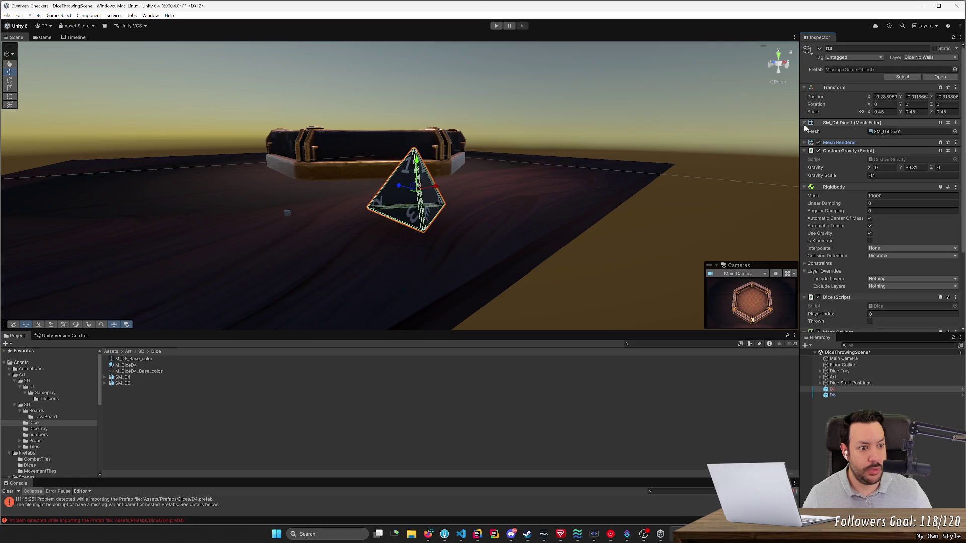
{"action": "left_click", "coordinate": [805, 124]}
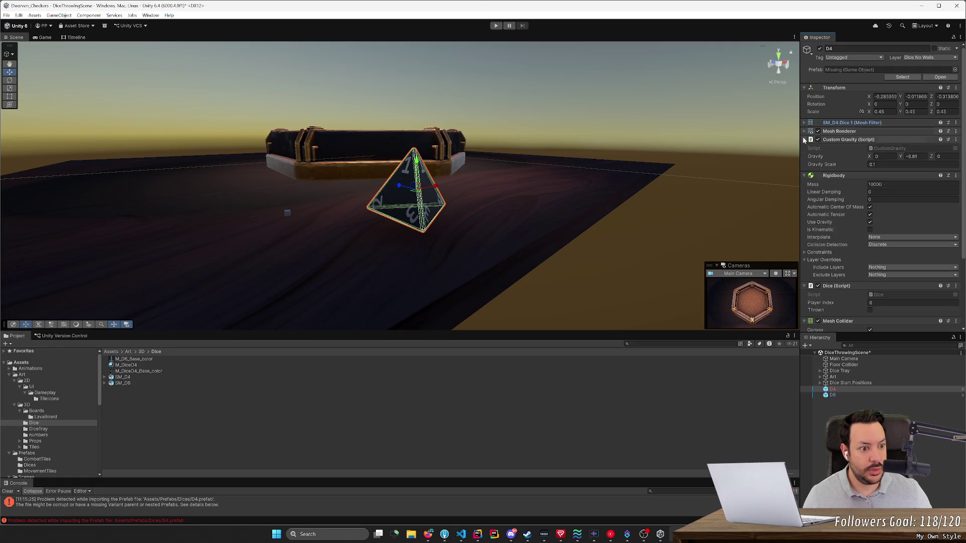
{"action": "scroll", "coordinate": [821, 256], "scroll_direction": "down", "scroll_amount": 4}
{"action": "scroll", "coordinate": [821, 256], "scroll_direction": "down", "scroll_amount": 1}
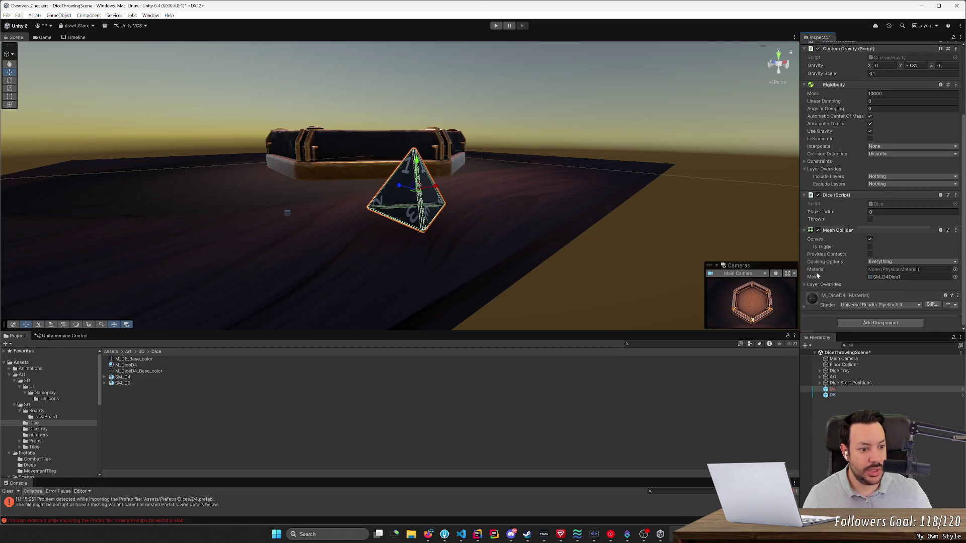
- Frame the old D6 cube die in the Scene view and orbit around it
{"action": "left_click", "coordinate": [287, 216]}
{"action": "key", "text": "f"}
{"action": "mouse_move", "coordinate": [376, 217]}
{"action": "left_mouse_down"}
{"action": "mouse_move", "coordinate": [524, 217]}
{"action": "mouse_move", "coordinate": [480, 209]}
{"action": "left_mouse_up"}
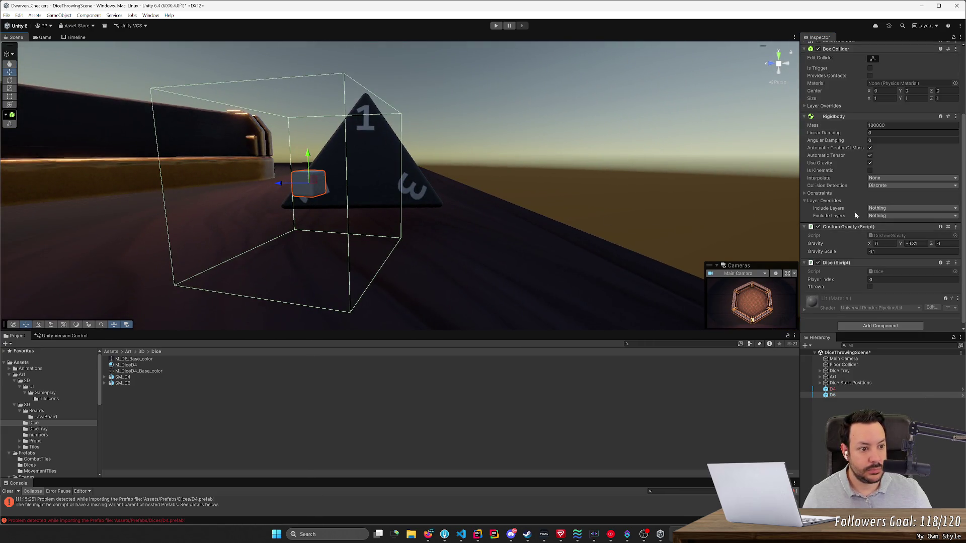
{"action": "scroll", "coordinate": [833, 231], "scroll_direction": "down", "scroll_amount": 1}
- Delete the old D6 cube from the scene
{"action": "left_click", "coordinate": [342, 192]}
{"action": "left_click", "coordinate": [309, 183]}
{"action": "key", "text": "Delete"}
{"action": "mouse_move", "coordinate": [526, 203]}
{"action": "left_mouse_down"}
{"action": "mouse_move", "coordinate": [478, 194]}
{"action": "mouse_move", "coordinate": [438, 206]}
{"action": "left_mouse_up"}
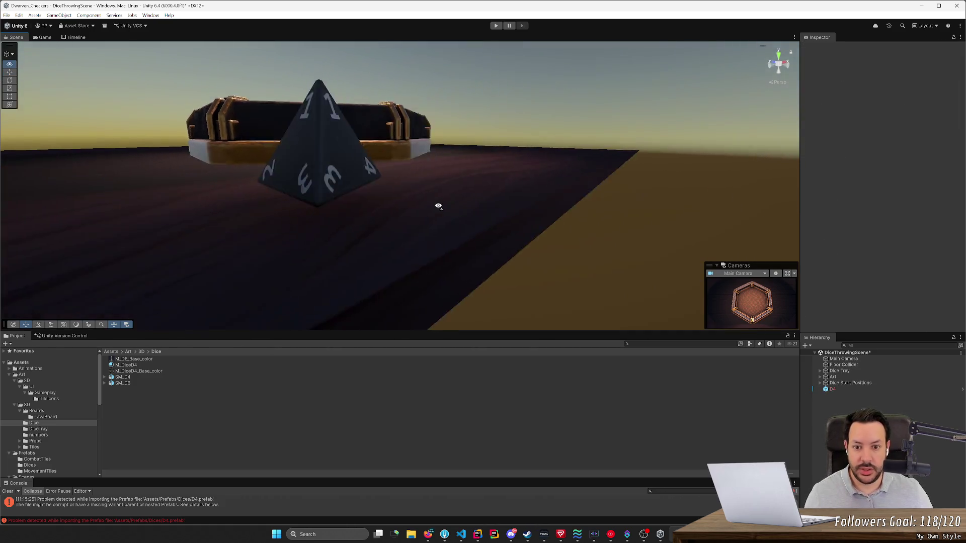
{"action": "scroll", "coordinate": [438, 206], "scroll_direction": "down", "scroll_amount": 5}
- Duplicate the D4 die and move the copy left beside the original
{"action": "left_click", "coordinate": [409, 227]}
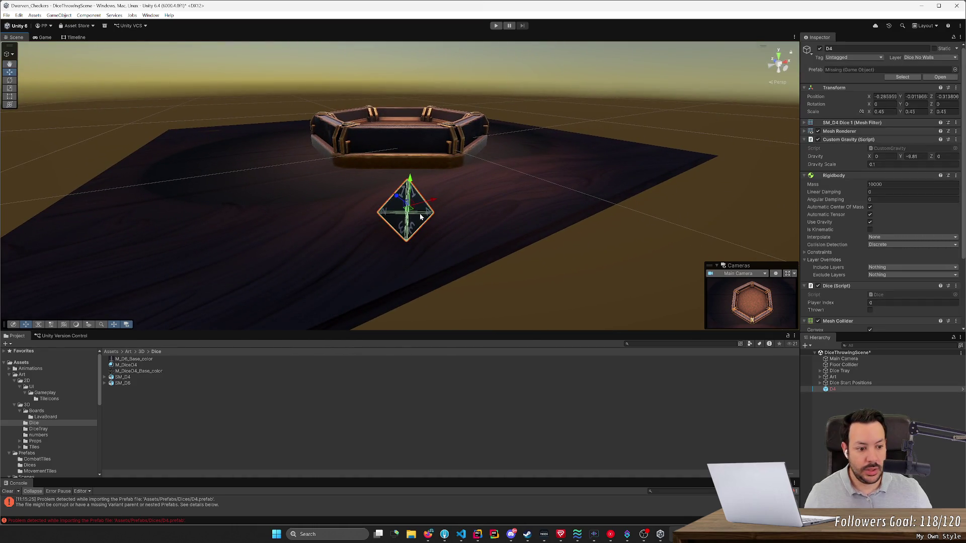
{"action": "key", "text": "ctrl+d"}
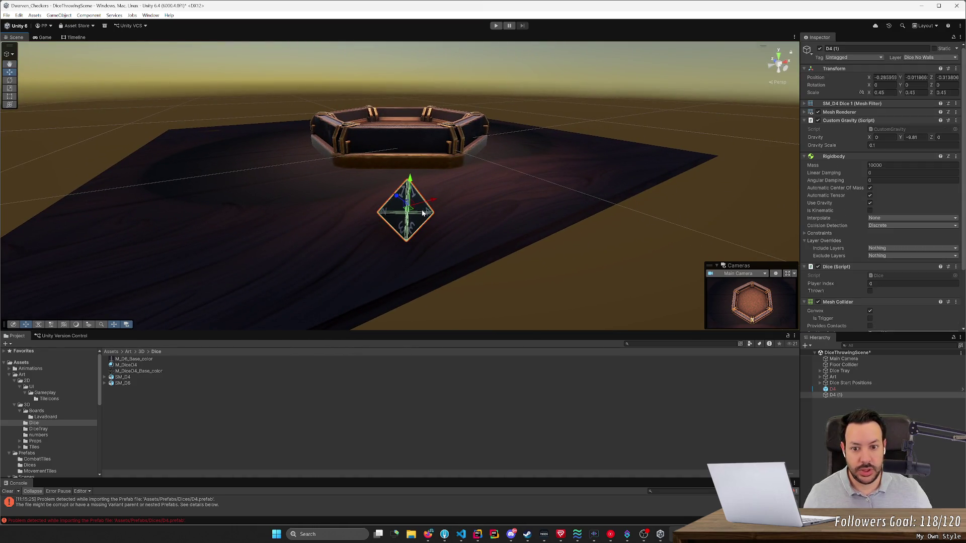
{"action": "left_click_drag", "start_coordinate": [434, 201], "coordinate": [373, 215]}
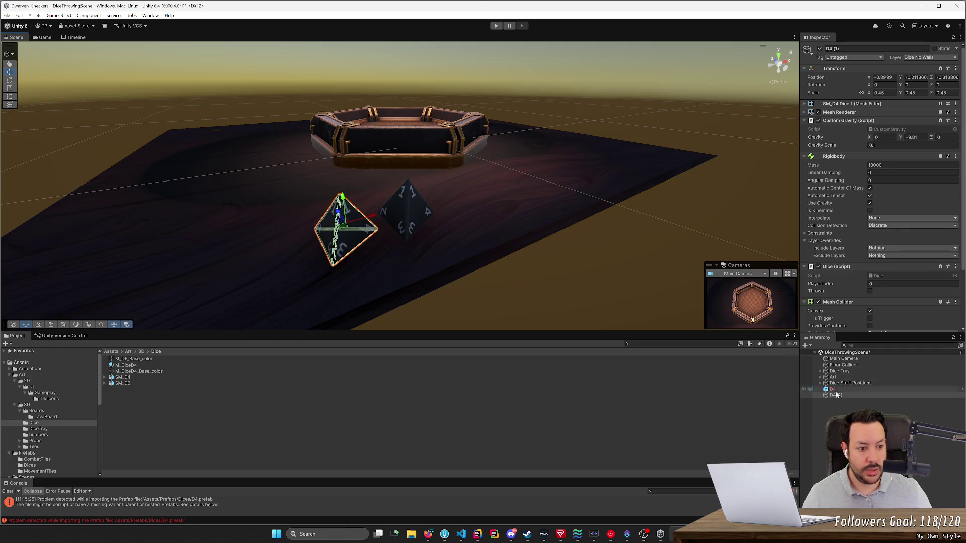
- Rename the copy to D6 and bring up its Mesh Filter mesh choices
{"action": "left_click", "coordinate": [877, 396]}
{"action": "key", "text": "F2"}
{"action": "type", "text": "D6"}
{"action": "key", "text": "Return"}
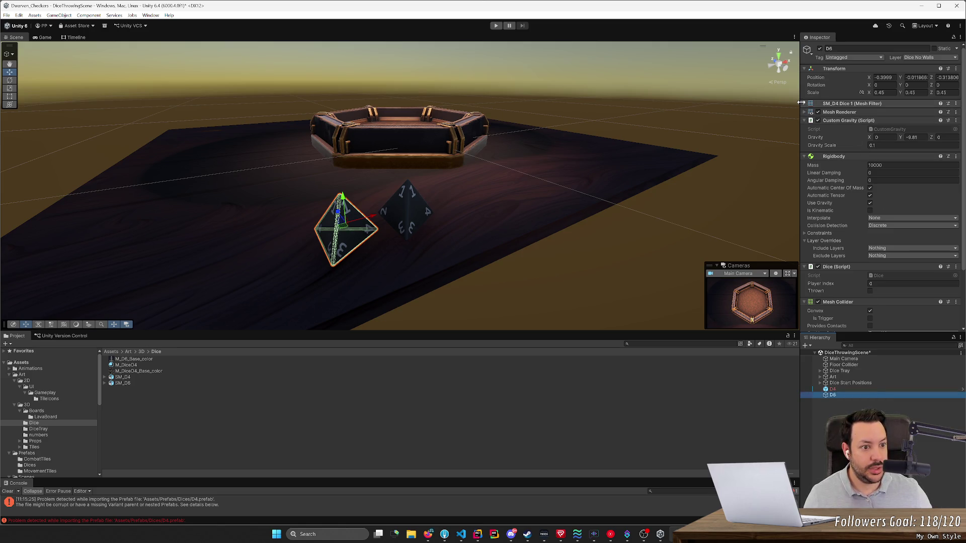
{"action": "left_click", "coordinate": [805, 103]}
{"action": "left_click", "coordinate": [955, 112]}
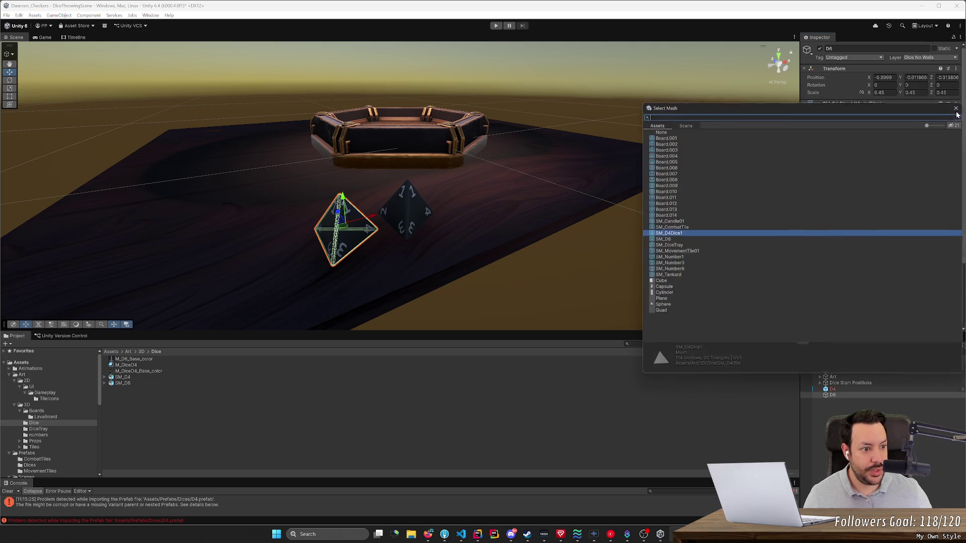
- Assign SM_D6 as both the D6 die's mesh and its collider mesh
{"action": "double_click", "coordinate": [670, 239]}
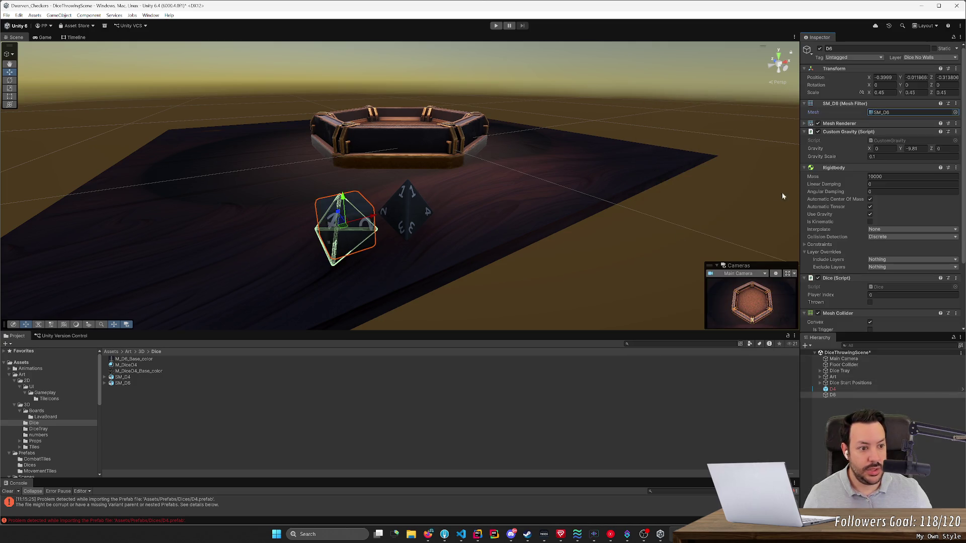
{"action": "left_click", "coordinate": [811, 125]}
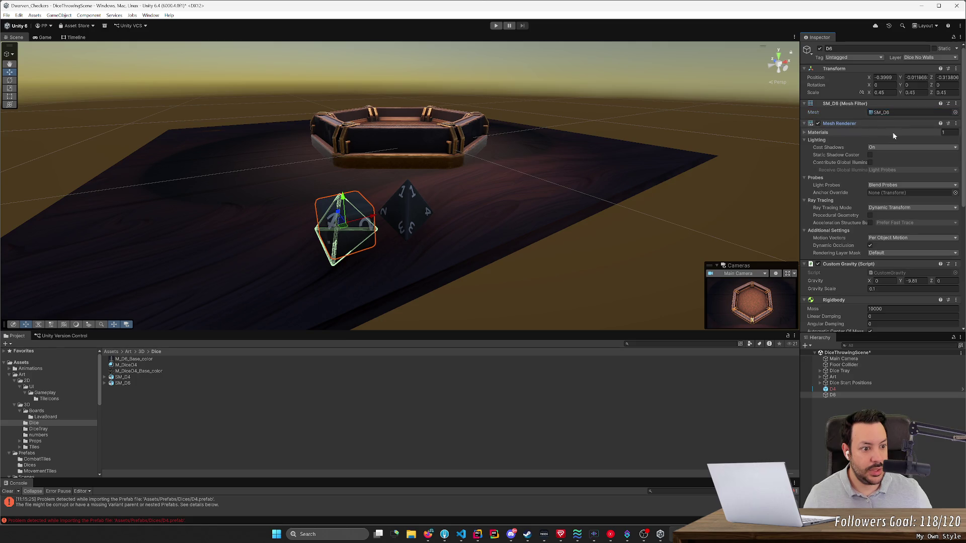
{"action": "scroll", "coordinate": [827, 209], "scroll_direction": "down", "scroll_amount": 6}
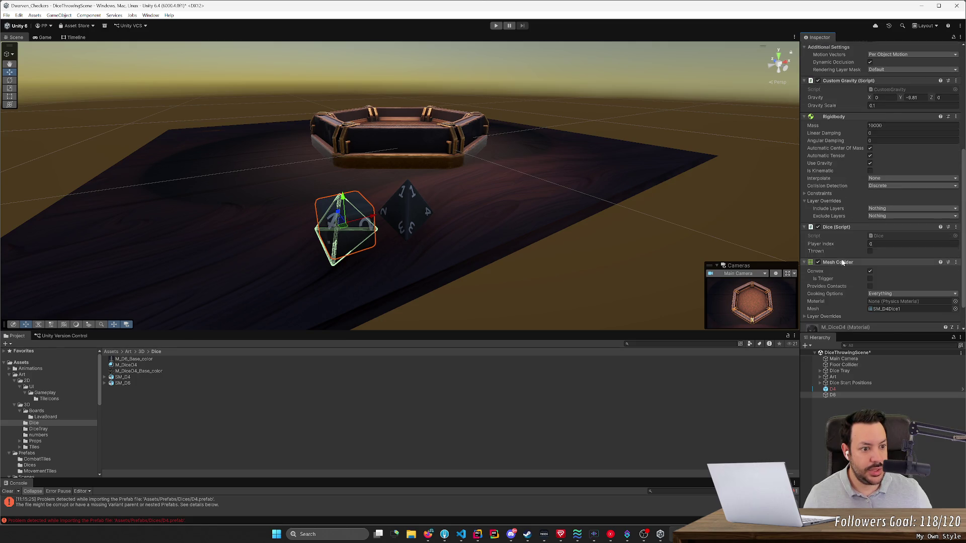
{"action": "left_click", "coordinate": [955, 308]}
{"action": "double_click", "coordinate": [668, 388]}
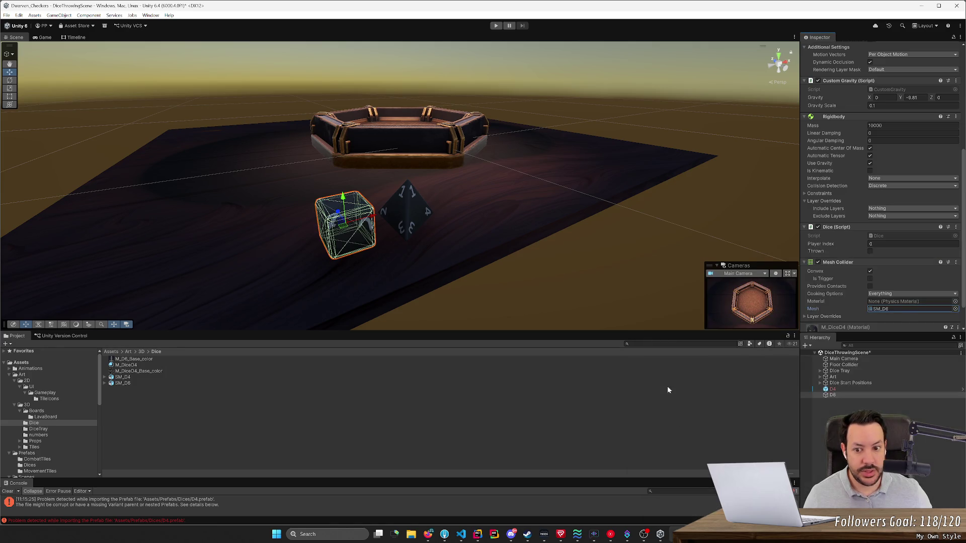
{"action": "mouse_move", "coordinate": [552, 276]}
{"action": "left_mouse_down"}
{"action": "mouse_move", "coordinate": [680, 262]}
{"action": "mouse_move", "coordinate": [657, 250]}
{"action": "mouse_move", "coordinate": [552, 252]}
{"action": "left_mouse_up"}
{"action": "scroll", "coordinate": [552, 252], "scroll_direction": "down", "scroll_amount": 3}
- Inspect the cube die's M_DiceD4 material settings and compare it with the D4 die
{"action": "left_click", "coordinate": [538, 253]}
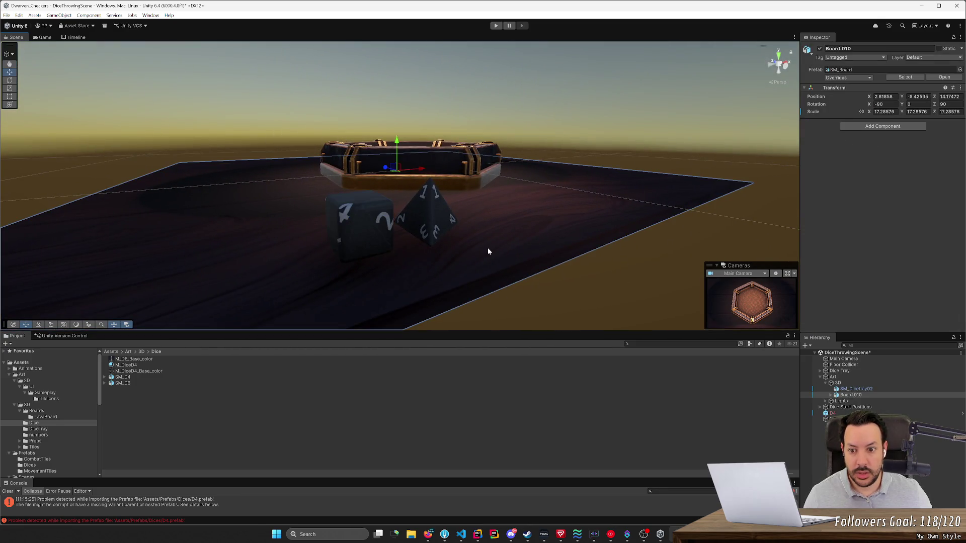
{"action": "left_click", "coordinate": [358, 231]}
{"action": "scroll", "coordinate": [880, 274], "scroll_direction": "down", "scroll_amount": 5}
{"action": "scroll", "coordinate": [880, 275], "scroll_direction": "down", "scroll_amount": 5}
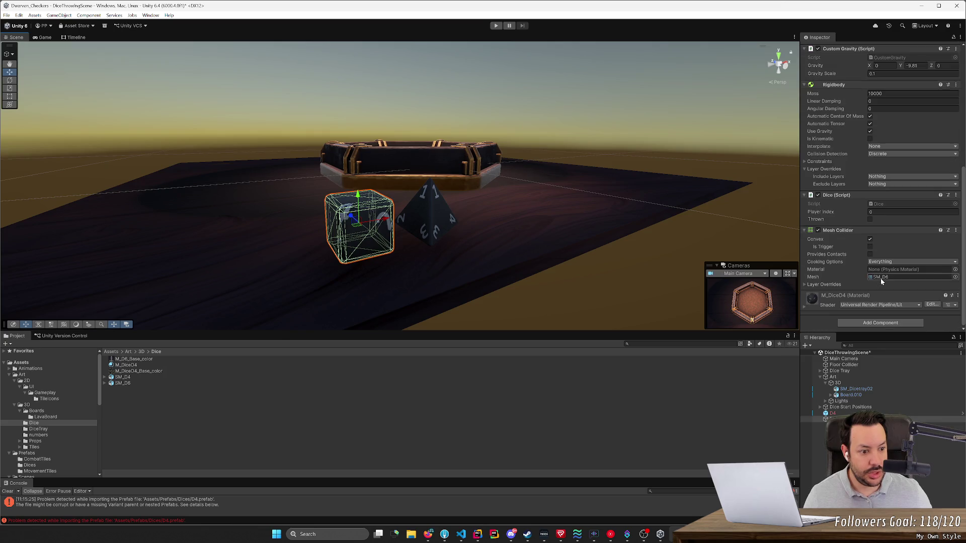
{"action": "left_click", "coordinate": [805, 308]}
{"action": "scroll", "coordinate": [813, 305], "scroll_direction": "down", "scroll_amount": 4}
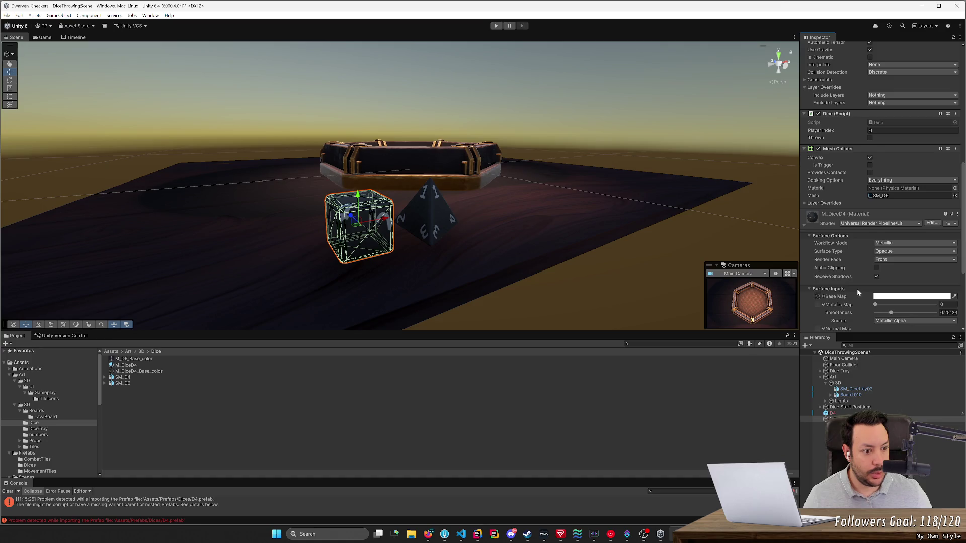
{"action": "scroll", "coordinate": [857, 291], "scroll_direction": "down", "scroll_amount": 4}
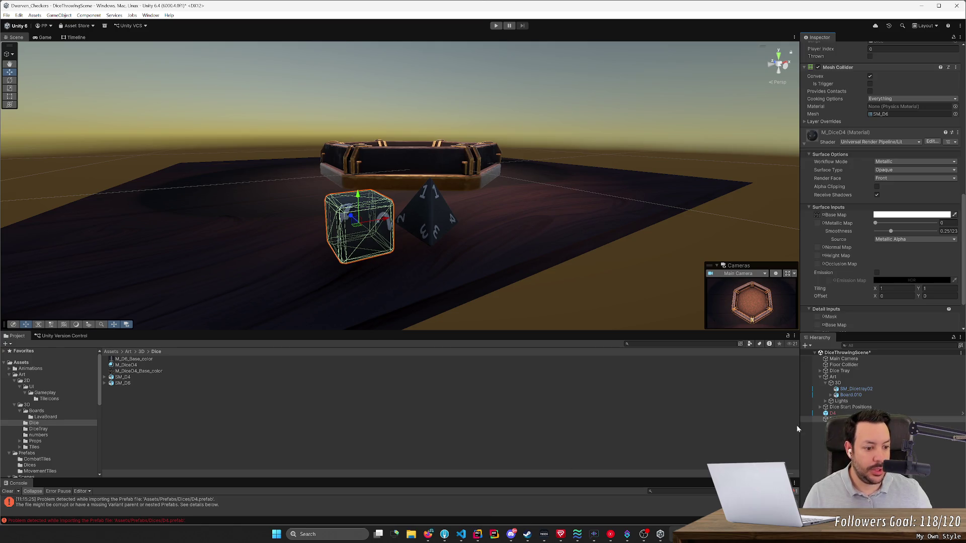
{"action": "left_click", "coordinate": [833, 419]}
{"action": "left_click", "coordinate": [833, 425]}
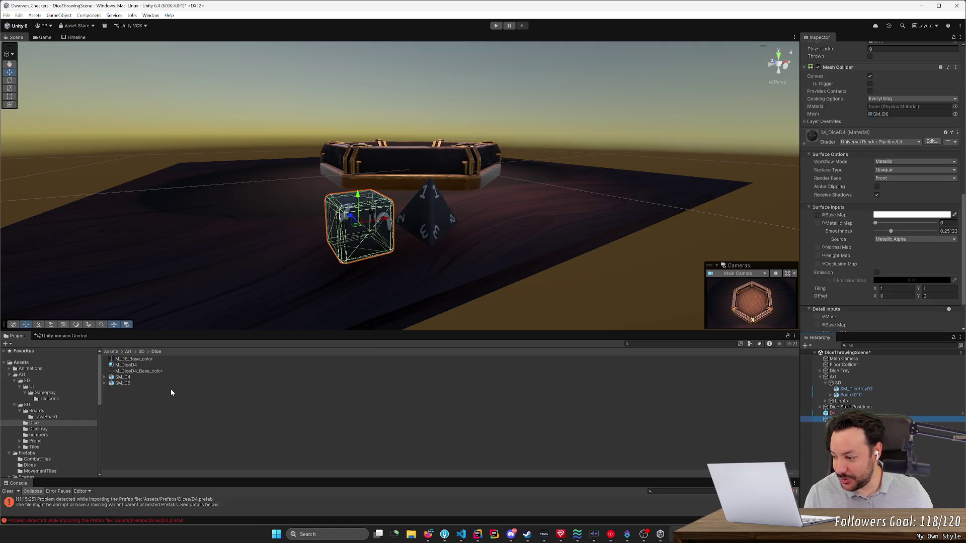
- Drop an SM_D4 model from the Project window in front of the tray and name it D4
{"action": "left_click", "coordinate": [124, 378]}
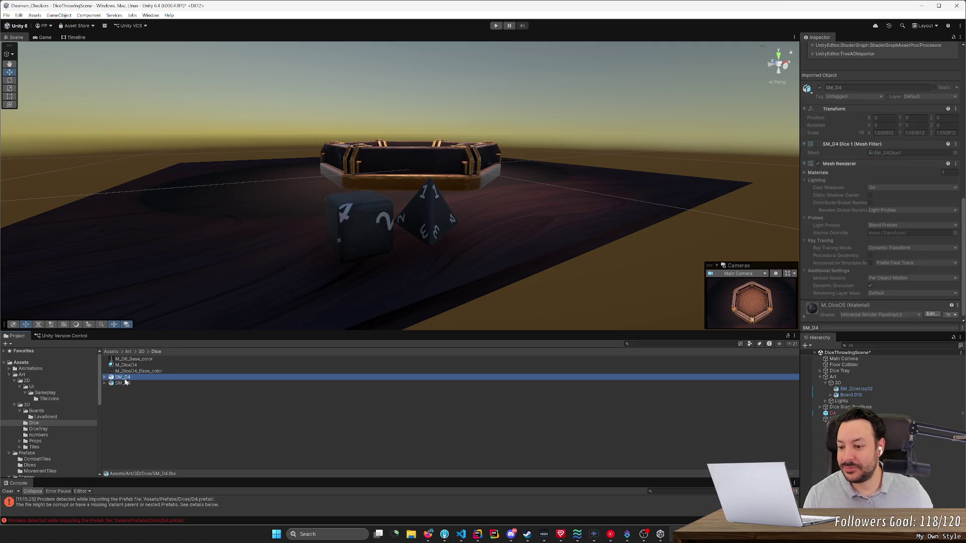
{"action": "mouse_move", "coordinate": [123, 380]}
{"action": "left_mouse_down"}
{"action": "mouse_move", "coordinate": [183, 302]}
{"action": "mouse_move", "coordinate": [209, 222]}
{"action": "mouse_move", "coordinate": [192, 203]}
{"action": "left_mouse_up"}
{"action": "left_click_drag", "start_coordinate": [233, 263], "coordinate": [598, 340]}
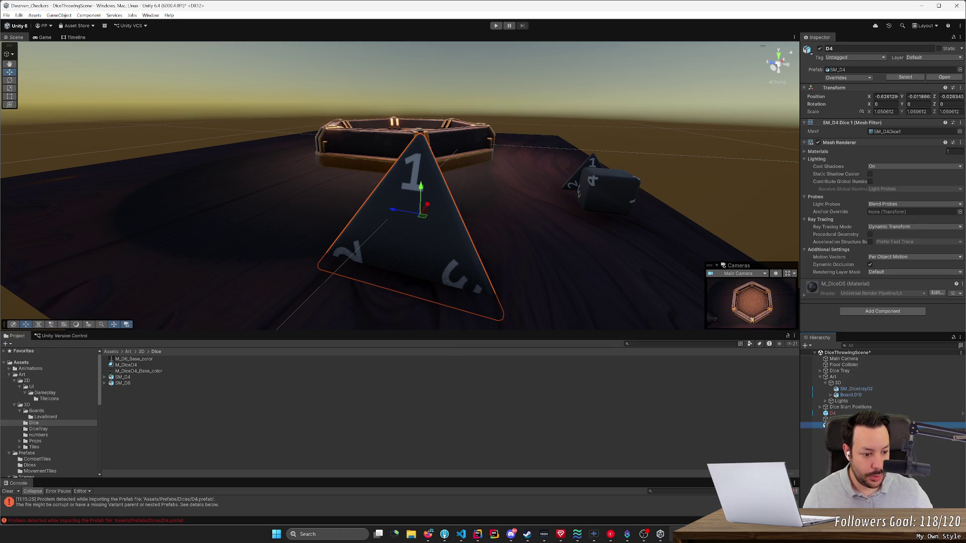
{"action": "key", "text": "Return"}
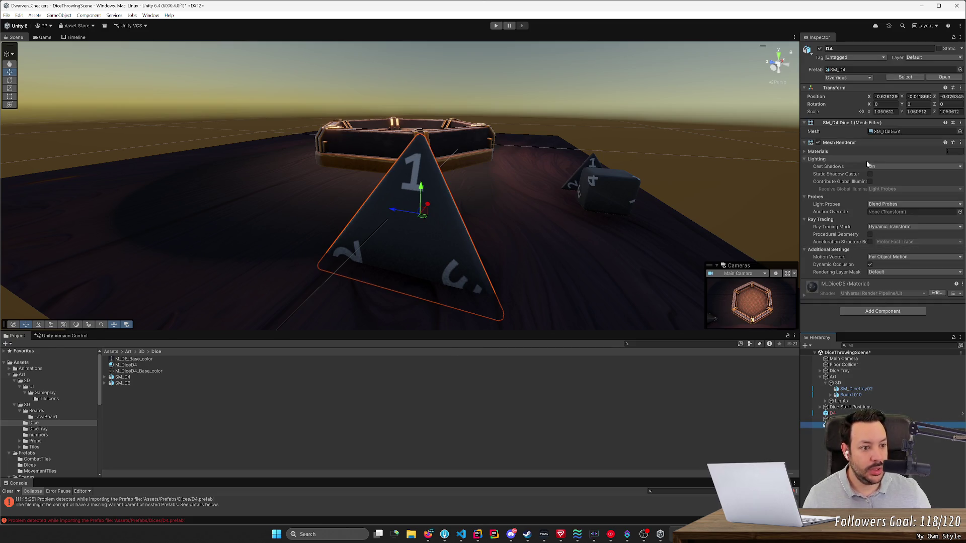
- Copy the old D4's Custom Gravity component onto the new D4
{"action": "left_click", "coordinate": [832, 413]}
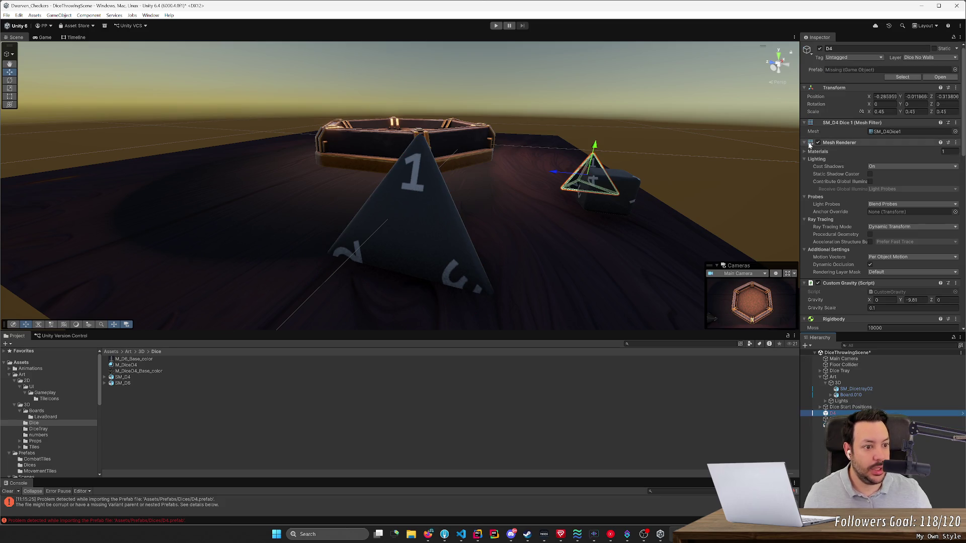
{"action": "left_click", "coordinate": [804, 122]}
{"action": "left_click", "coordinate": [956, 139]}
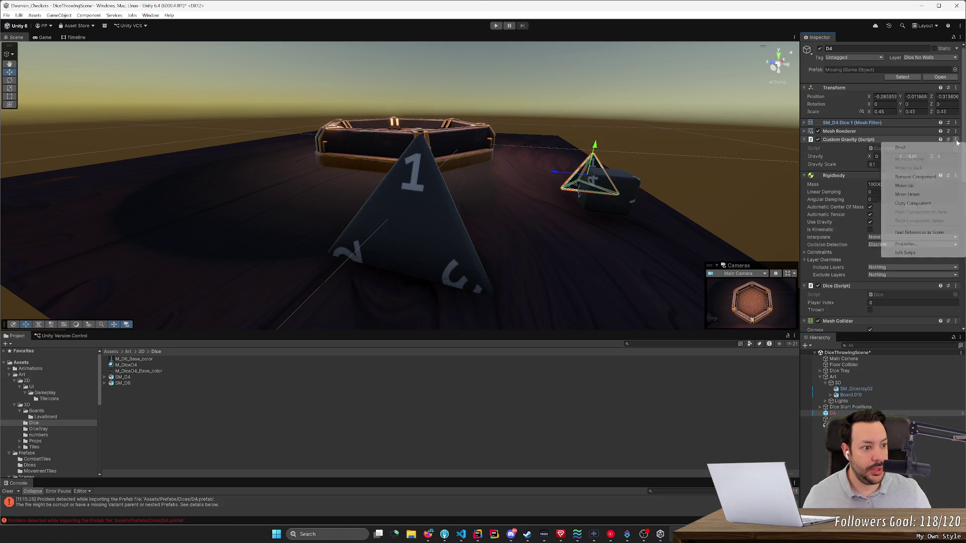
{"action": "left_click", "coordinate": [913, 202]}
{"action": "left_click", "coordinate": [830, 425]}
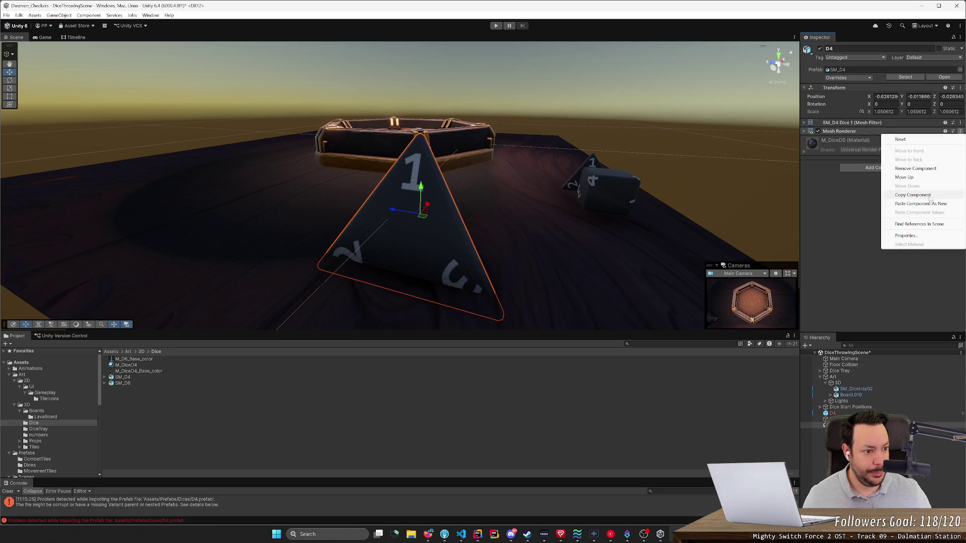
{"action": "left_click", "coordinate": [921, 204]}
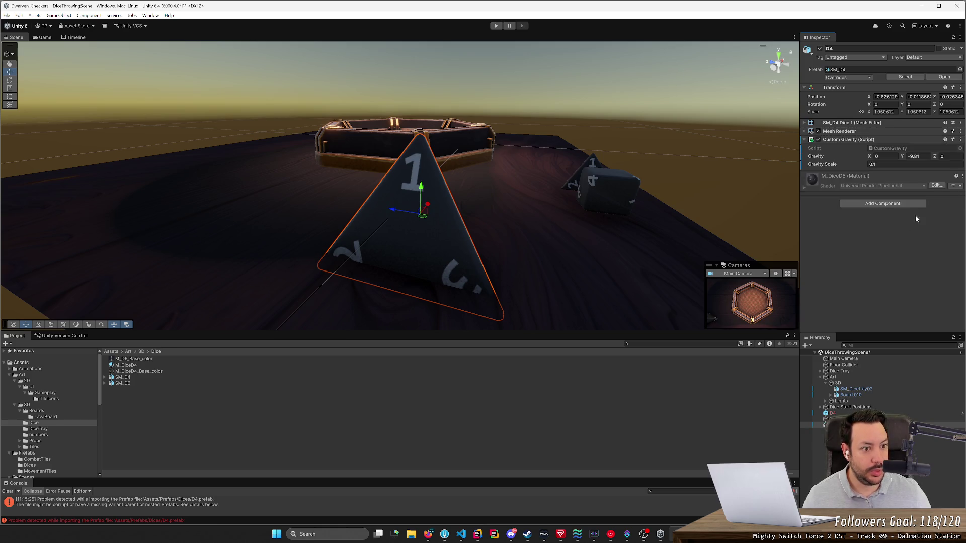
- Copy the old D4's Rigidbody component onto the new D4
{"action": "left_click", "coordinate": [850, 413]}
{"action": "left_click", "coordinate": [956, 176]}
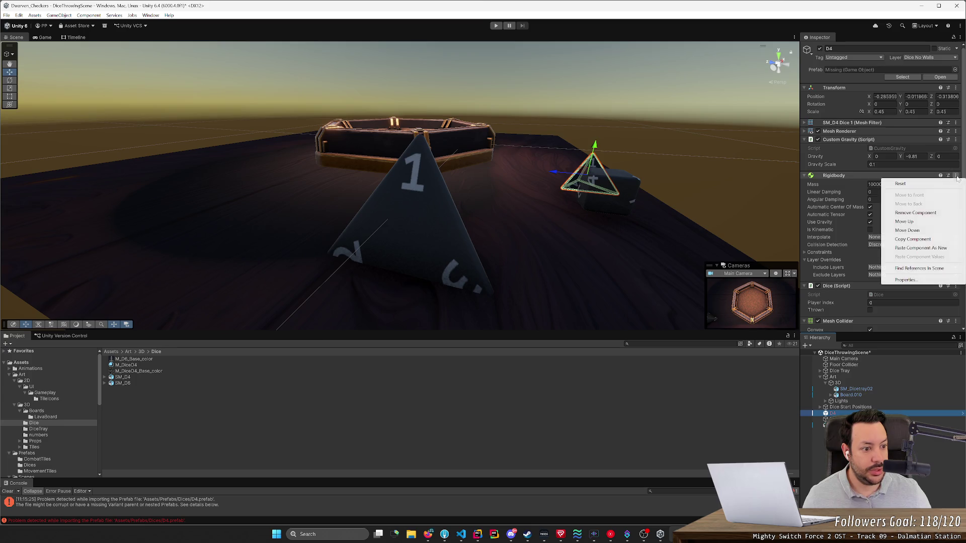
{"action": "left_click", "coordinate": [932, 240]}
{"action": "left_click", "coordinate": [946, 425]}
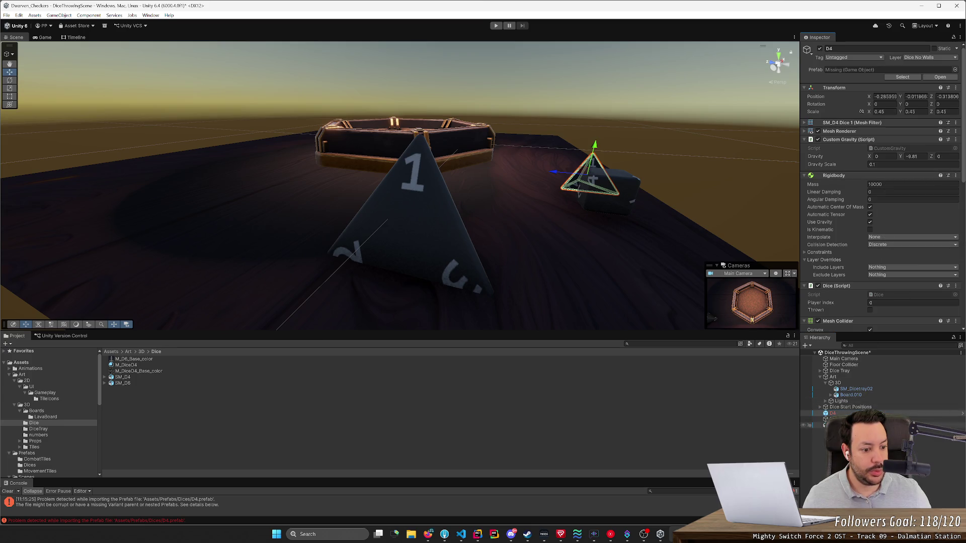
{"action": "left_click", "coordinate": [961, 177]}
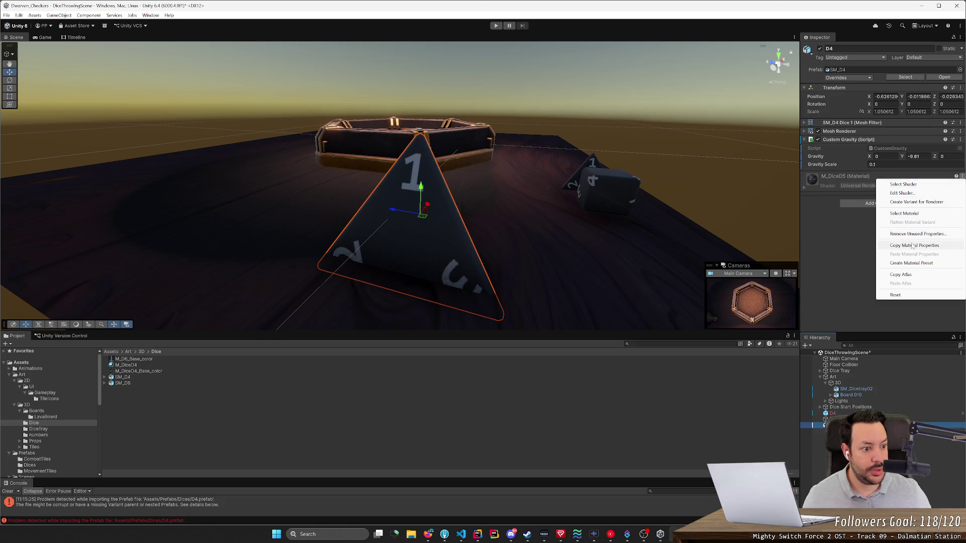
{"action": "left_click", "coordinate": [862, 257]}
{"action": "left_click", "coordinate": [962, 177]}
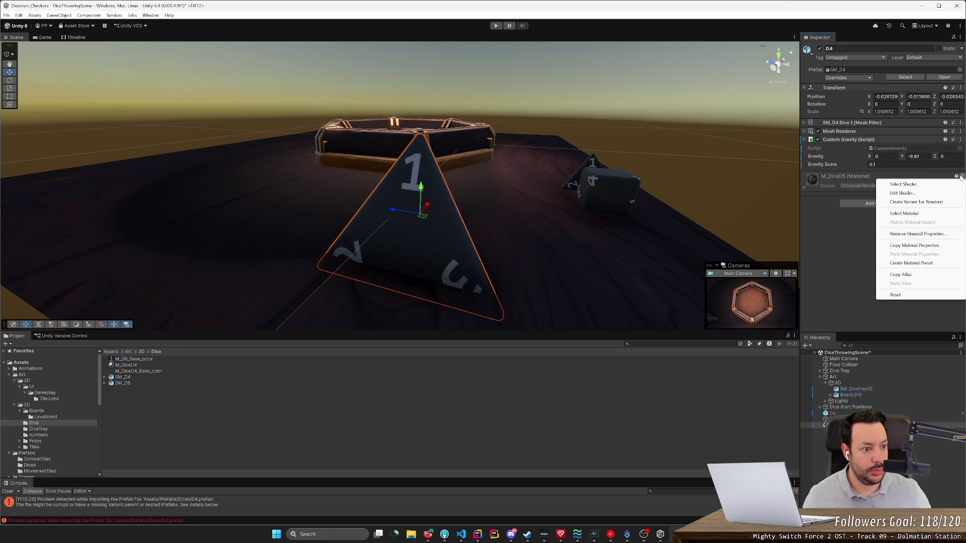
{"action": "left_click", "coordinate": [832, 413]}
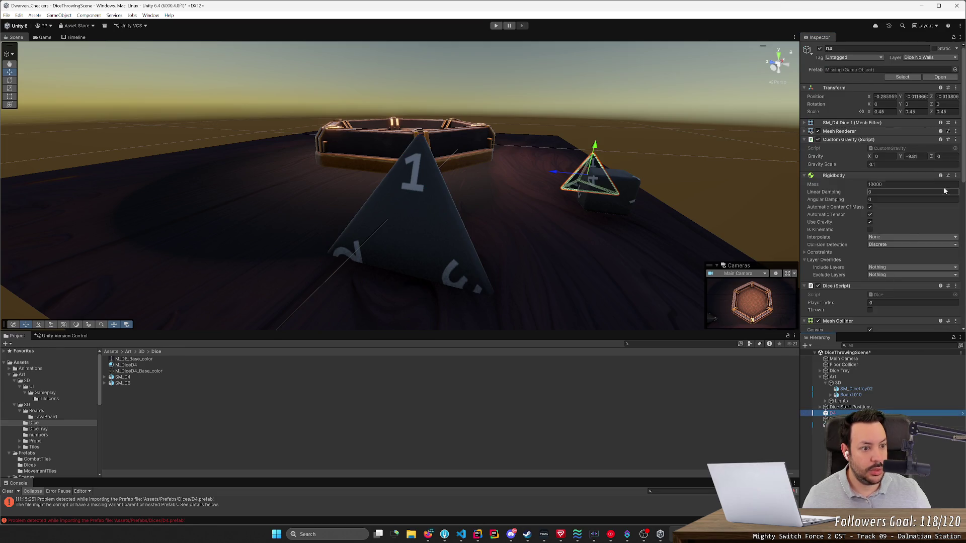
{"action": "left_click", "coordinate": [955, 175]}
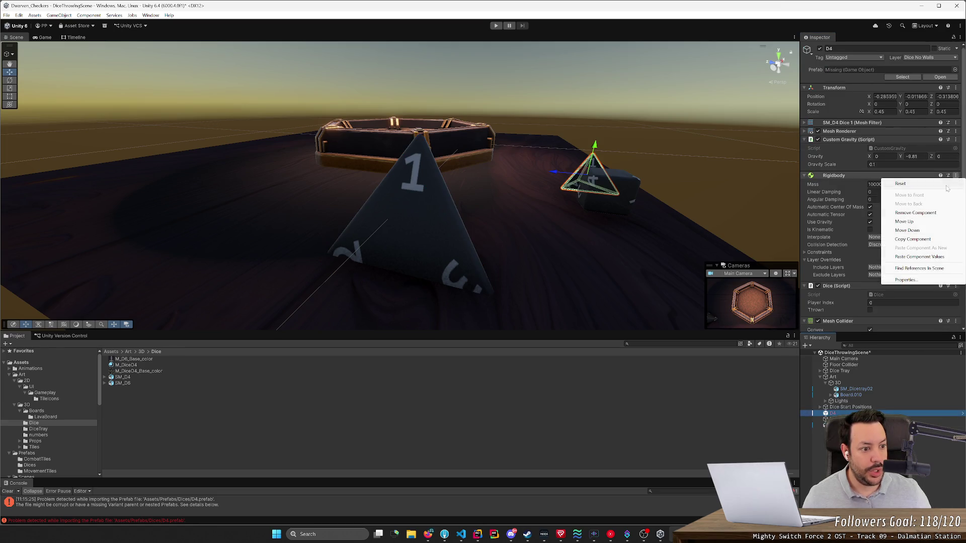
{"action": "left_click", "coordinate": [919, 239]}
{"action": "left_click", "coordinate": [946, 426]}
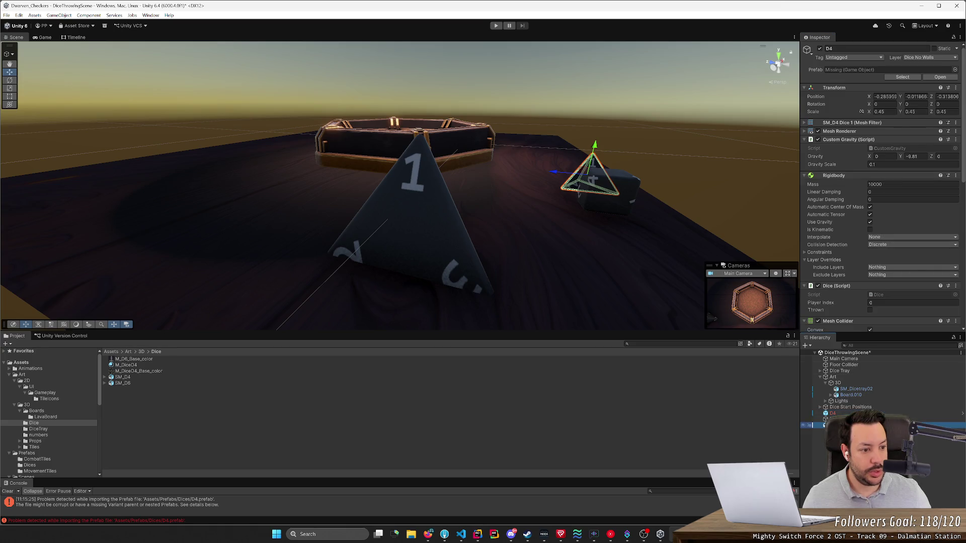
{"action": "left_click", "coordinate": [960, 140]}
{"action": "left_click", "coordinate": [926, 221]}
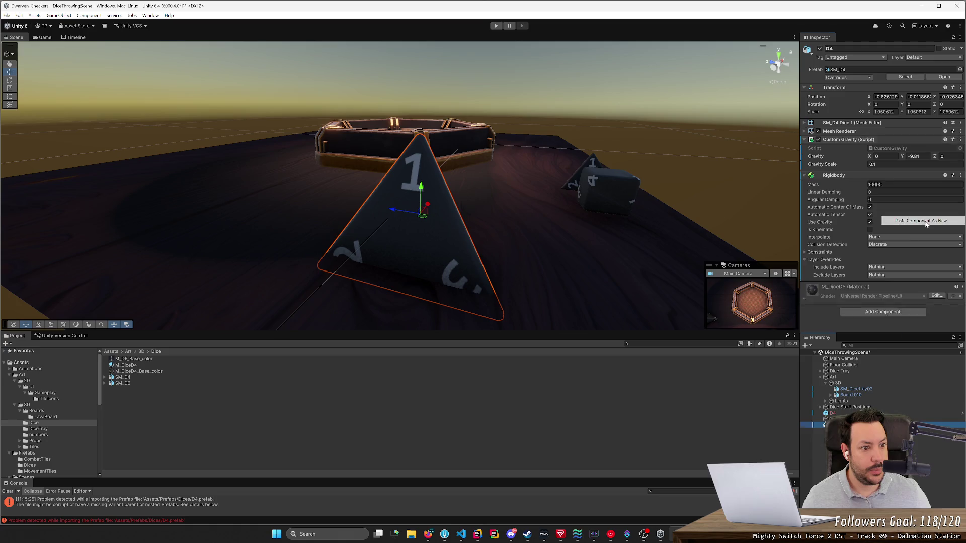
- Remove the Rigidbody and Custom Gravity components from the old D4
{"action": "left_click", "coordinate": [847, 413]}
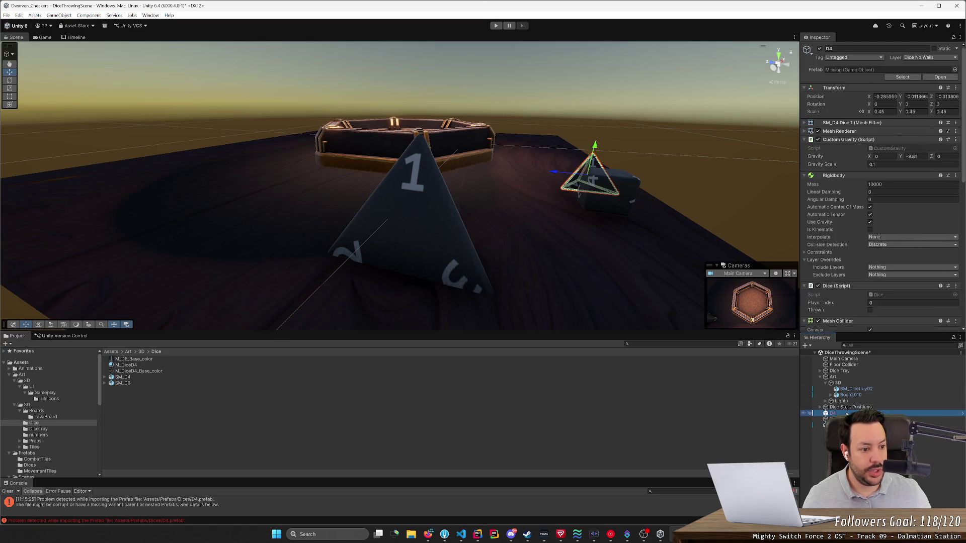
{"action": "left_click", "coordinate": [955, 175]}
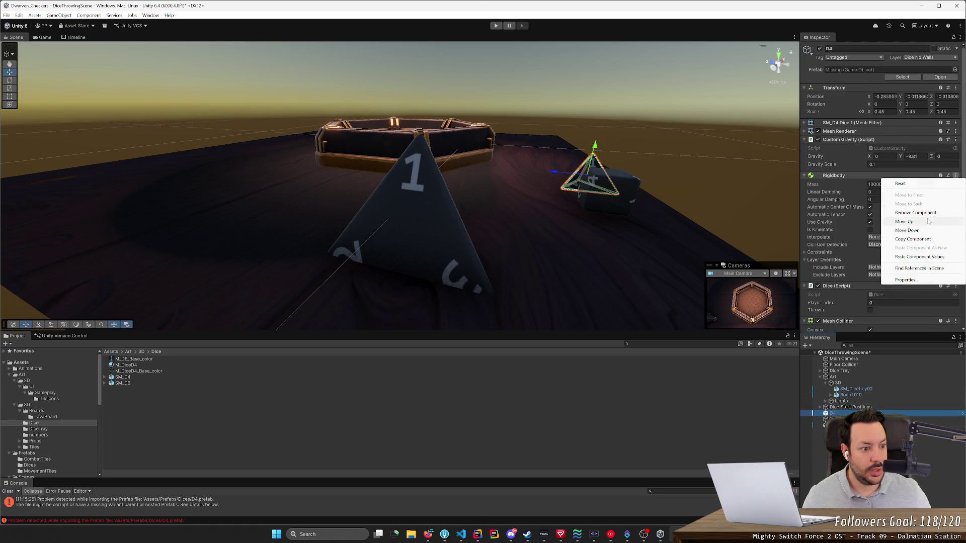
{"action": "left_click", "coordinate": [918, 213]}
{"action": "left_click", "coordinate": [956, 143]}
{"action": "left_click", "coordinate": [931, 178]}
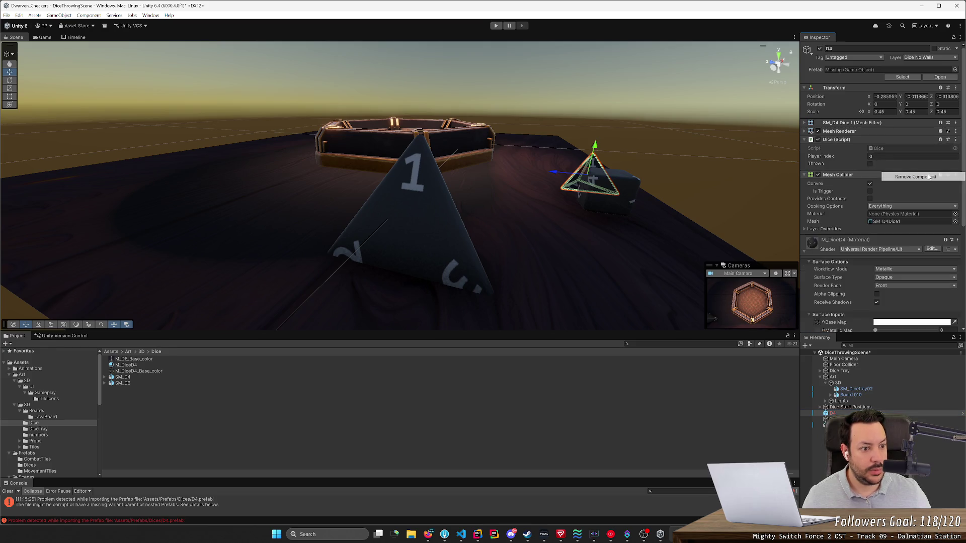
- Move the Dice script from the old D4 to the new D4
{"action": "left_click", "coordinate": [956, 141]}
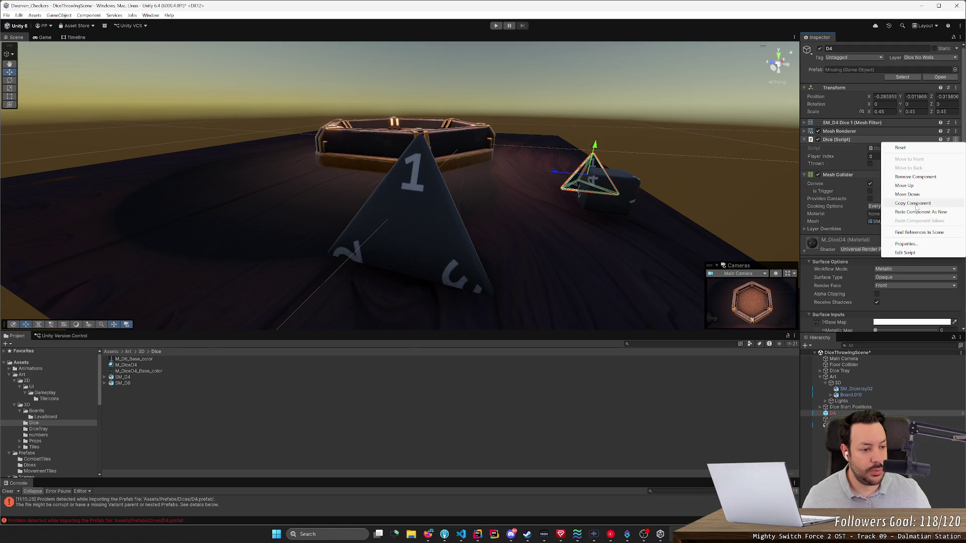
{"action": "left_click", "coordinate": [916, 203]}
{"action": "left_click", "coordinate": [815, 426]}
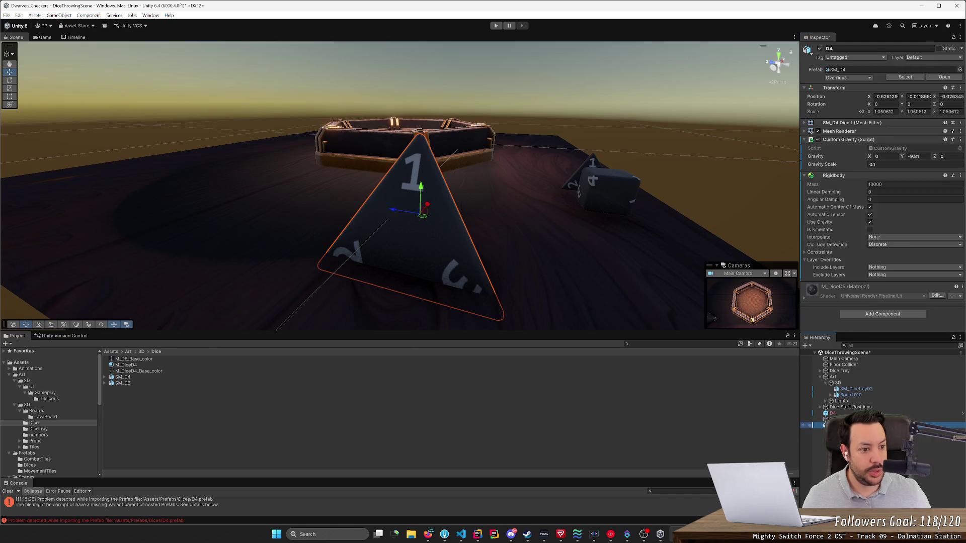
{"action": "left_click", "coordinate": [960, 175]}
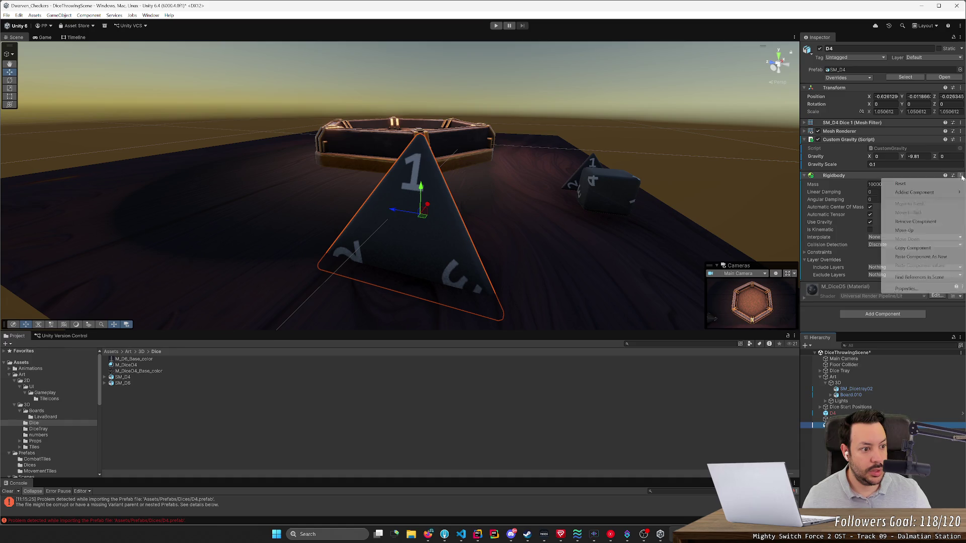
{"action": "left_click", "coordinate": [921, 256]}
{"action": "left_click", "coordinate": [891, 413]}
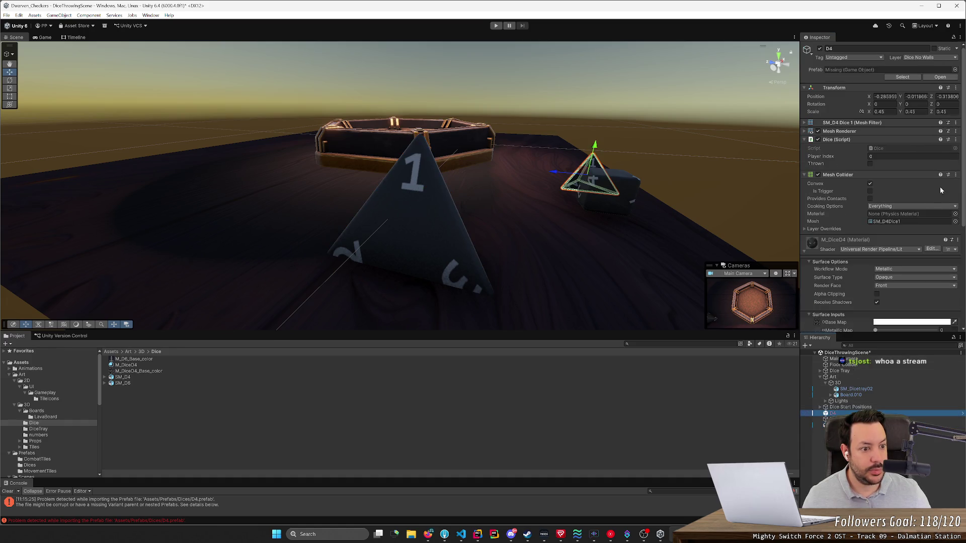
{"action": "left_click", "coordinate": [956, 140]}
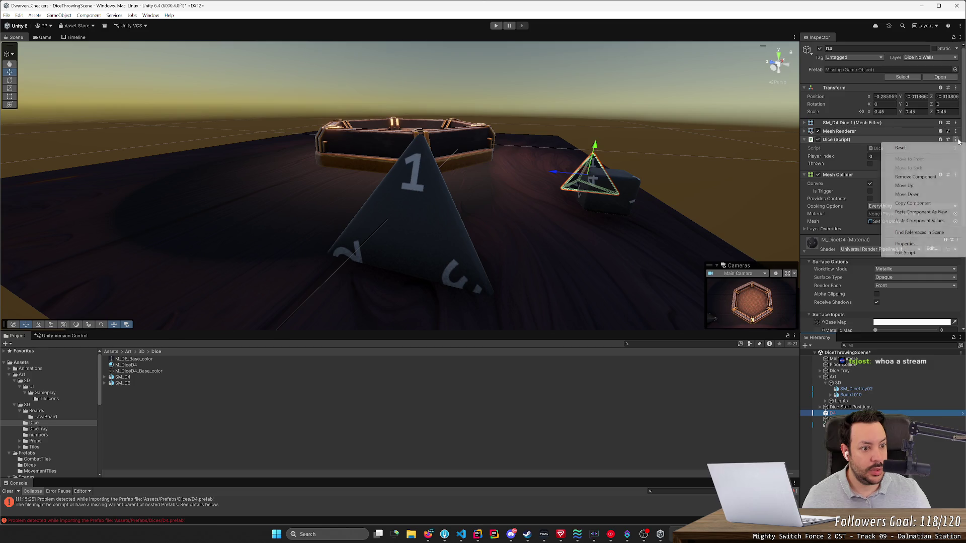
{"action": "left_click", "coordinate": [917, 176]}
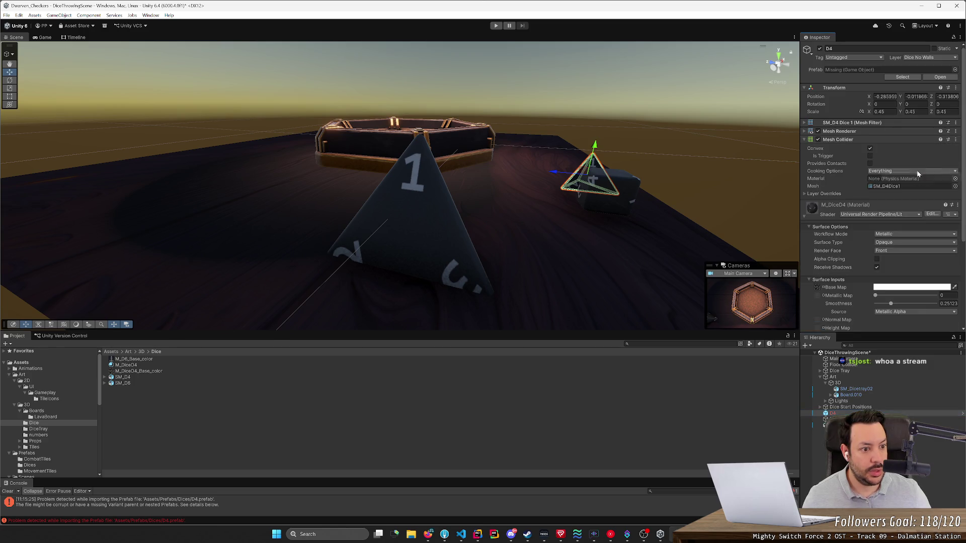
- Copy the old D4's Mesh Collider onto the new D4
{"action": "left_click", "coordinate": [956, 139]}
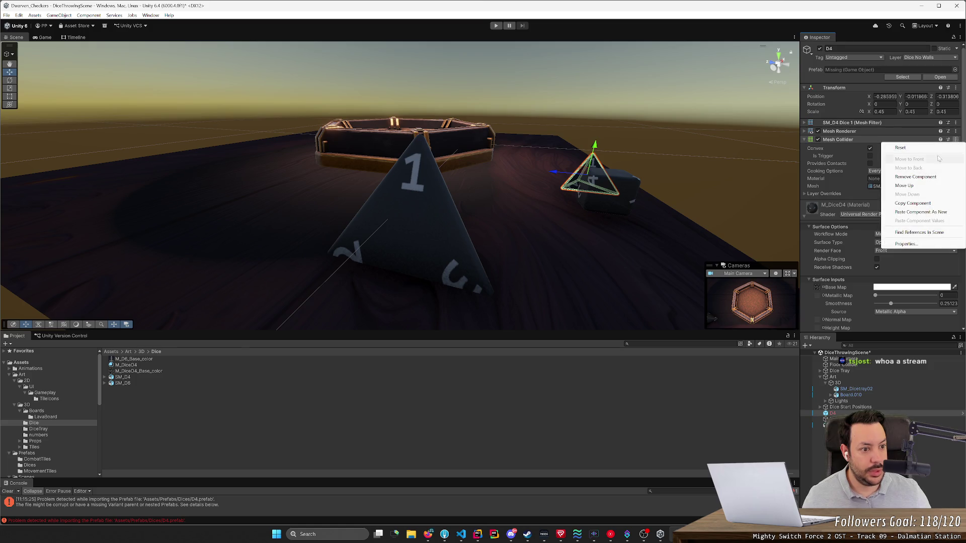
{"action": "left_click", "coordinate": [917, 204]}
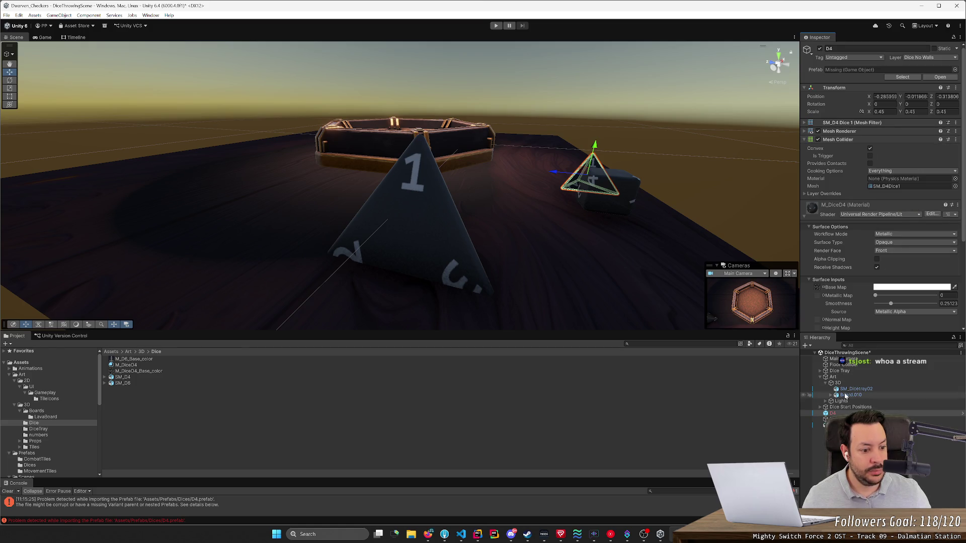
{"action": "left_click", "coordinate": [855, 425]}
{"action": "scroll", "coordinate": [864, 204], "scroll_direction": "down", "scroll_amount": 1}
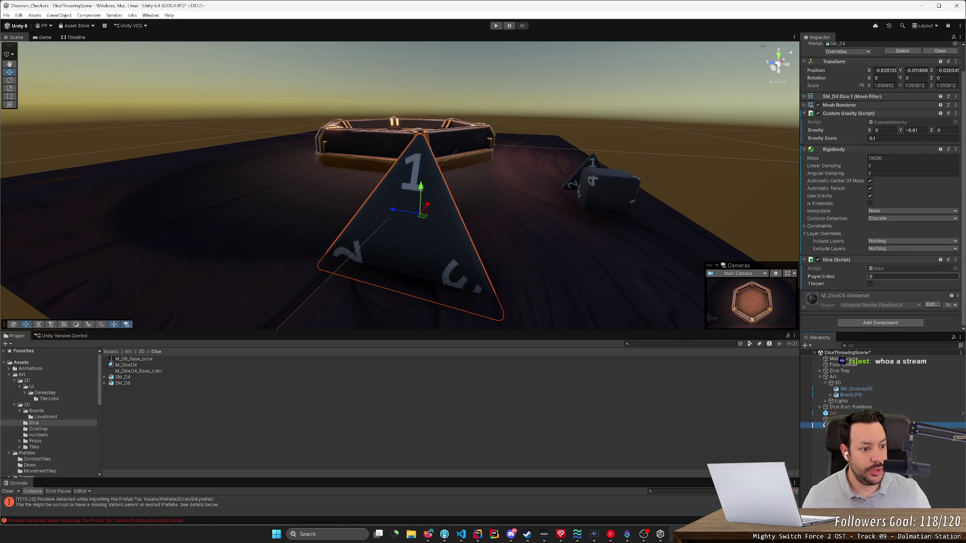
{"action": "left_click", "coordinate": [956, 260]}
{"action": "left_click", "coordinate": [929, 342]}
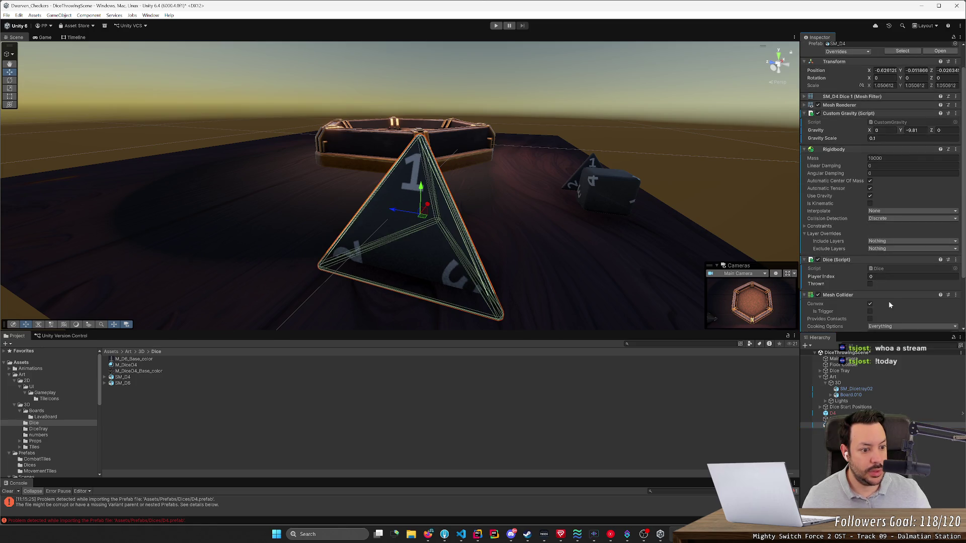
- Set the new D4's collider mesh to SM_D4Dice1 and reselect the old D4
{"action": "scroll", "coordinate": [931, 302], "scroll_direction": "down", "scroll_amount": 3}
{"action": "left_click", "coordinate": [955, 278]}
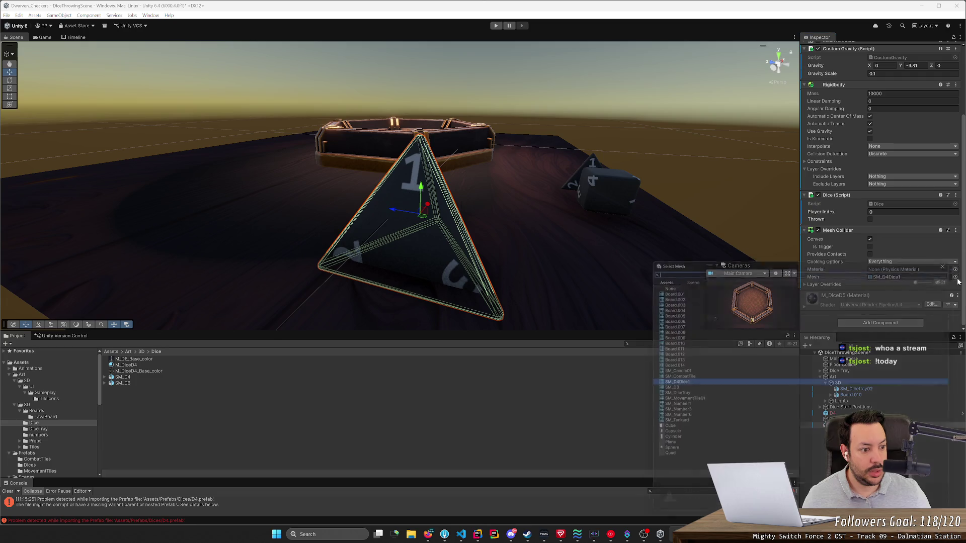
{"action": "double_click", "coordinate": [671, 383]}
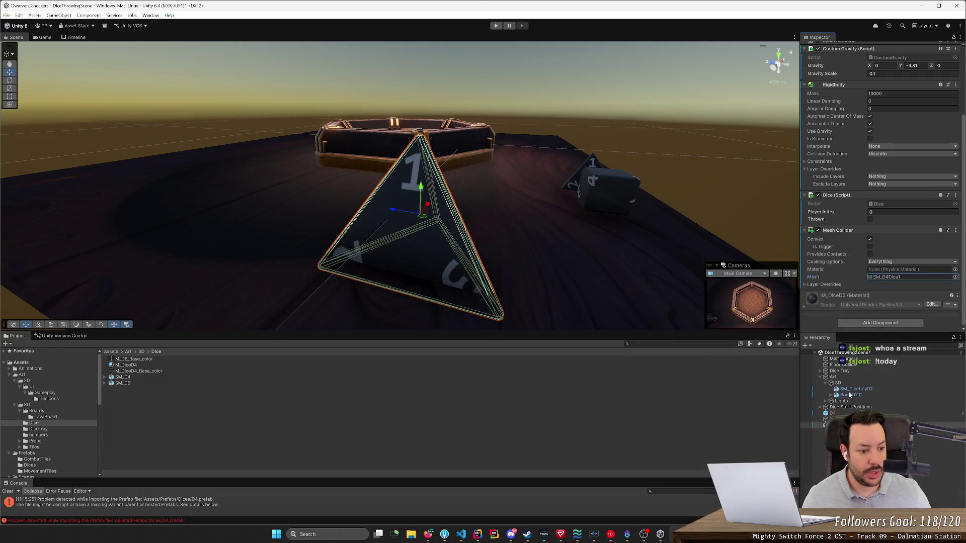
{"action": "left_click", "coordinate": [833, 413]}
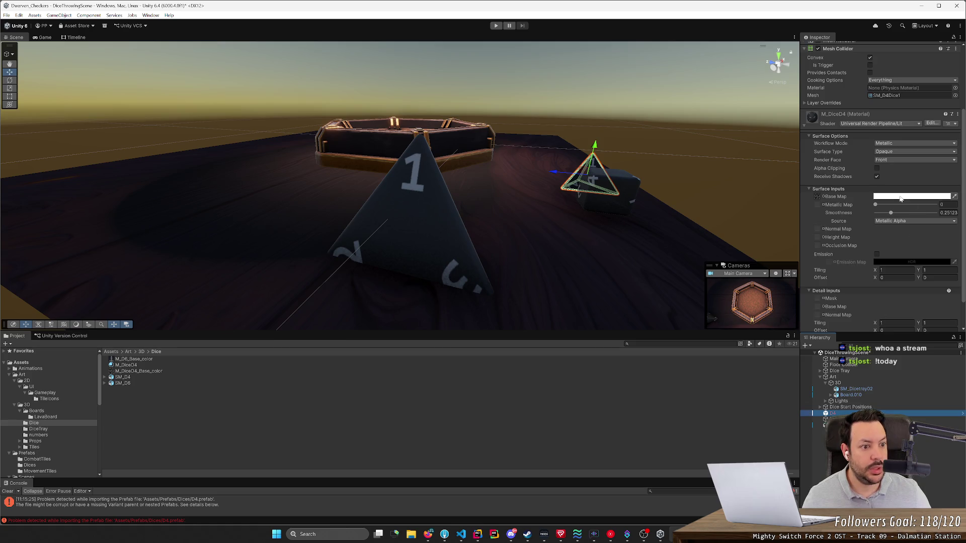
{"action": "scroll", "coordinate": [864, 234], "scroll_direction": "up", "scroll_amount": 5}
{"action": "scroll", "coordinate": [943, 147], "scroll_direction": "up", "scroll_amount": 1}
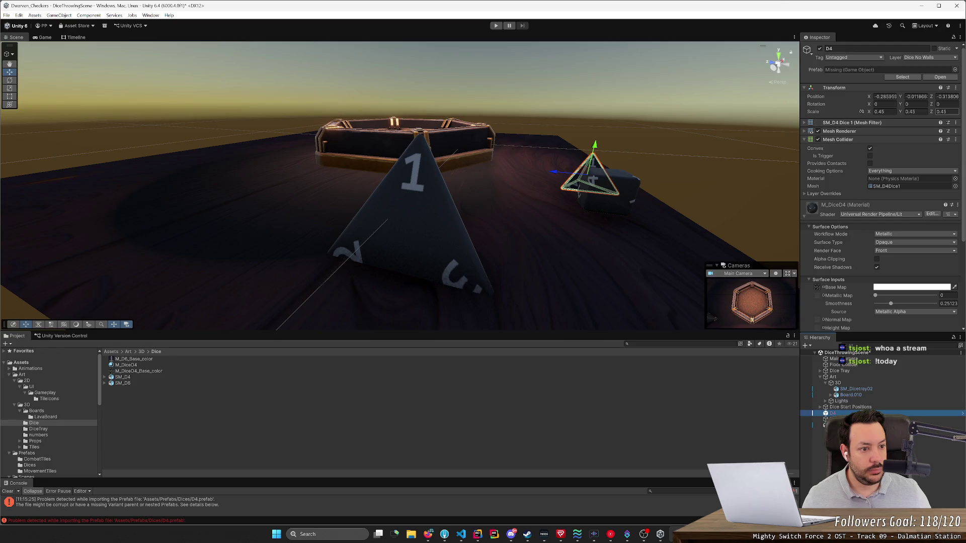
- Scale the new D4 die to 0.45 on X, Y and Z
{"action": "left_click", "coordinate": [836, 419]}
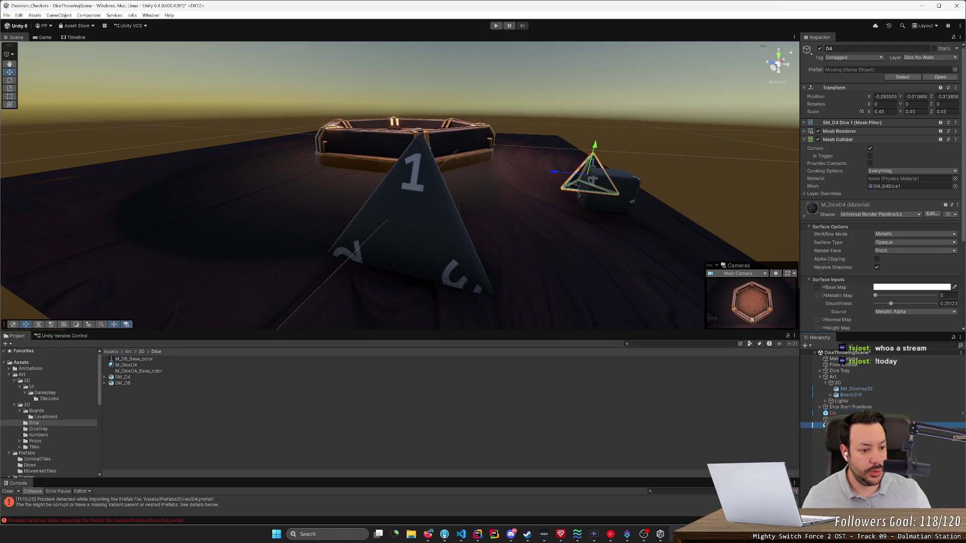
{"action": "type", "text": "0.45"}
{"action": "key", "text": "Tab"}
{"action": "type", "text": "0.45"}
{"action": "key", "text": "Tab"}
{"action": "type", "text": "0.45"}
{"action": "key", "text": "Return"}
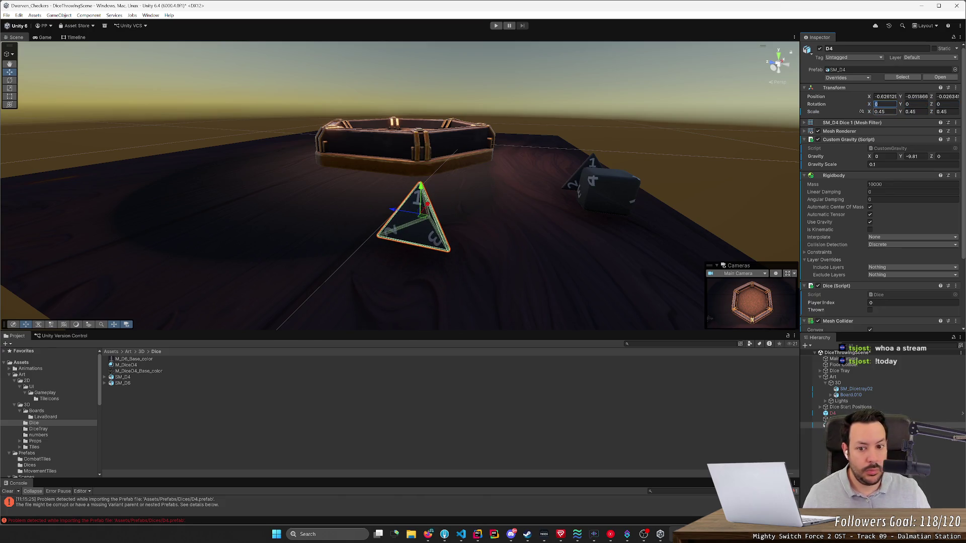
- Delete the old large D4 die from the scene
{"action": "left_click", "coordinate": [663, 171]}
{"action": "mouse_move", "coordinate": [662, 171]}
{"action": "left_mouse_down"}
{"action": "mouse_move", "coordinate": [580, 238]}
{"action": "mouse_move", "coordinate": [448, 211]}
{"action": "left_mouse_up"}
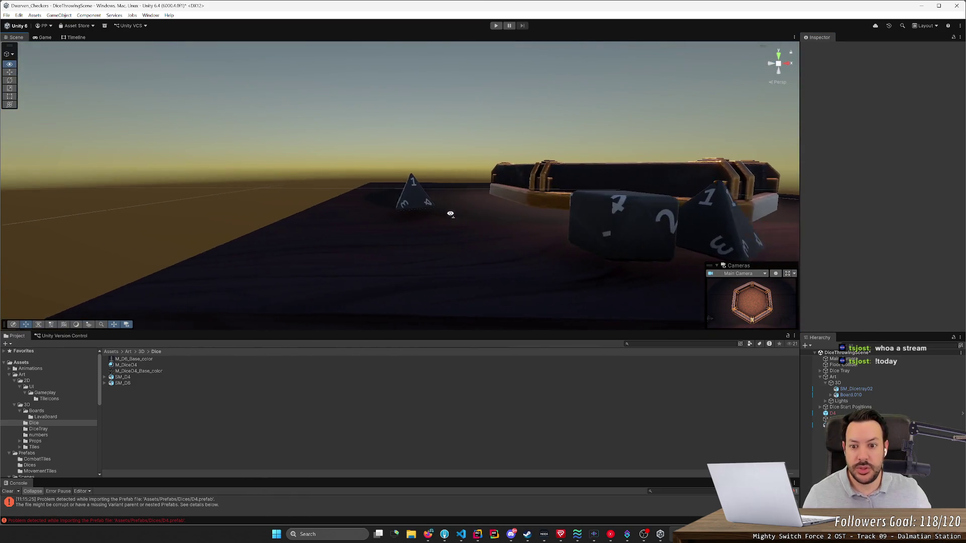
{"action": "left_click", "coordinate": [444, 197]}
{"action": "left_click", "coordinate": [768, 206]}
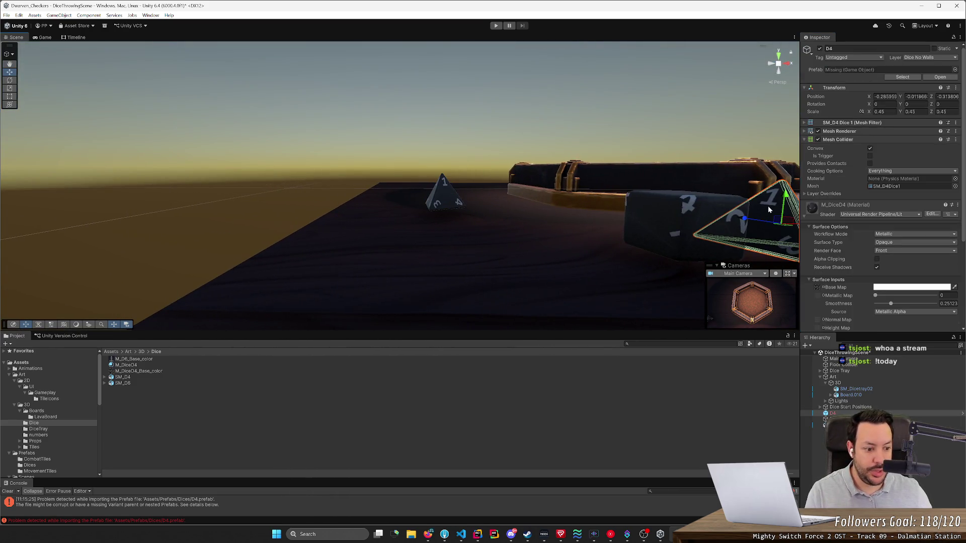
{"action": "key", "text": "Delete"}
- Place the SM_D6 model into the scene near the new D4
{"action": "left_click", "coordinate": [445, 196]}
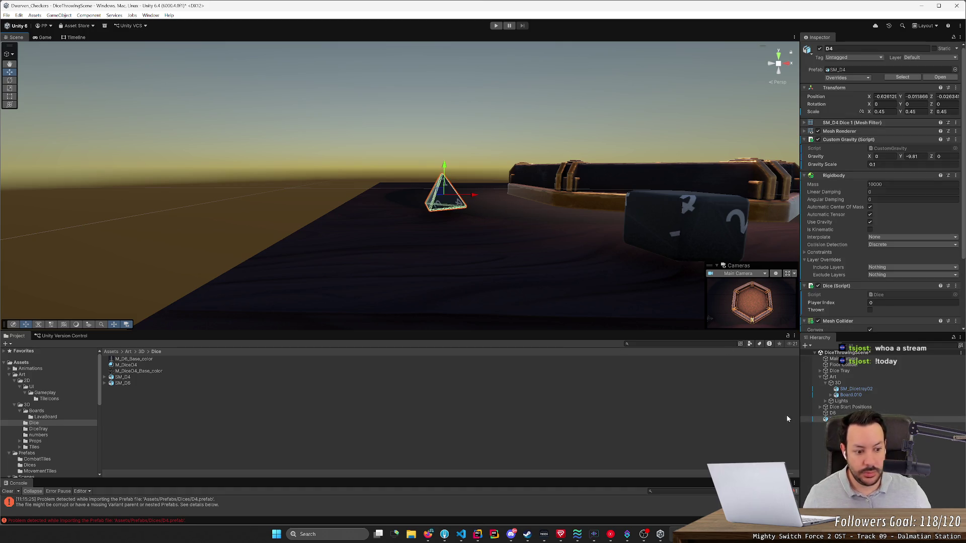
{"action": "scroll", "coordinate": [39, 390], "scroll_direction": "down", "scroll_amount": 2}
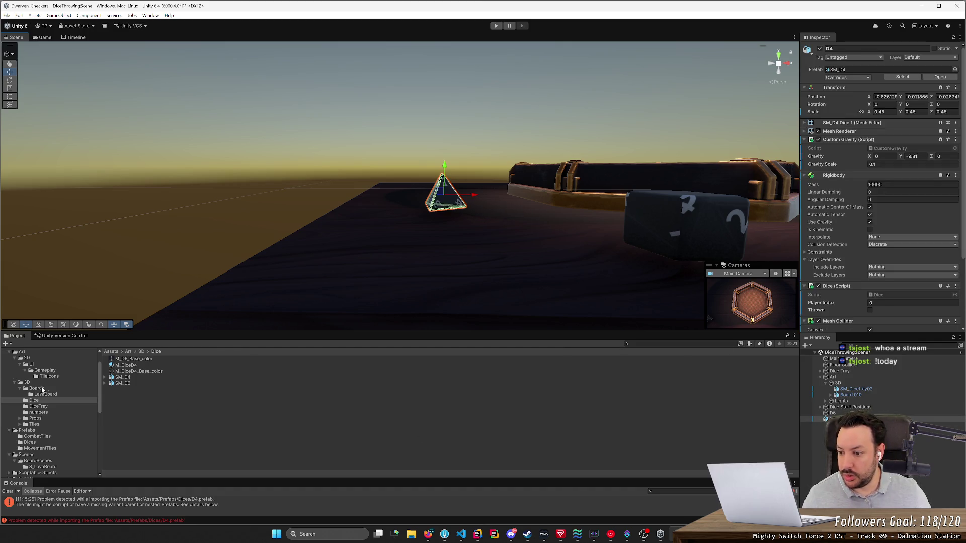
{"action": "left_click_drag", "start_coordinate": [446, 244], "coordinate": [576, 245]}
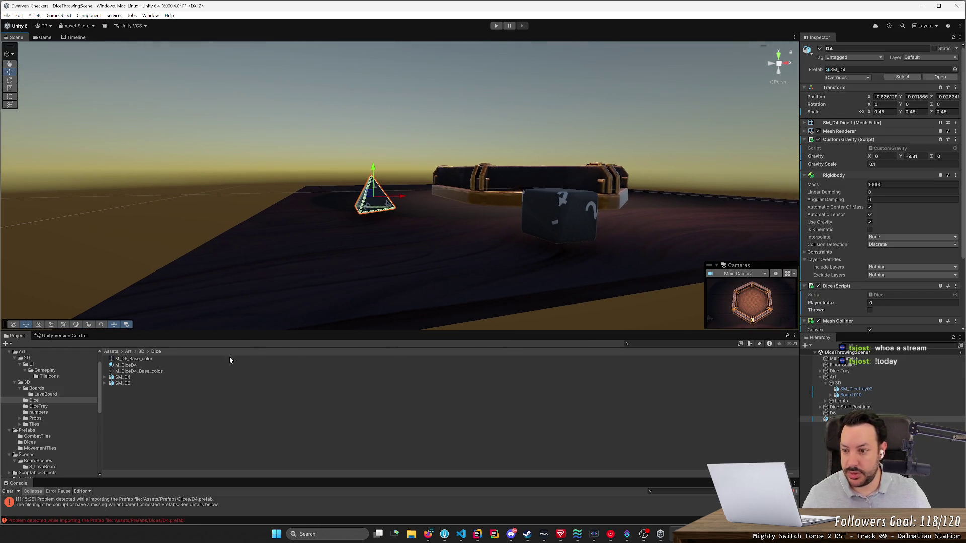
{"action": "mouse_move", "coordinate": [133, 383]}
{"action": "left_mouse_down"}
{"action": "mouse_move", "coordinate": [341, 307]}
{"action": "mouse_move", "coordinate": [481, 188]}
{"action": "mouse_move", "coordinate": [455, 210]}
{"action": "left_mouse_up"}
- Scale the new D6 die to 0.45 on X, Y and Z
{"action": "left_click", "coordinate": [886, 111]}
{"action": "type", "text": ".45"}
{"action": "key", "text": "Tab"}
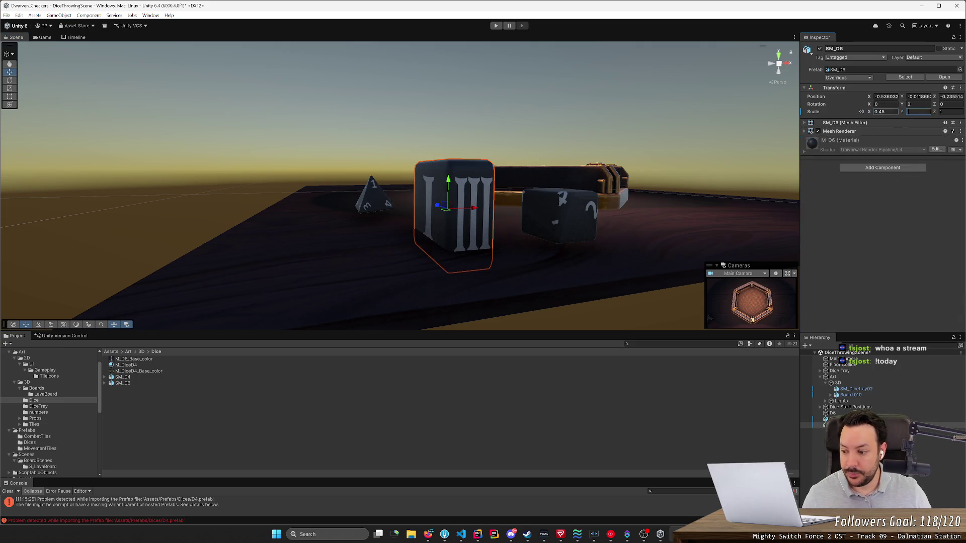
{"action": "type", "text": ".45"}
{"action": "key", "text": "Tab"}
{"action": "type", "text": ".45"}
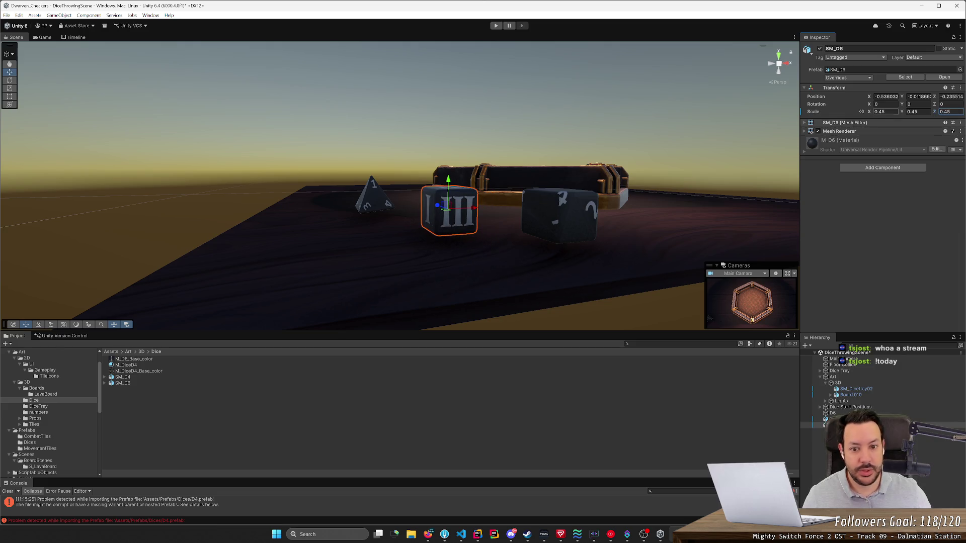
- Orbit the view back to show the board, tray and all three dice
{"action": "left_click", "coordinate": [542, 261]}
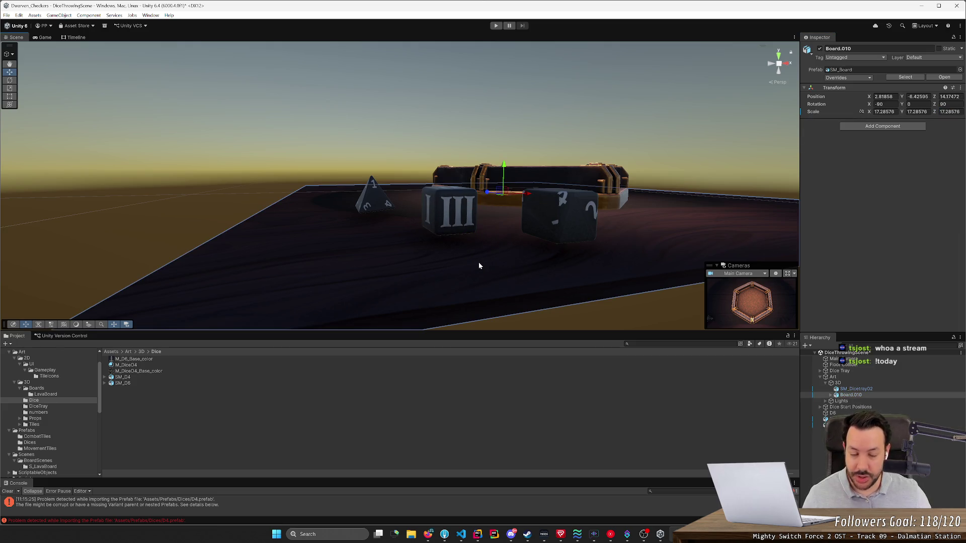
{"action": "mouse_move", "coordinate": [470, 266]}
{"action": "left_mouse_down"}
{"action": "mouse_move", "coordinate": [528, 287]}
{"action": "mouse_move", "coordinate": [515, 299]}
{"action": "mouse_move", "coordinate": [487, 301]}
{"action": "mouse_move", "coordinate": [493, 310]}
{"action": "left_mouse_up"}
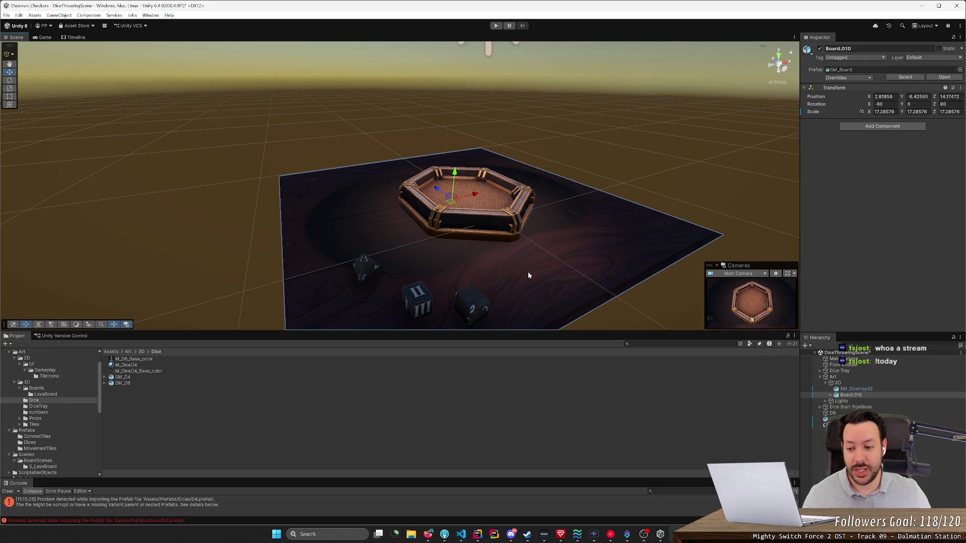
{"action": "left_click_drag", "start_coordinate": [529, 275], "coordinate": [524, 275]}
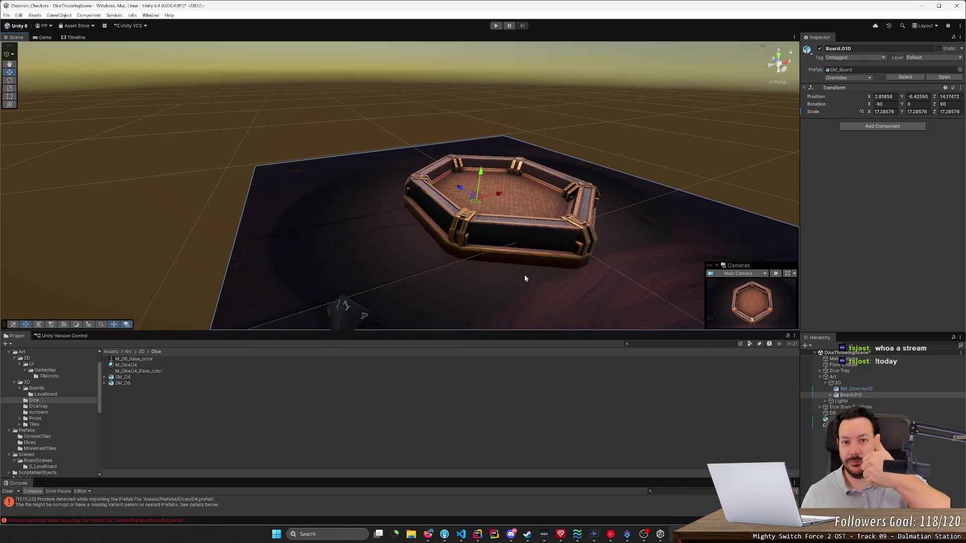
{"action": "left_click_drag", "start_coordinate": [482, 271], "coordinate": [417, 267]}
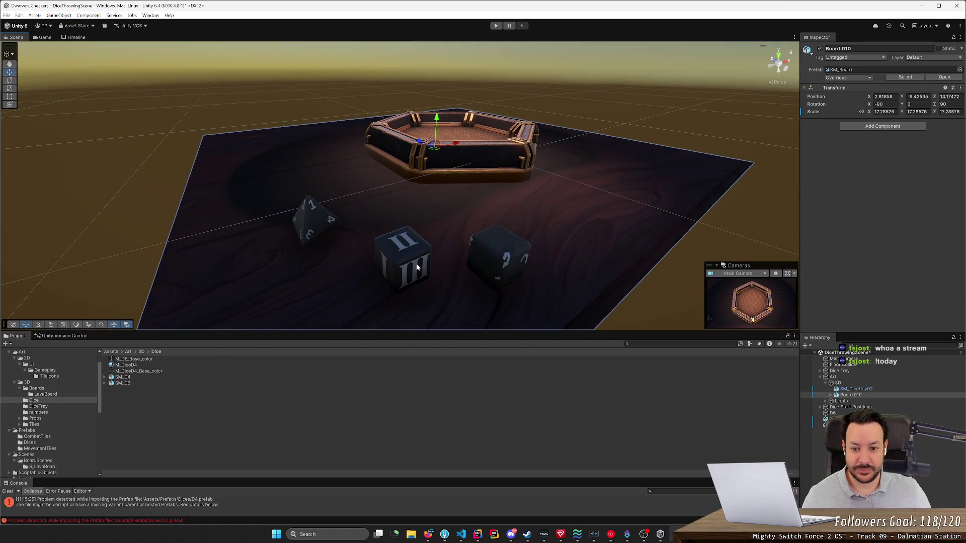
- Copy the old D6's Custom Gravity component onto the new SM_D6 die as a new component
{"action": "left_click", "coordinate": [416, 267]}
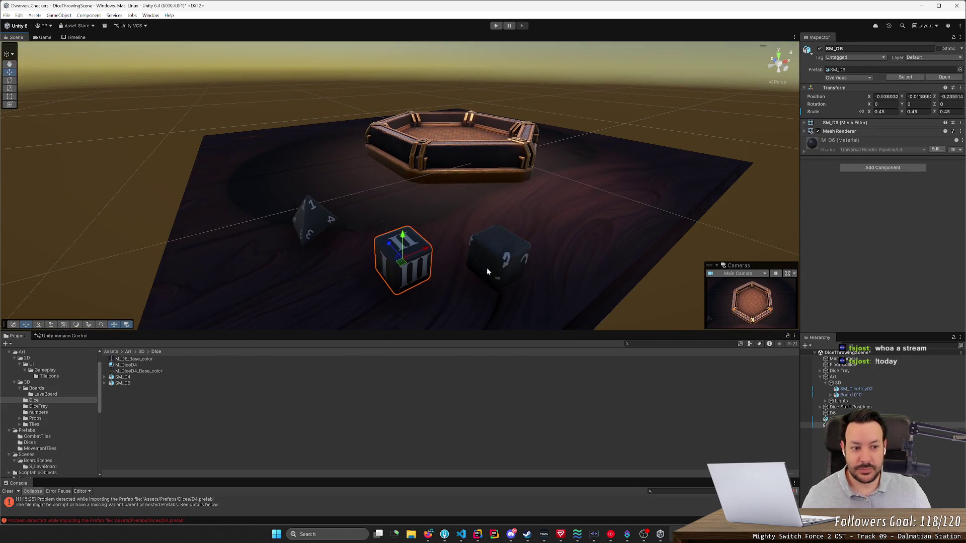
{"action": "left_click", "coordinate": [514, 258]}
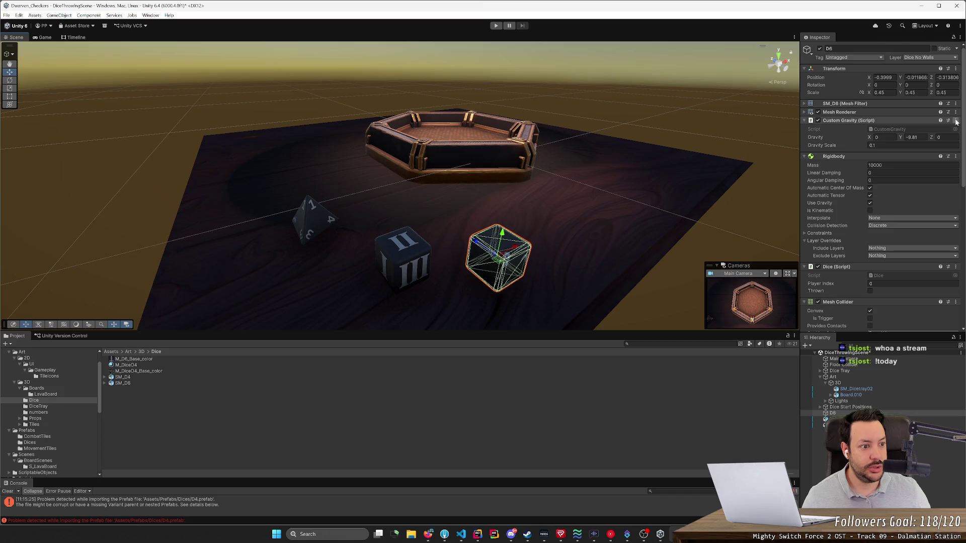
{"action": "left_click", "coordinate": [956, 123]}
{"action": "left_click", "coordinate": [914, 184]}
{"action": "left_click", "coordinate": [400, 259]}
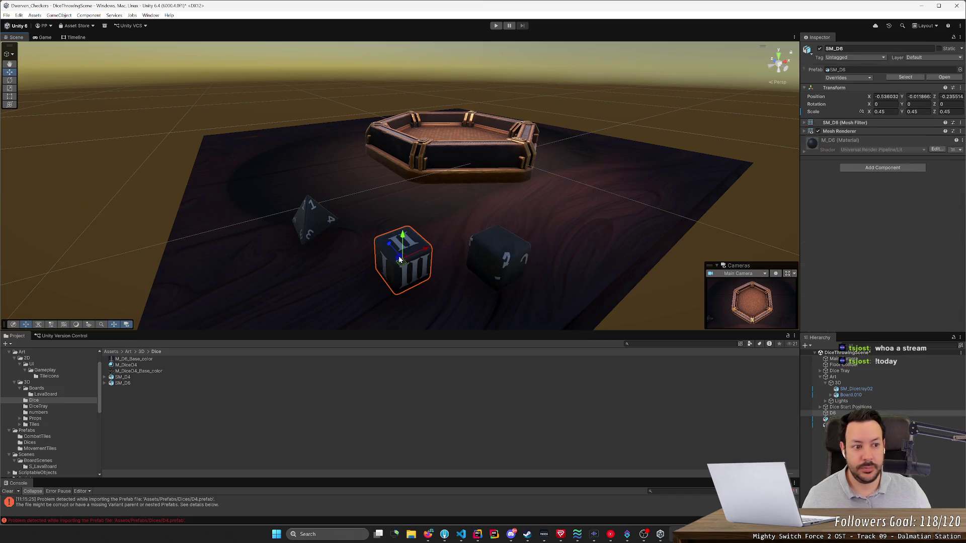
{"action": "left_click", "coordinate": [960, 131]}
{"action": "left_click", "coordinate": [920, 204]}
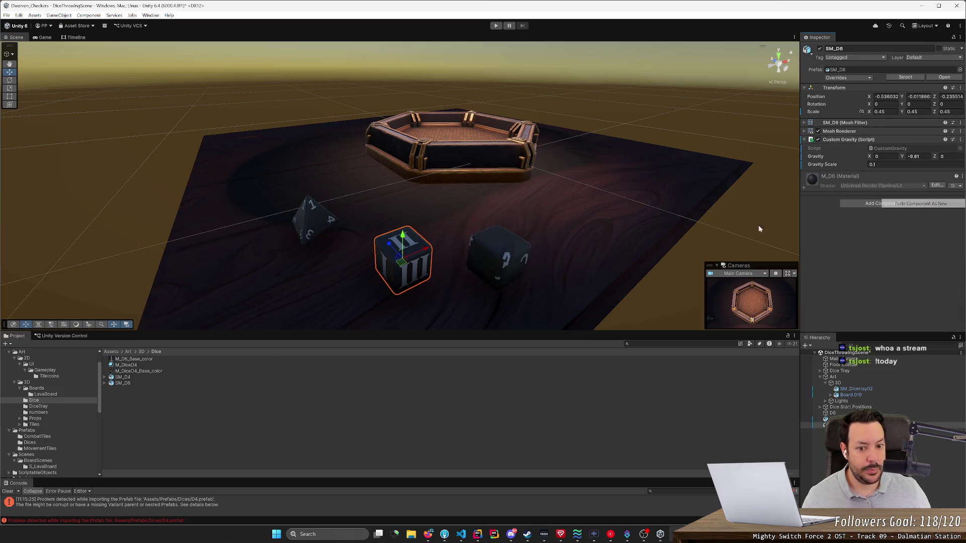
- Copy the old D6's Rigidbody onto the new SM_D6 die
{"action": "left_click", "coordinate": [499, 257]}
{"action": "left_click", "coordinate": [955, 156]}
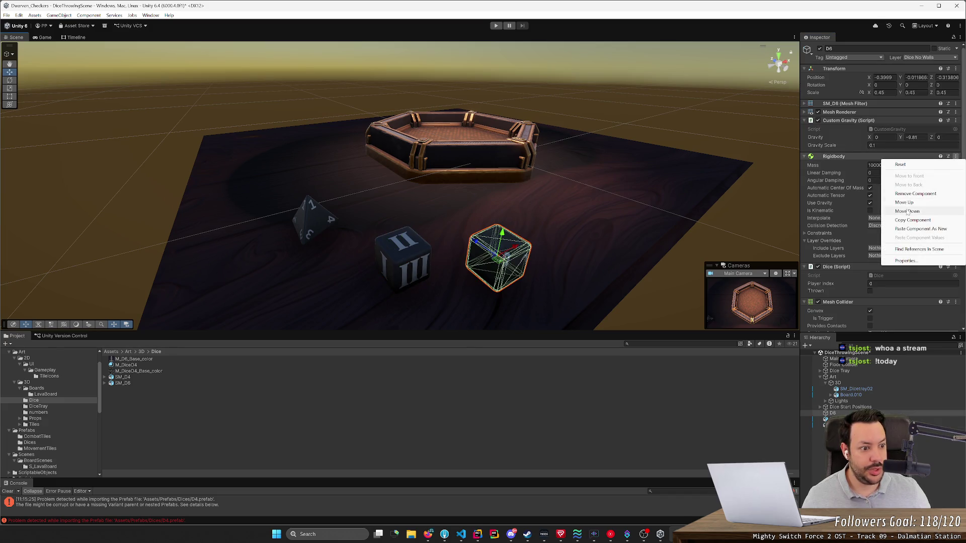
{"action": "left_click", "coordinate": [913, 220]}
{"action": "left_click", "coordinate": [402, 259]}
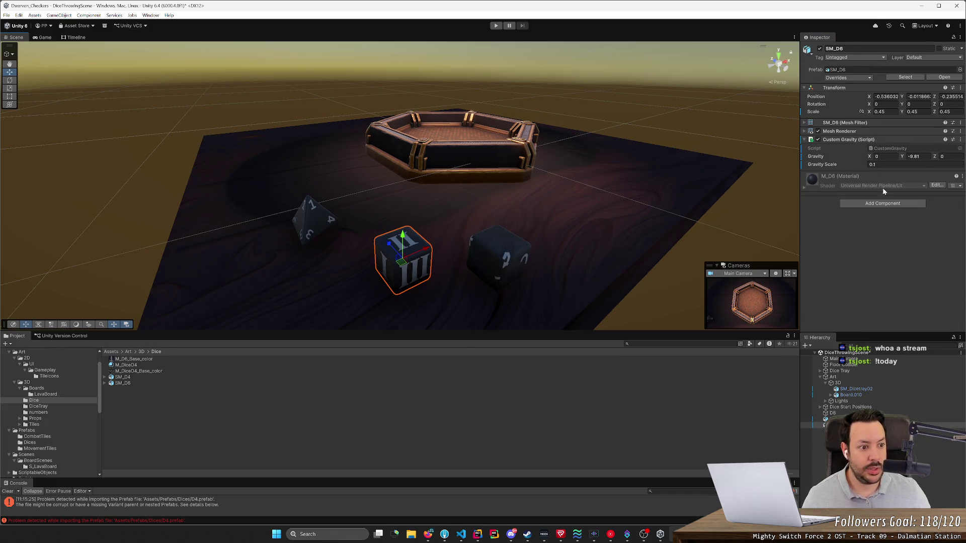
{"action": "left_click", "coordinate": [961, 140]}
{"action": "left_click", "coordinate": [921, 220]}
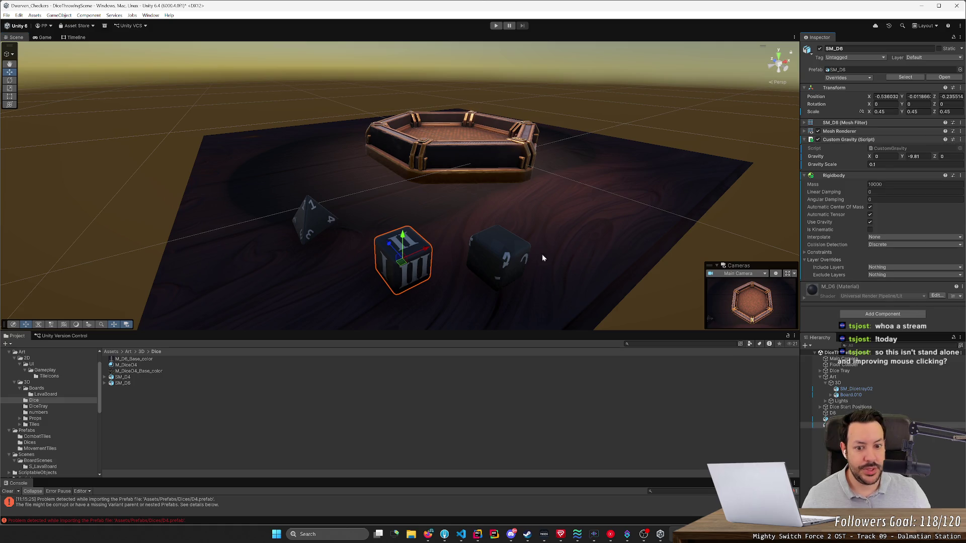
- Copy the old D6's Dice script onto SM_D6 and check the new die's components
{"action": "left_click", "coordinate": [507, 260]}
{"action": "left_click", "coordinate": [955, 267]}
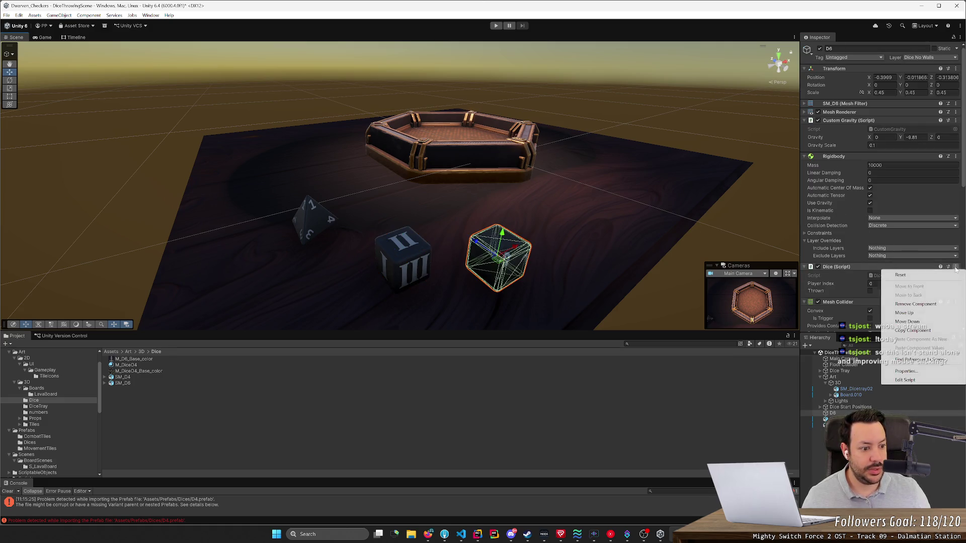
{"action": "left_click", "coordinate": [903, 330]}
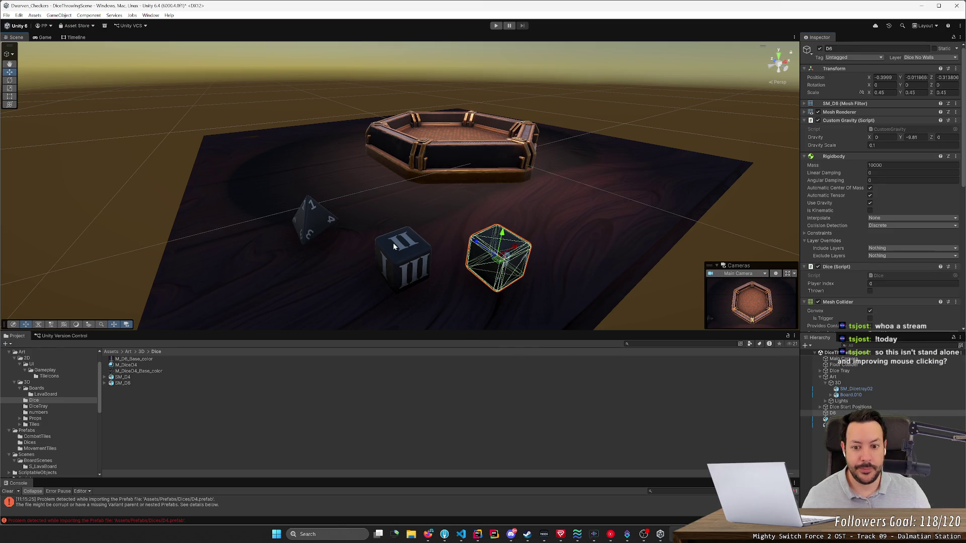
{"action": "key", "text": "ctrl+z"}
{"action": "left_click", "coordinate": [960, 175]}
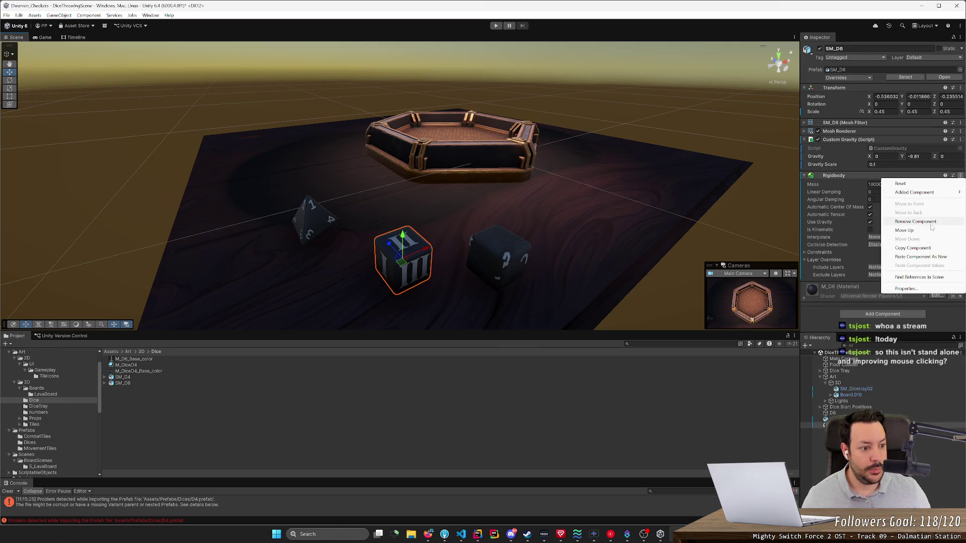
{"action": "left_click", "coordinate": [906, 257]}
{"action": "left_click", "coordinate": [533, 256]}
{"action": "scroll", "coordinate": [919, 255], "scroll_direction": "down", "scroll_amount": 3}
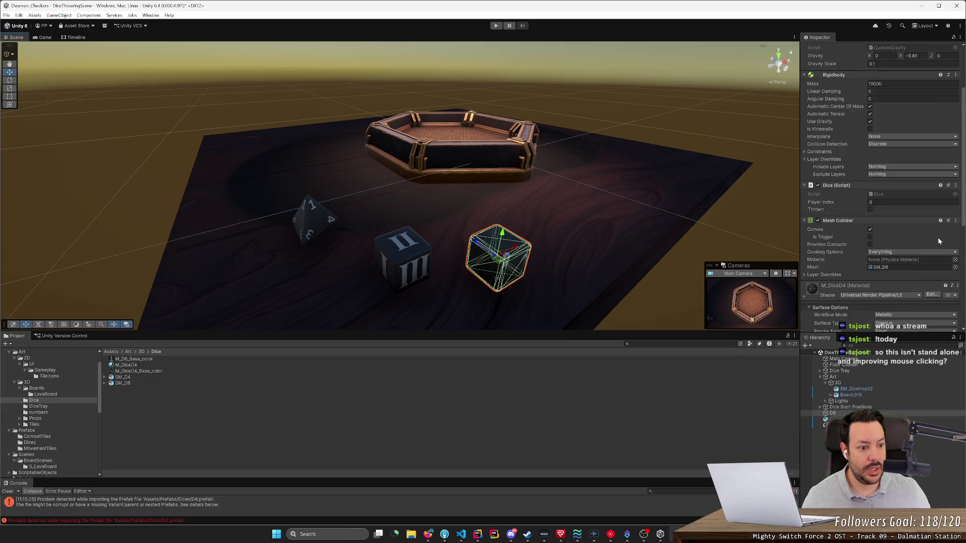
{"action": "scroll", "coordinate": [936, 242], "scroll_direction": "down", "scroll_amount": 3}
{"action": "left_click", "coordinate": [406, 243]}
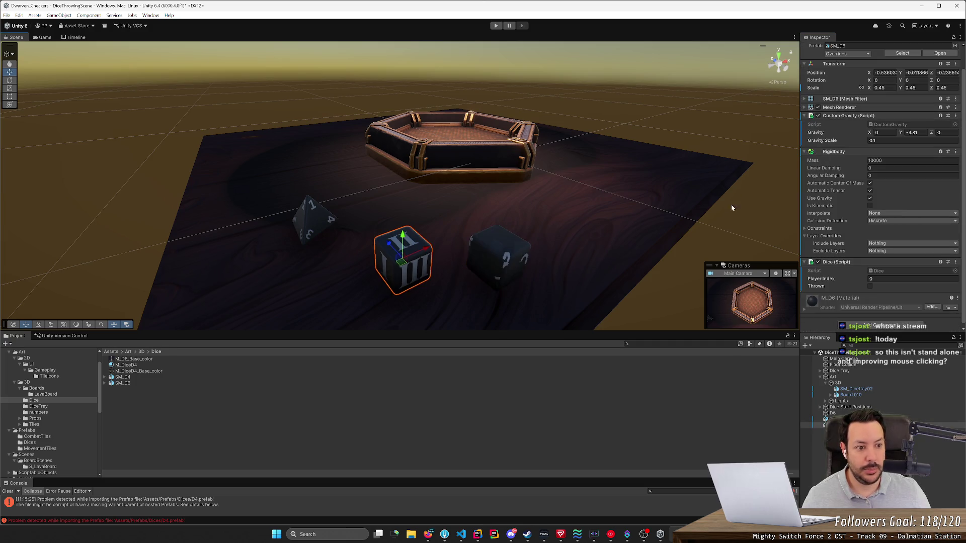
- Copy the old D6's Mesh Collider onto the new SM_D6 die
{"action": "left_click", "coordinate": [491, 265]}
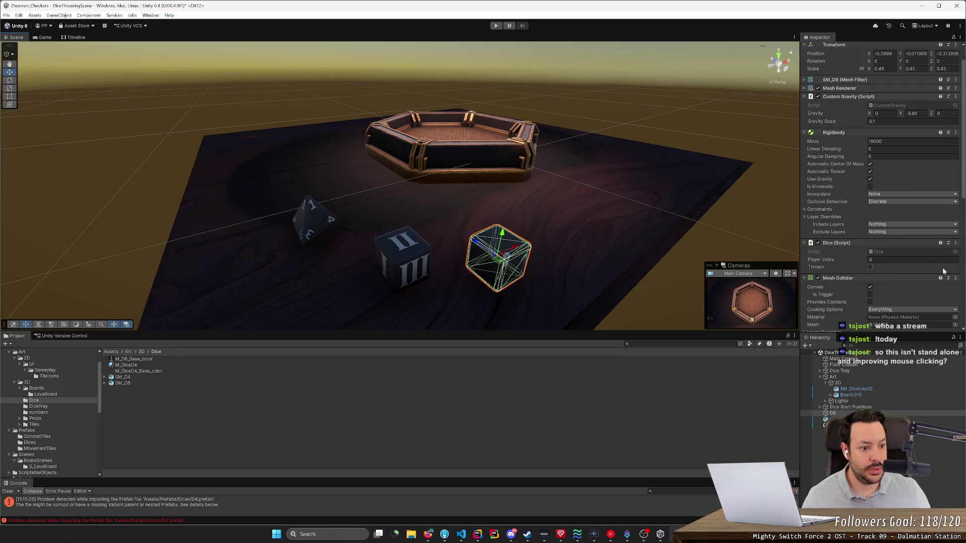
{"action": "left_click", "coordinate": [956, 278]}
{"action": "left_click", "coordinate": [911, 342]}
{"action": "left_click", "coordinate": [403, 254]}
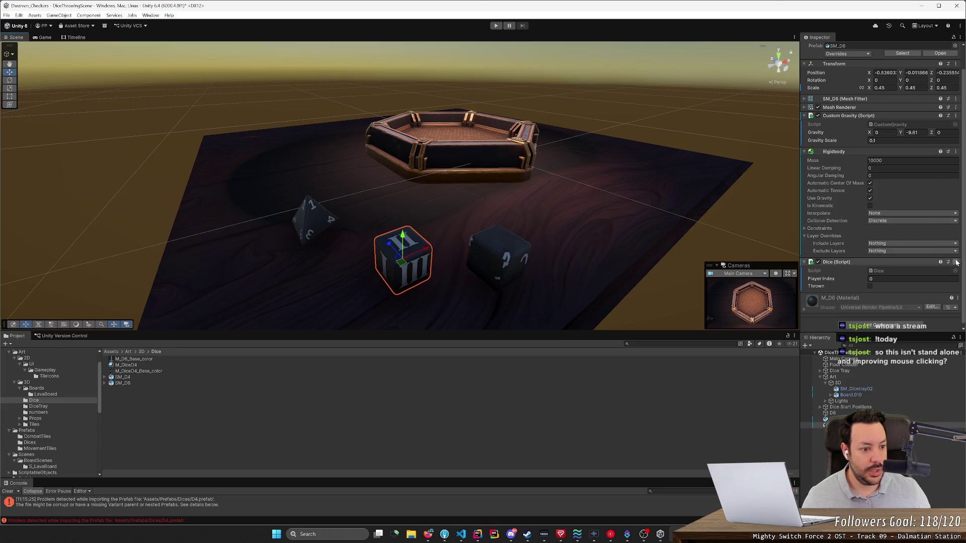
{"action": "left_click", "coordinate": [956, 262]}
{"action": "left_click", "coordinate": [913, 343]}
- Delete the old dark D6 die from the scene
{"action": "scroll", "coordinate": [871, 281], "scroll_direction": "down", "scroll_amount": 3}
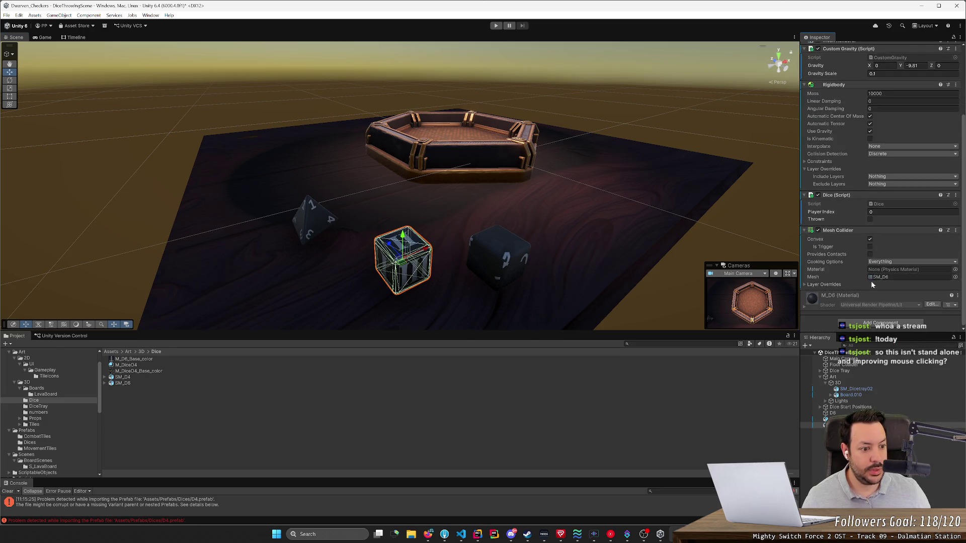
{"action": "left_click", "coordinate": [489, 255]}
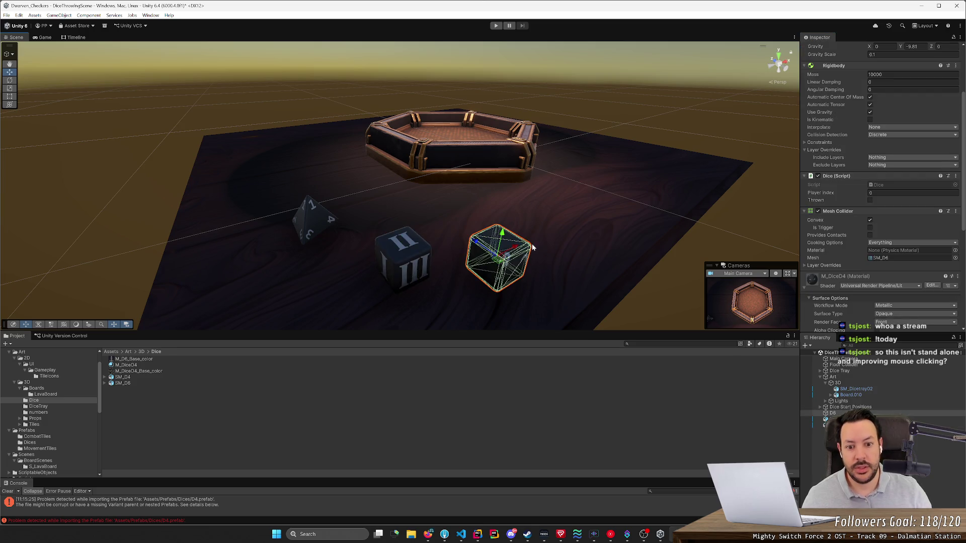
{"action": "key", "text": "Delete"}
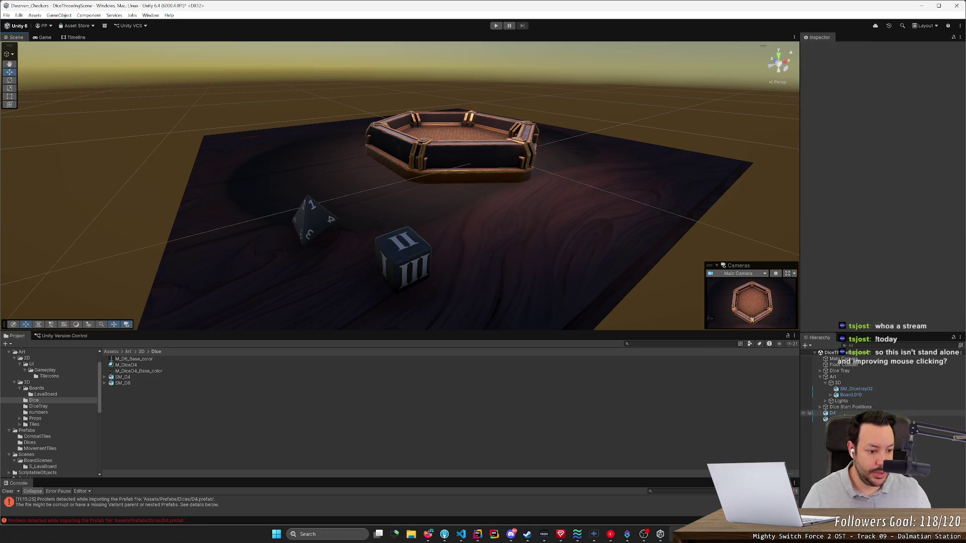
- Orbit the Scene view low and close to the new D6 and D4 dice beside the tray
{"action": "left_click", "coordinate": [855, 419]}
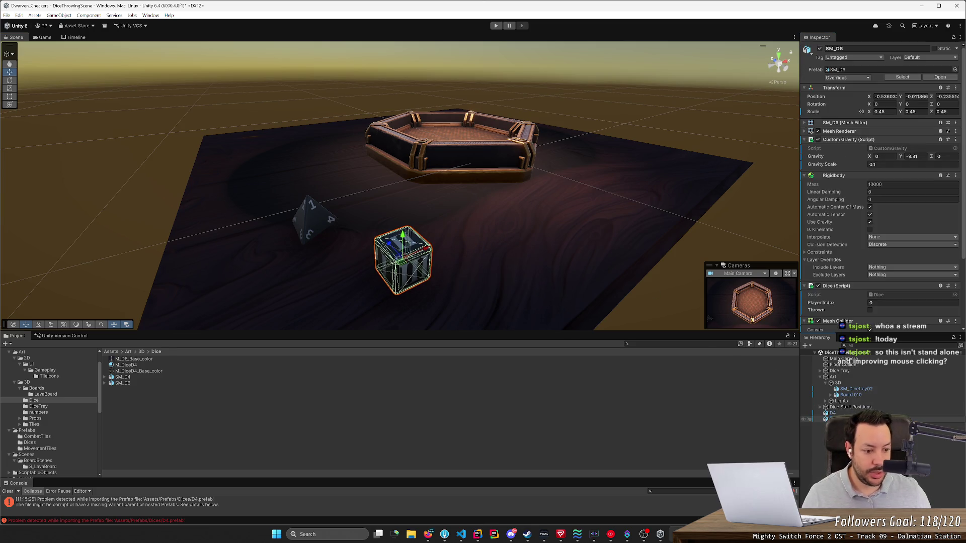
{"action": "left_click", "coordinate": [581, 225]}
{"action": "mouse_move", "coordinate": [560, 231]}
{"action": "left_mouse_down"}
{"action": "mouse_move", "coordinate": [522, 227]}
{"action": "mouse_move", "coordinate": [458, 107]}
{"action": "mouse_move", "coordinate": [525, 133]}
{"action": "left_mouse_up"}
{"action": "scroll", "coordinate": [40, 405], "scroll_direction": "down", "scroll_amount": 3}
{"action": "scroll", "coordinate": [36, 426], "scroll_direction": "up", "scroll_amount": 5}
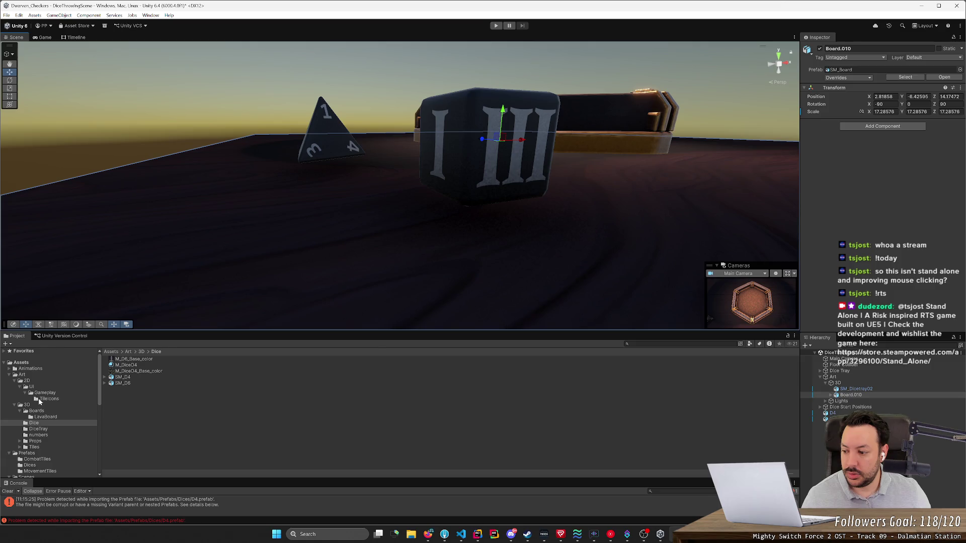
{"action": "mouse_move", "coordinate": [663, 537]}
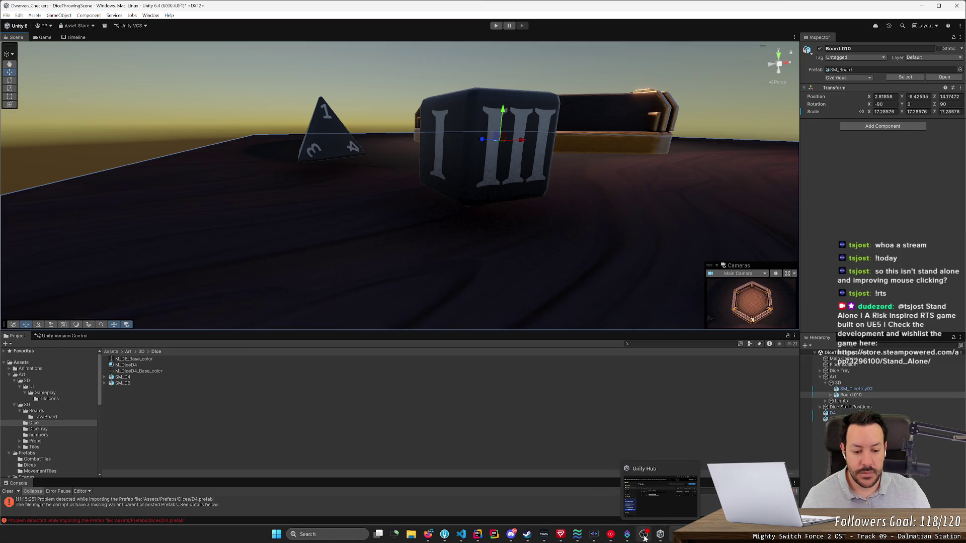
{"action": "left_click", "coordinate": [644, 535]}
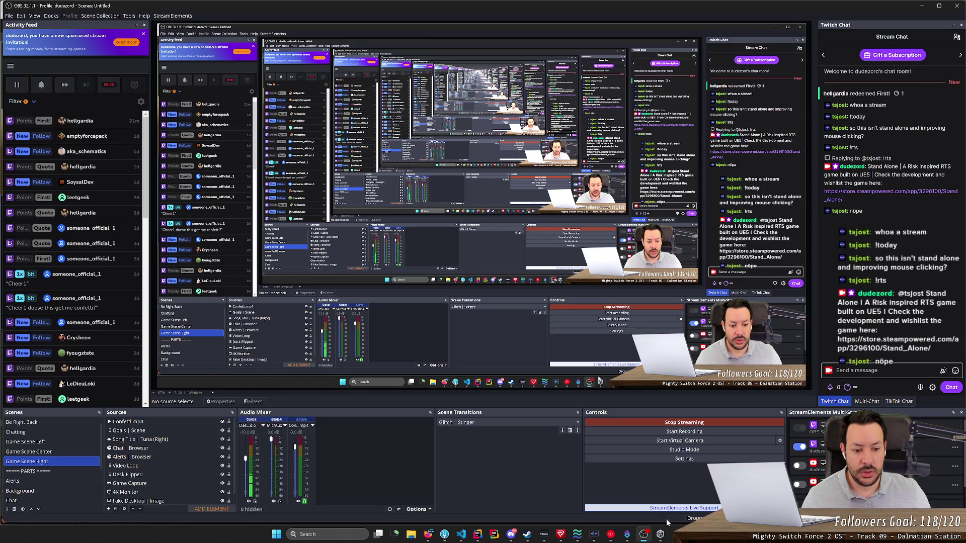
{"action": "left_click", "coordinate": [612, 535]}
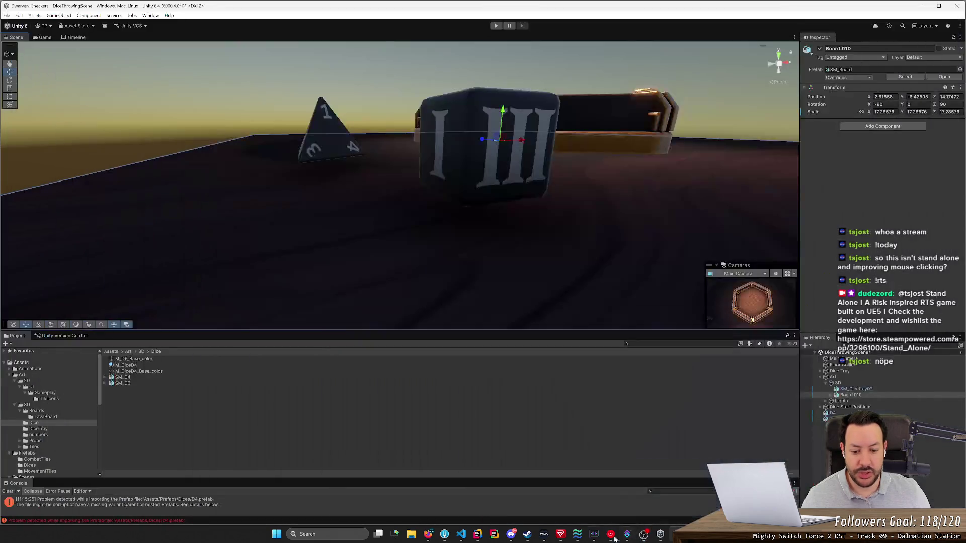
{"action": "mouse_move", "coordinate": [445, 536]}
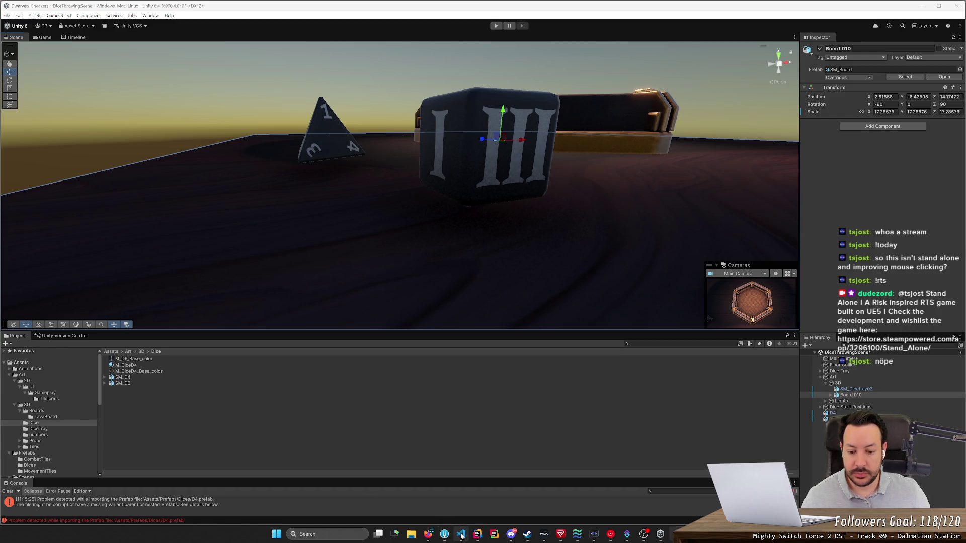
- Delete README.md's trailing blank lines, then close the browser's VODs page and minimize the browser
{"action": "left_click", "coordinate": [461, 534]}
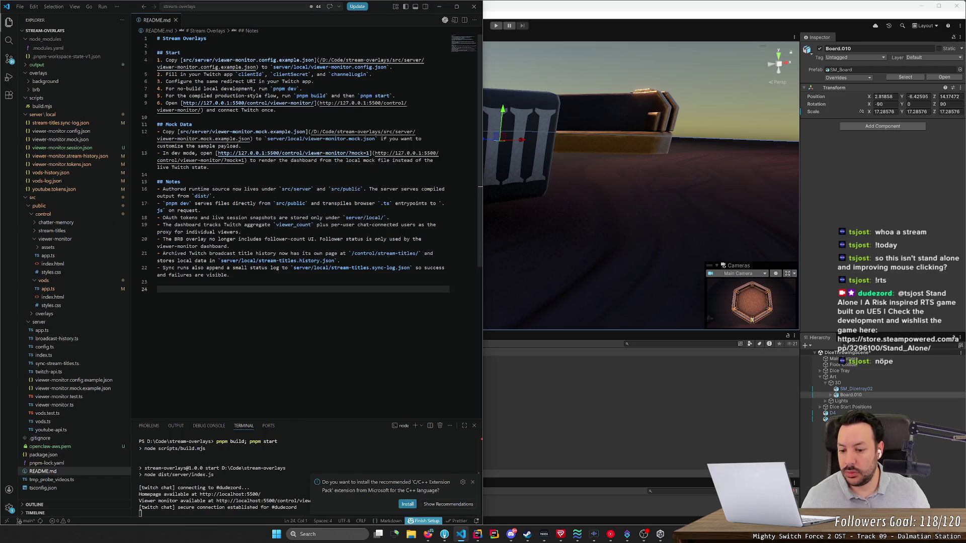
{"action": "key", "text": "BackSpace"}
{"action": "key", "text": "BackSpace"}
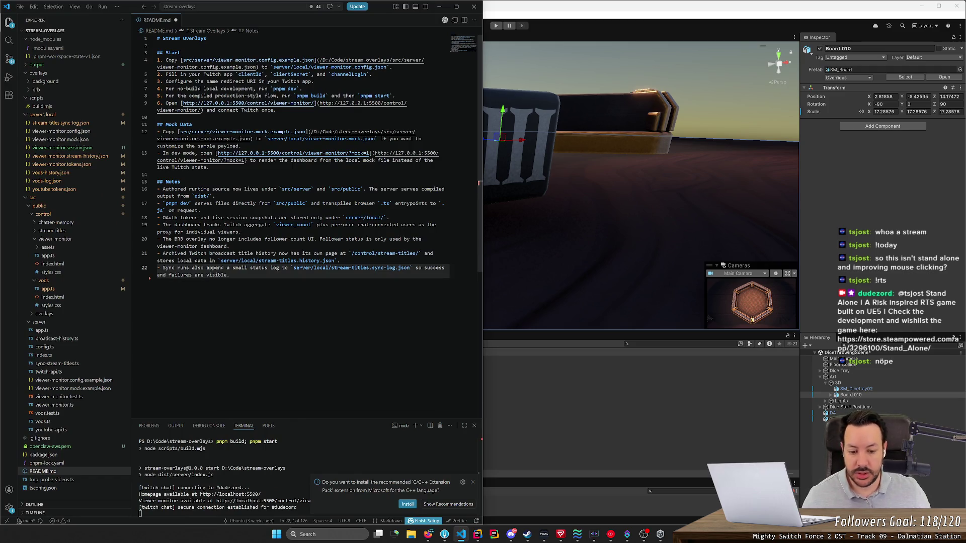
{"action": "left_click", "coordinate": [427, 534]}
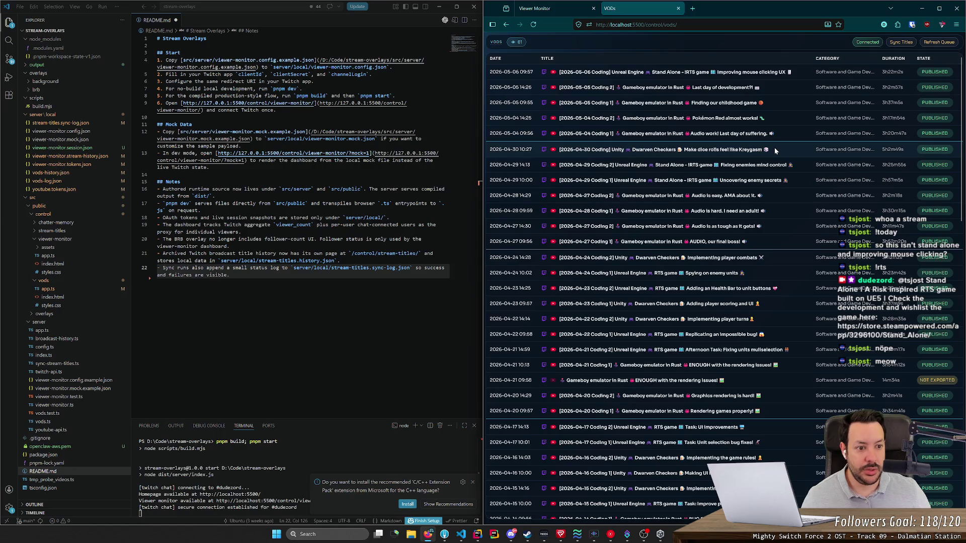
{"action": "left_click_drag", "start_coordinate": [772, 152], "coordinate": [611, 150]}
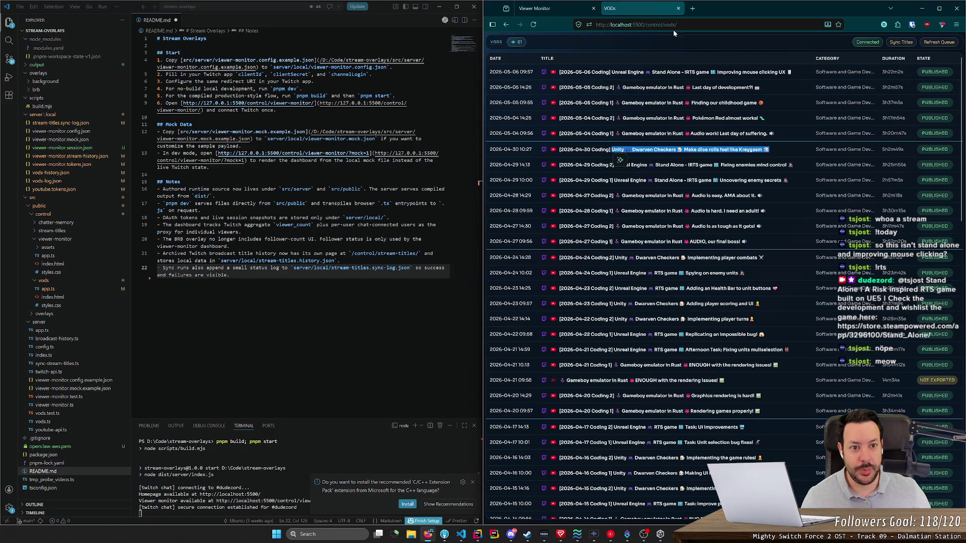
{"action": "middle_click", "coordinate": [657, 10]}
{"action": "left_click", "coordinate": [921, 9]}
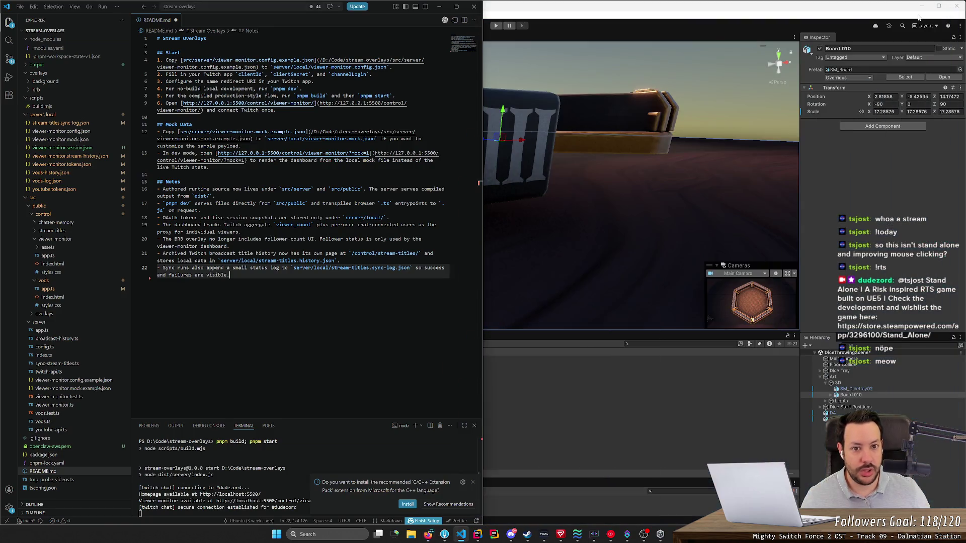
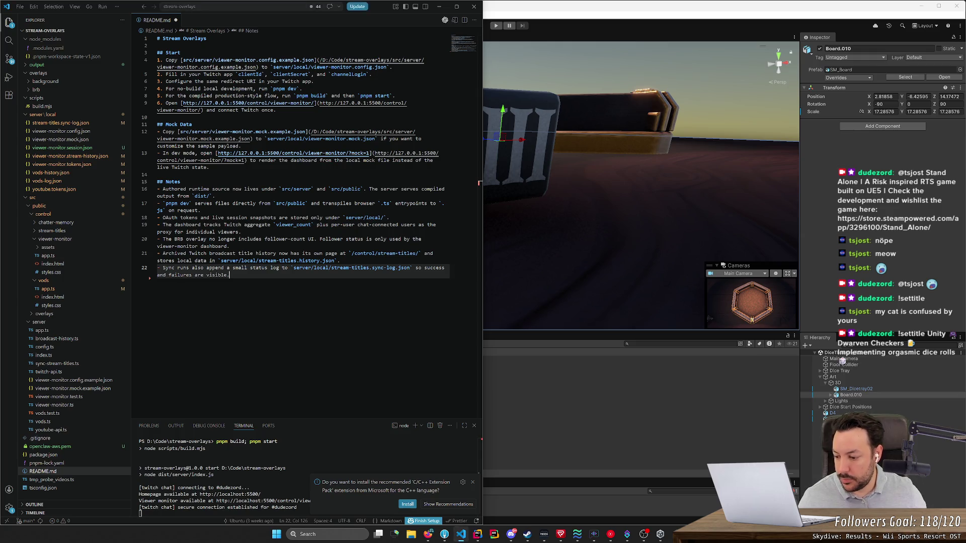
- Minimize VS Code to bring back the Unity dice scene, then orbit to look down on the hexagonal tray
{"action": "type", "text": " feel"}
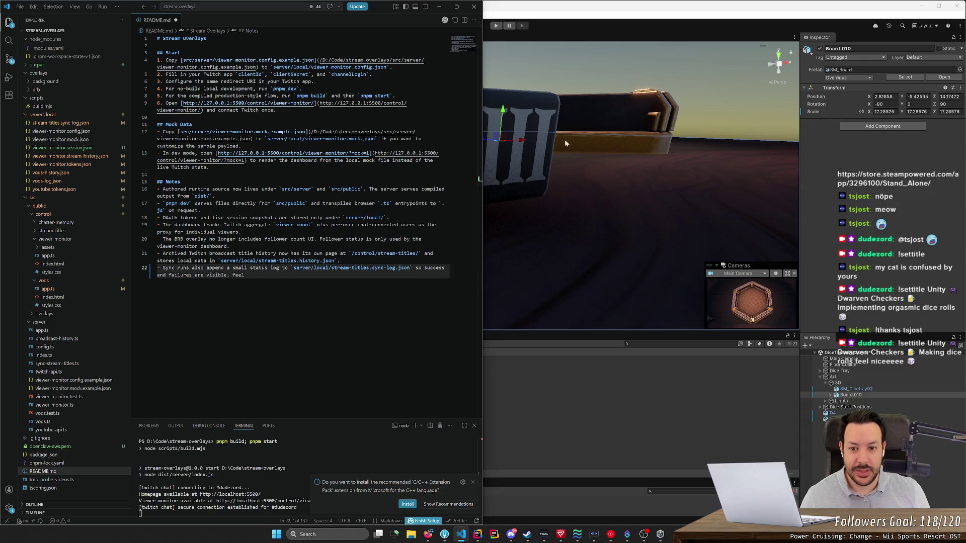
{"action": "left_click", "coordinate": [441, 8]}
{"action": "mouse_move", "coordinate": [604, 191]}
{"action": "left_mouse_down"}
{"action": "mouse_move", "coordinate": [686, 218]}
{"action": "mouse_move", "coordinate": [670, 236]}
{"action": "left_mouse_up"}
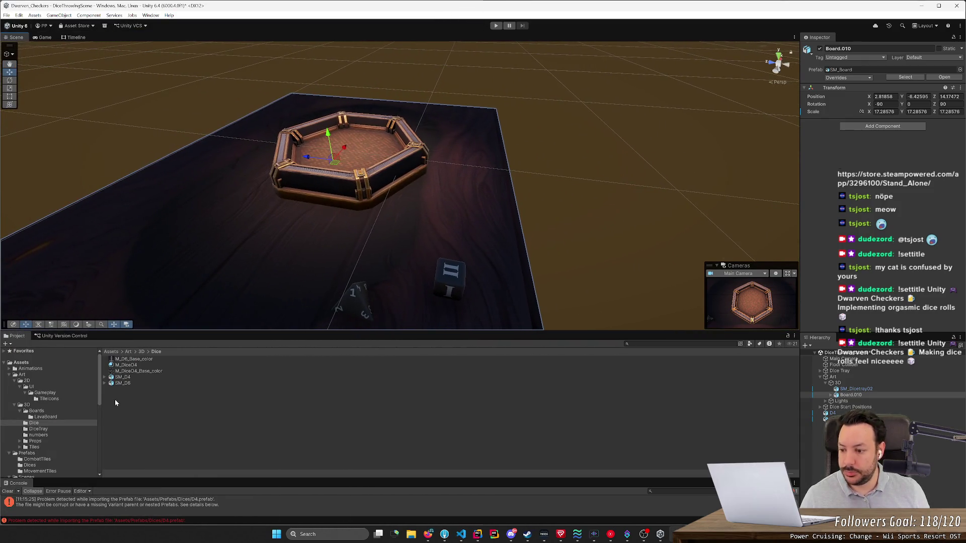
- Delete the broken D4 and D6 prefabs from the Prefabs/Dices folder
{"action": "scroll", "coordinate": [45, 421], "scroll_direction": "down", "scroll_amount": 5}
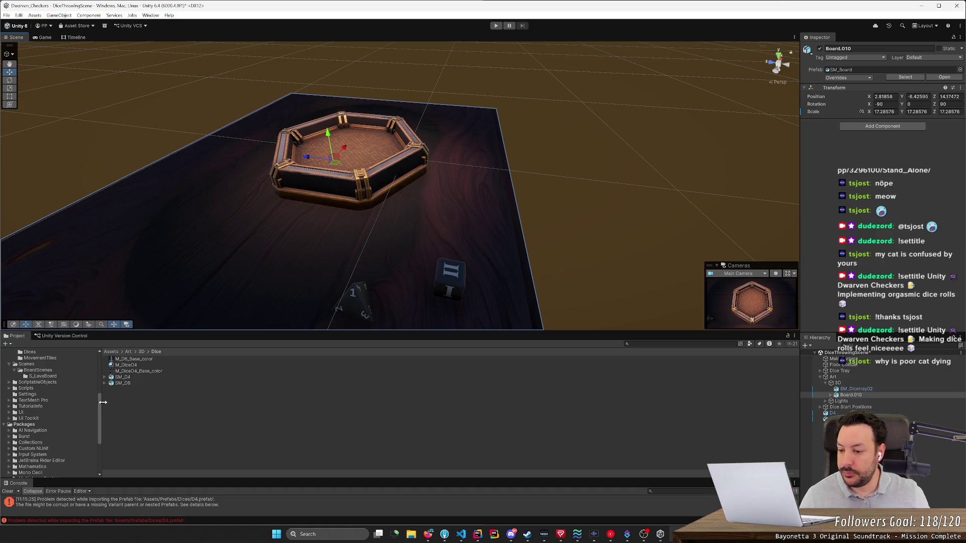
{"action": "scroll", "coordinate": [64, 393], "scroll_direction": "up", "scroll_amount": 5}
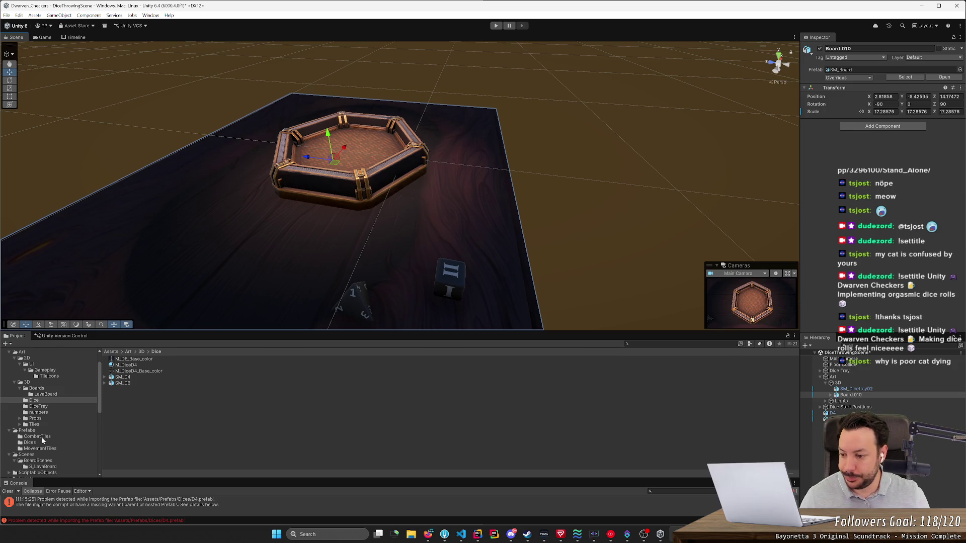
{"action": "left_click", "coordinate": [30, 443]}
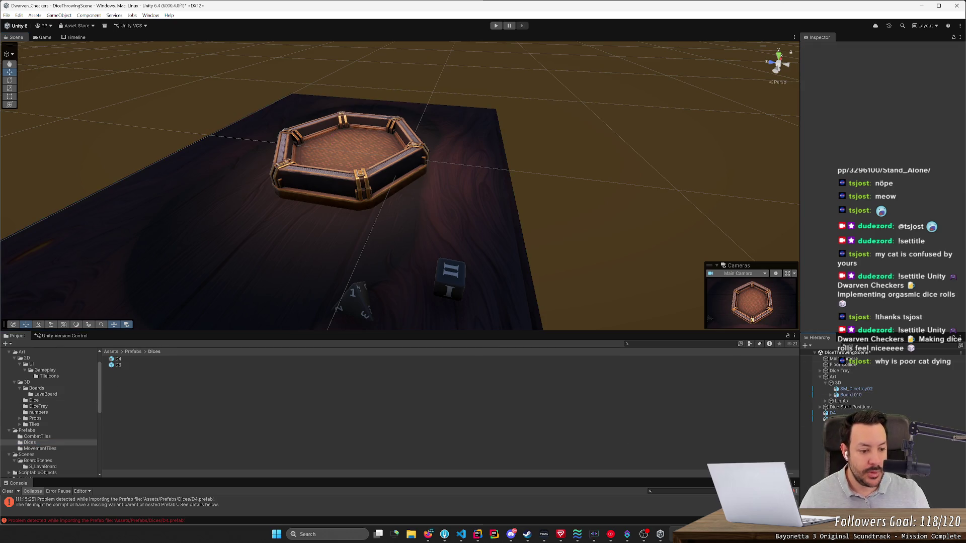
{"action": "left_click", "coordinate": [177, 359]}
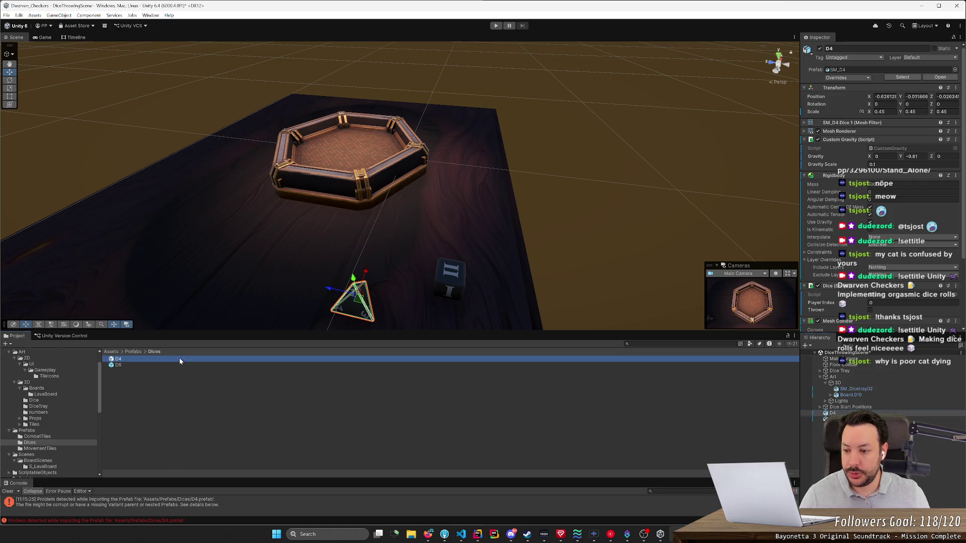
{"action": "key", "text": "Delete"}
{"action": "key", "text": "Return"}
{"action": "key", "text": "Delete"}
{"action": "key", "text": "Return"}
- Turn the scene's D4 and D6 dice into prefab variants in the Dices folder
{"action": "left_click", "coordinate": [832, 419]}
{"action": "left_click", "coordinate": [833, 413], "text": "shift"}
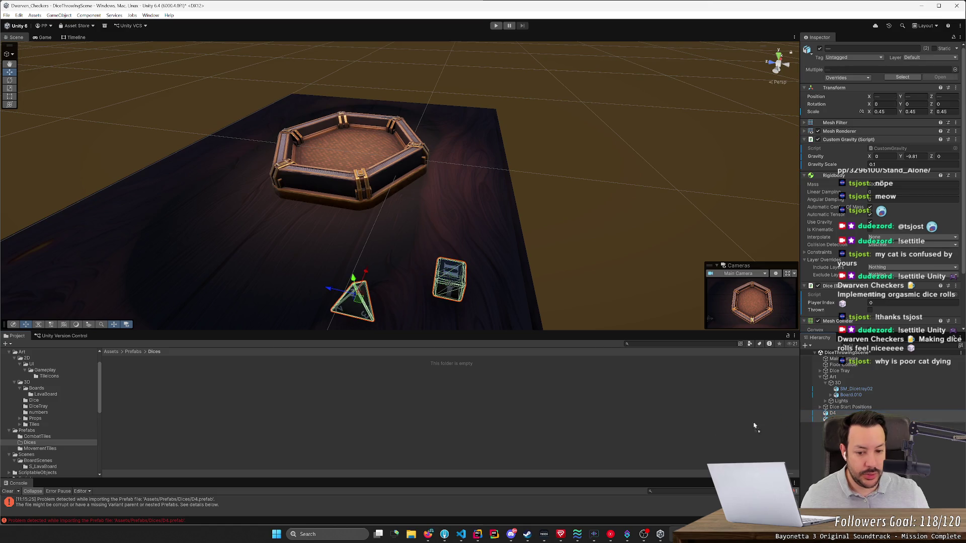
{"action": "left_click_drag", "start_coordinate": [832, 413], "coordinate": [282, 426]}
{"action": "left_click", "coordinate": [494, 277]}
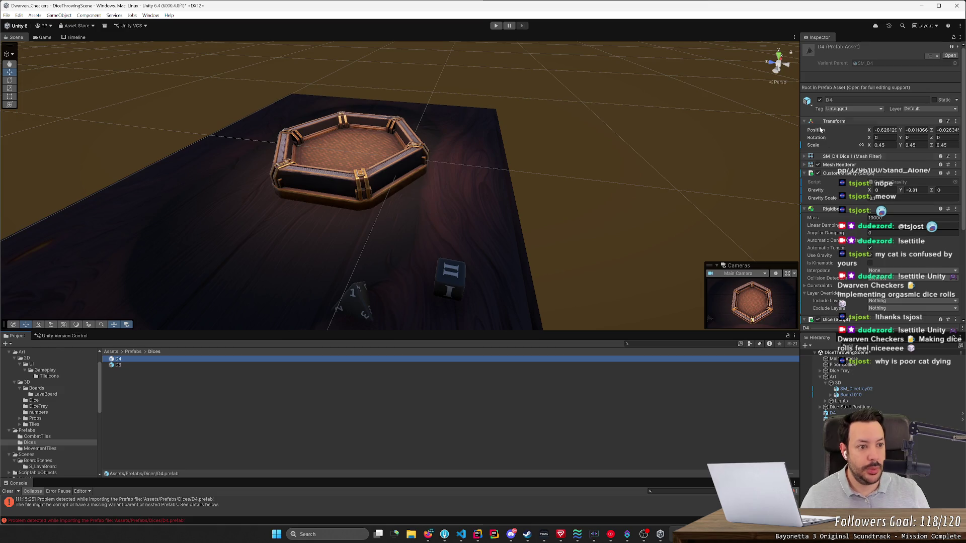
- Assign D4 and D6 to the Dice Tray thrower's Dice 4 and Dice 6 Prefab slots, then start the game
{"action": "left_click", "coordinate": [839, 371]}
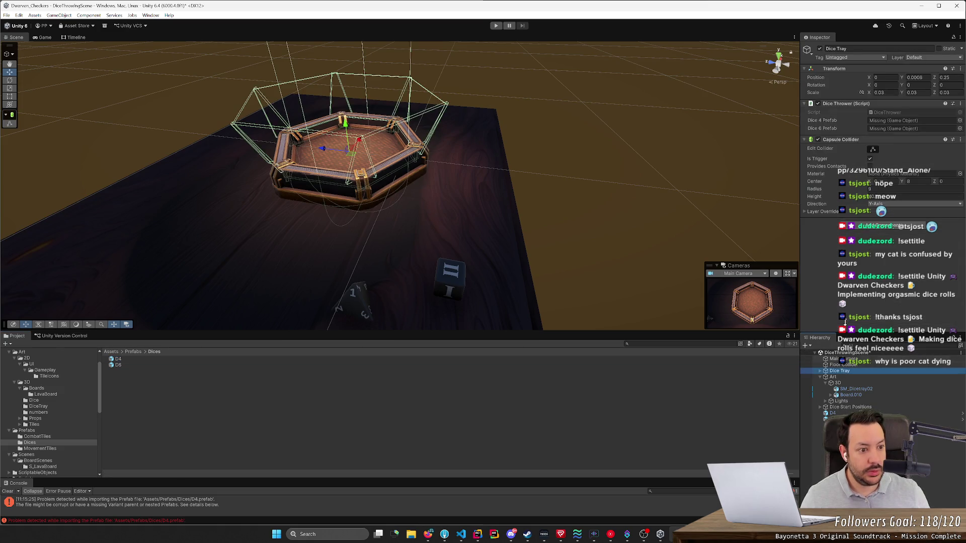
{"action": "left_click", "coordinate": [909, 122]}
{"action": "left_click_drag", "start_coordinate": [910, 122], "coordinate": [910, 123]}
{"action": "mouse_move", "coordinate": [121, 366]}
{"action": "left_mouse_down"}
{"action": "mouse_move", "coordinate": [832, 181]}
{"action": "mouse_move", "coordinate": [897, 129]}
{"action": "left_mouse_up"}
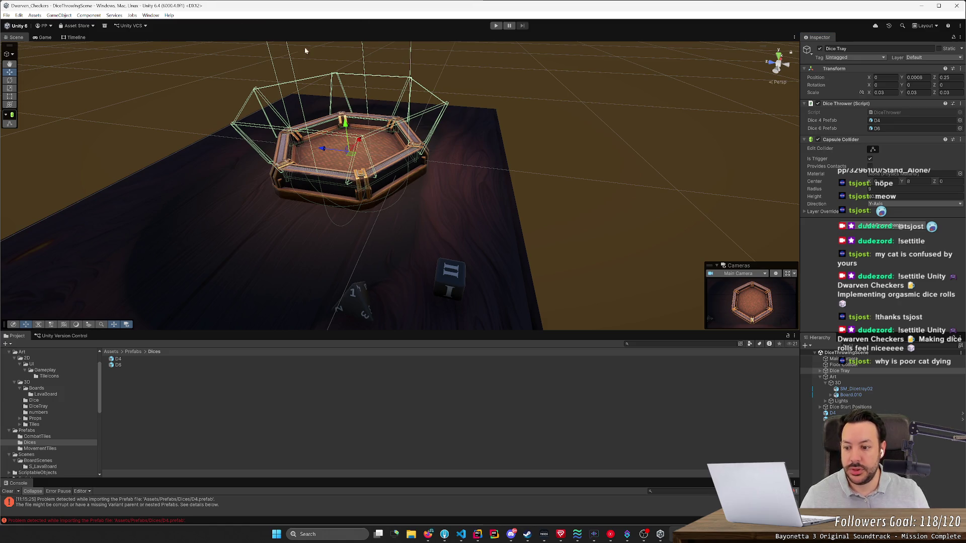
{"action": "left_click", "coordinate": [495, 25]}
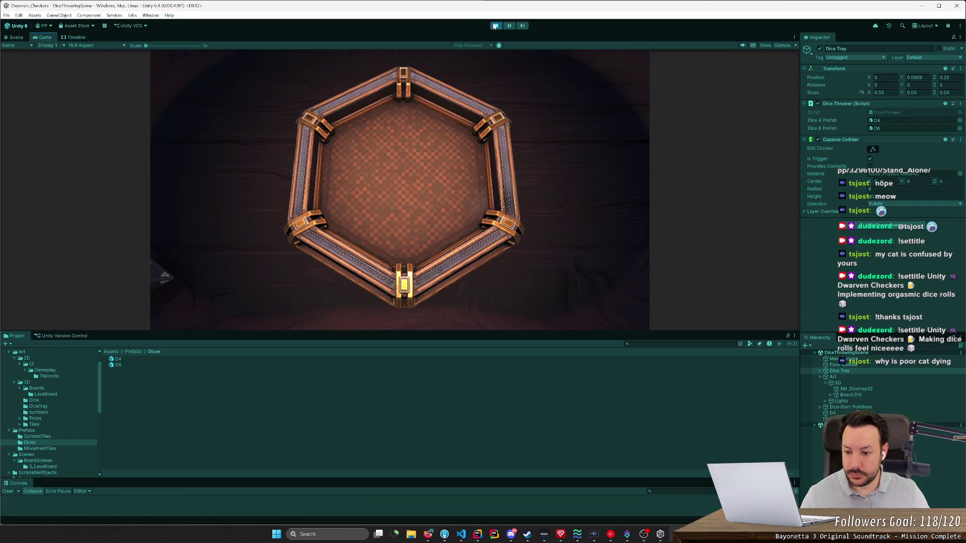
- Restart play, throw a batch of D4 dice, stop, and select the D4 prefab
{"action": "left_click", "coordinate": [495, 25]}
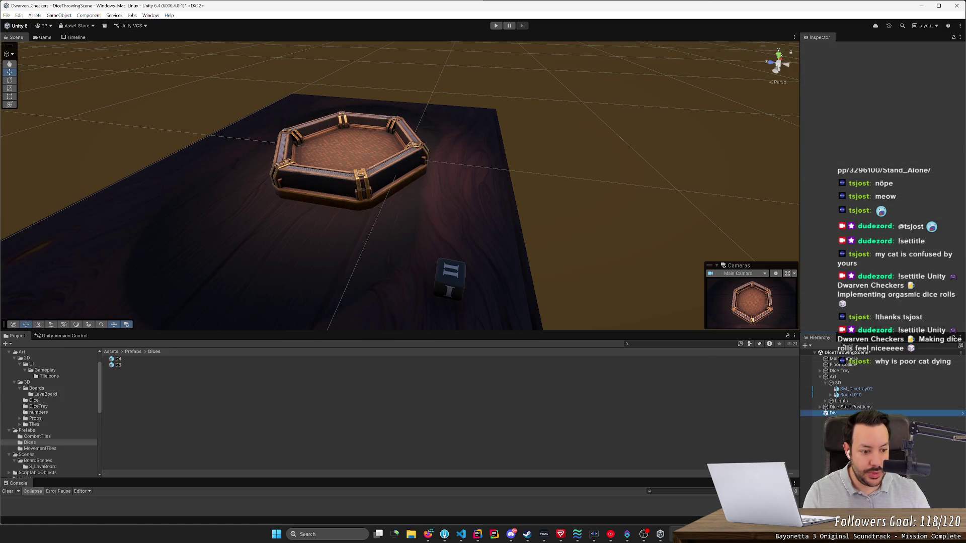
{"action": "left_click", "coordinate": [497, 26]}
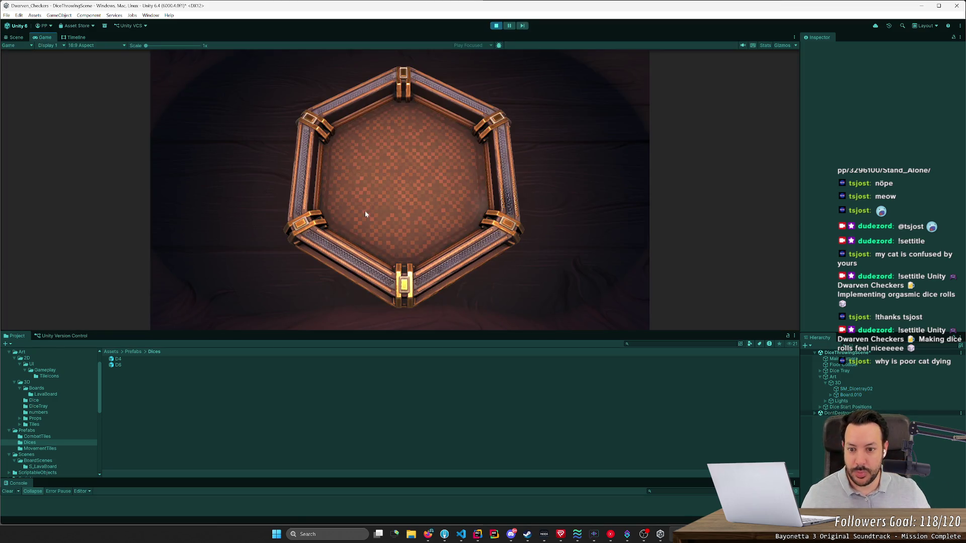
{"action": "left_click", "coordinate": [364, 210]}
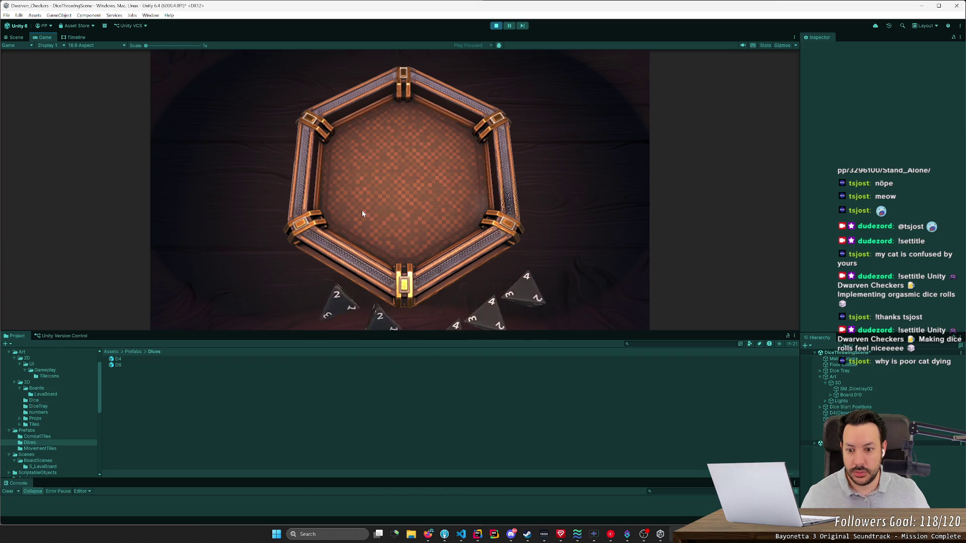
{"action": "left_click", "coordinate": [496, 26]}
{"action": "left_click", "coordinate": [174, 359]}
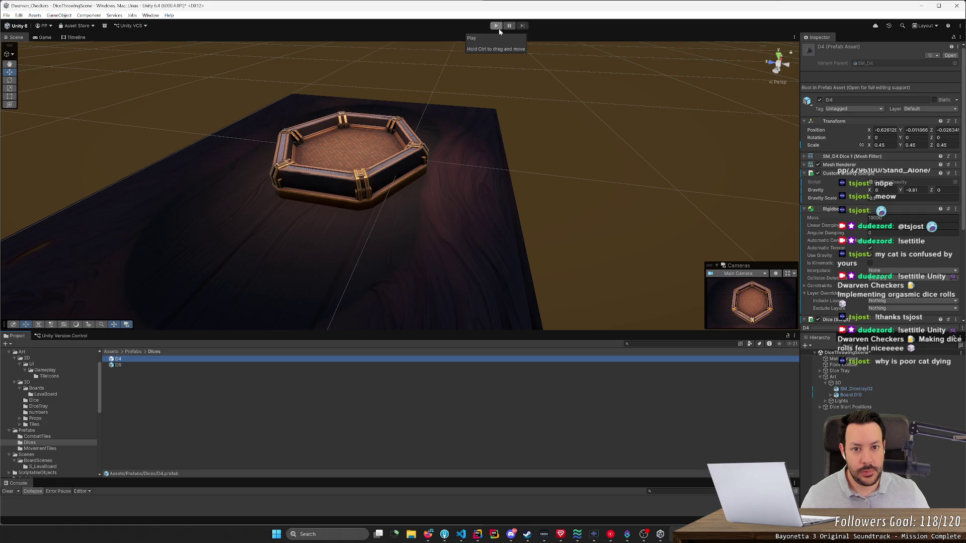
- During a new play run, test a rolled D4 clone's X scale at 0.12, then stop and open the D4 prefab
{"action": "left_click", "coordinate": [498, 29]}
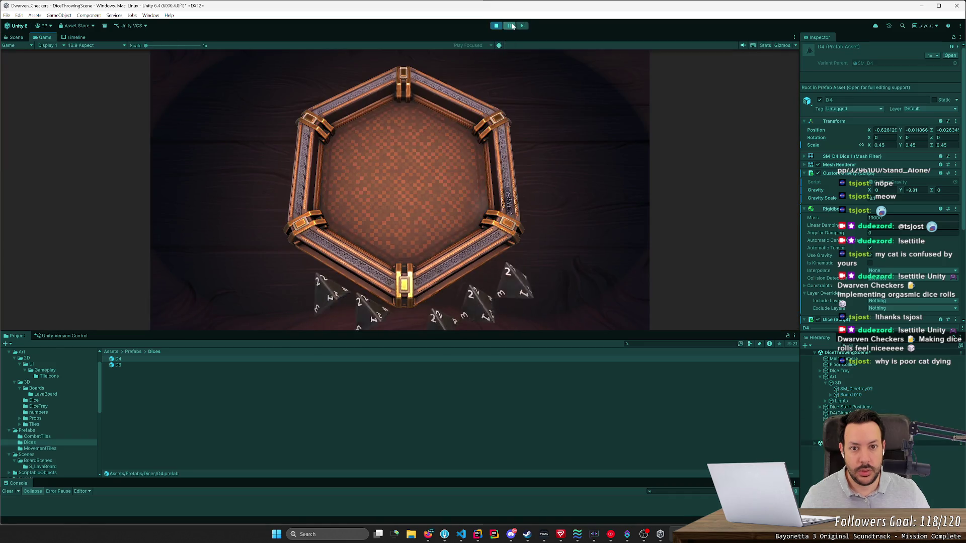
{"action": "key", "text": "ctrl+1"}
{"action": "left_click_drag", "start_coordinate": [470, 110], "coordinate": [505, 74]}
{"action": "left_click", "coordinate": [452, 131]}
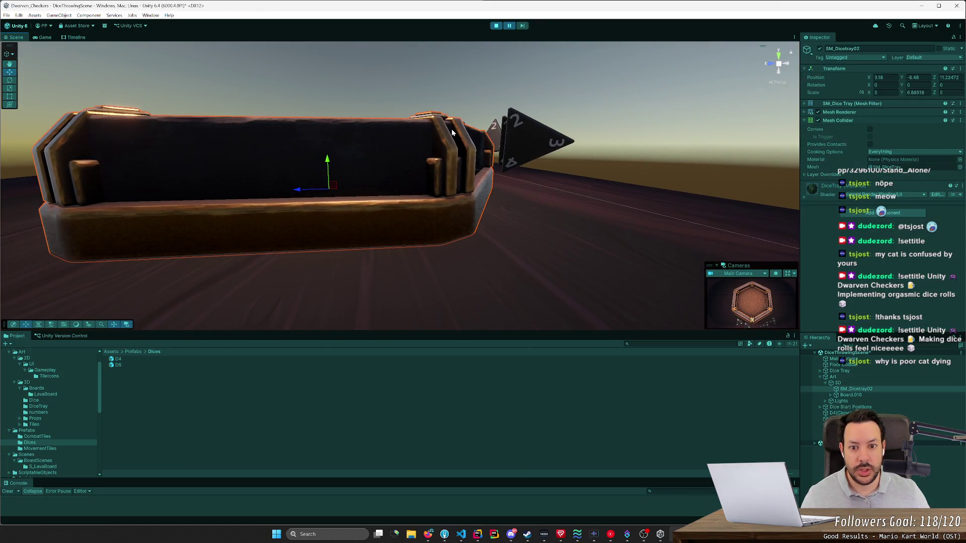
{"action": "key", "text": "f"}
{"action": "mouse_move", "coordinate": [584, 174]}
{"action": "left_mouse_down"}
{"action": "mouse_move", "coordinate": [594, 195]}
{"action": "mouse_move", "coordinate": [508, 210]}
{"action": "mouse_move", "coordinate": [372, 185]}
{"action": "left_mouse_up"}
{"action": "left_click", "coordinate": [357, 189]}
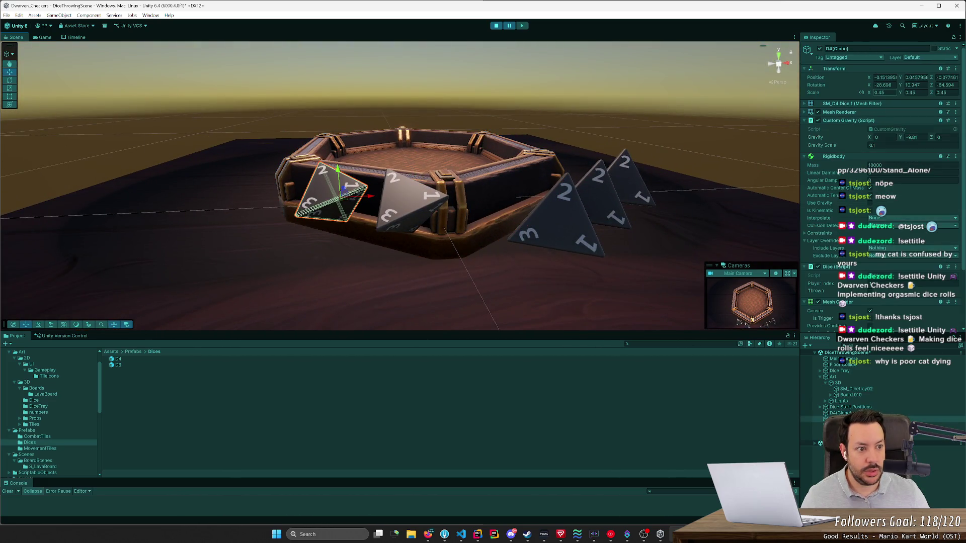
{"action": "left_click_drag", "start_coordinate": [868, 93], "coordinate": [859, 93]}
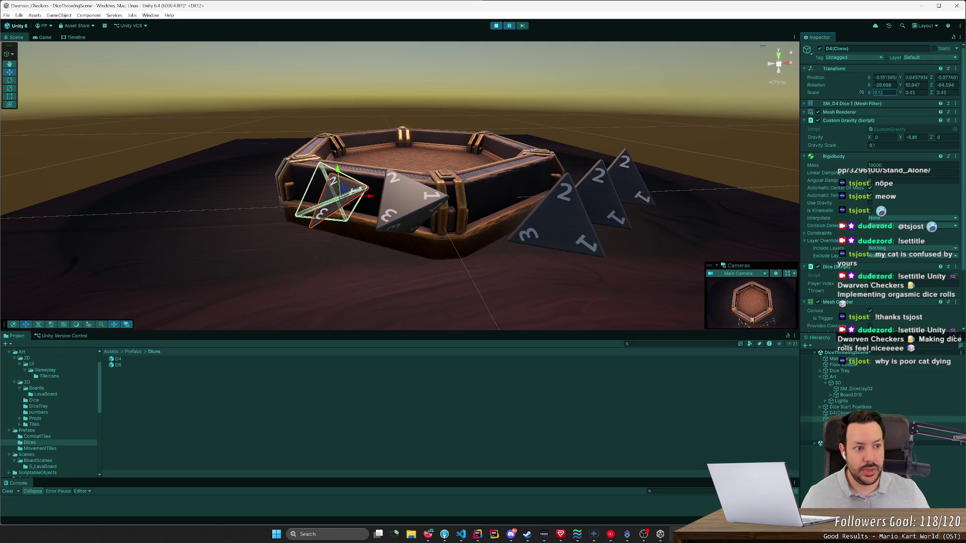
{"action": "left_click", "coordinate": [496, 25]}
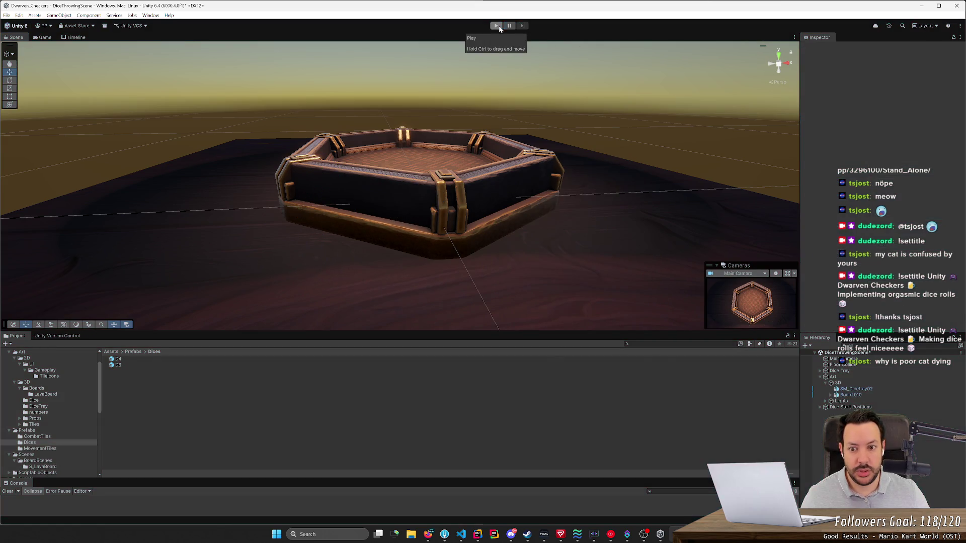
{"action": "double_click", "coordinate": [117, 360]}
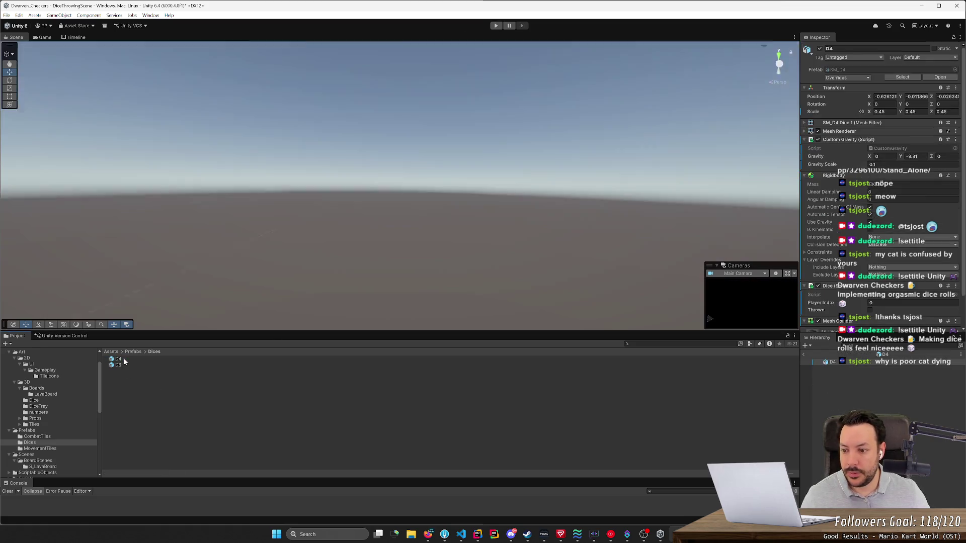
- Set the D4 prefab's X, Y and Z scale to 0.25
{"action": "left_click", "coordinate": [879, 112]}
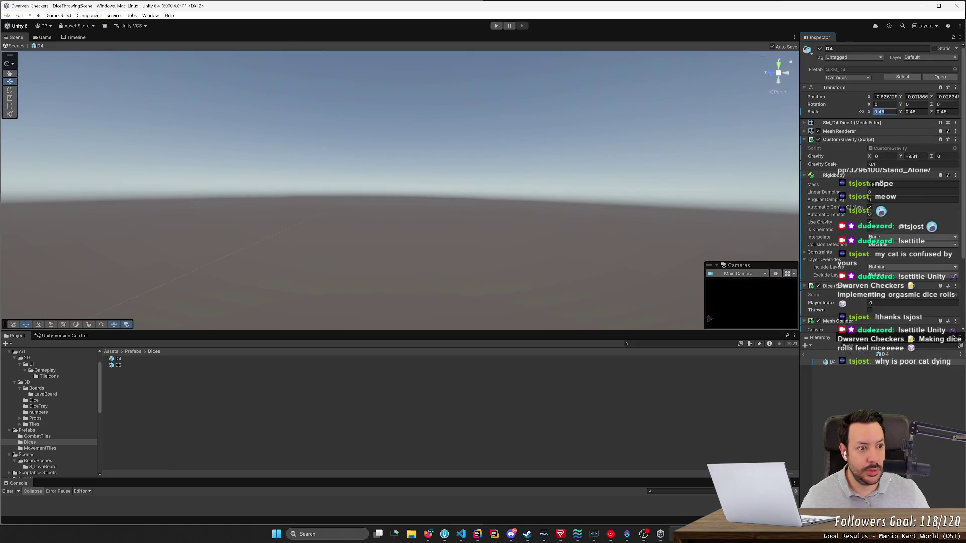
{"action": "double_click", "coordinate": [848, 362]}
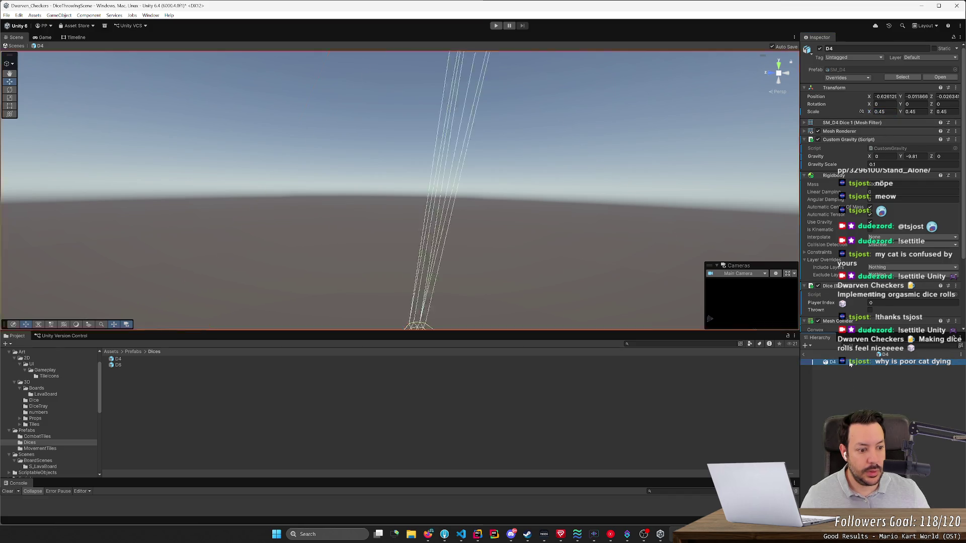
{"action": "left_click", "coordinate": [880, 112]}
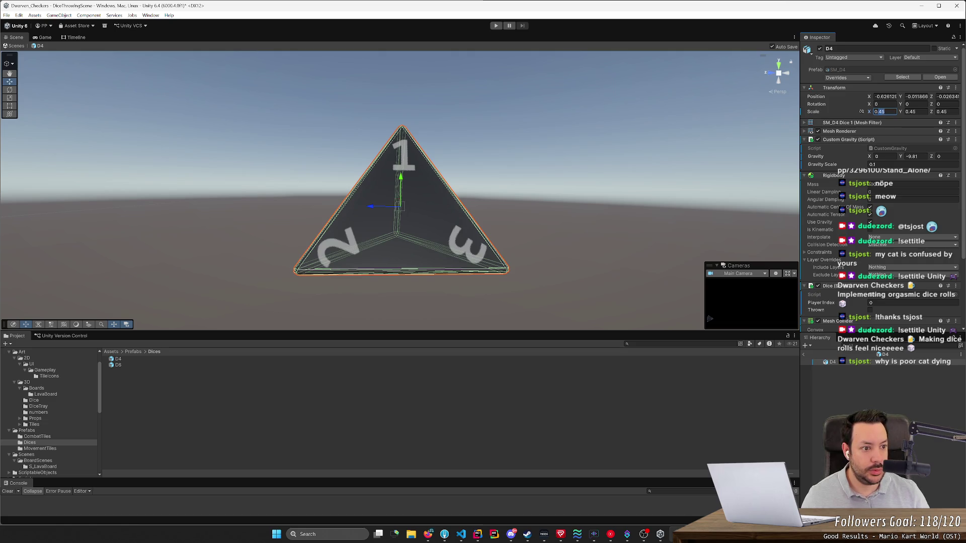
{"action": "type", "text": "0.25"}
{"action": "key", "text": "Tab"}
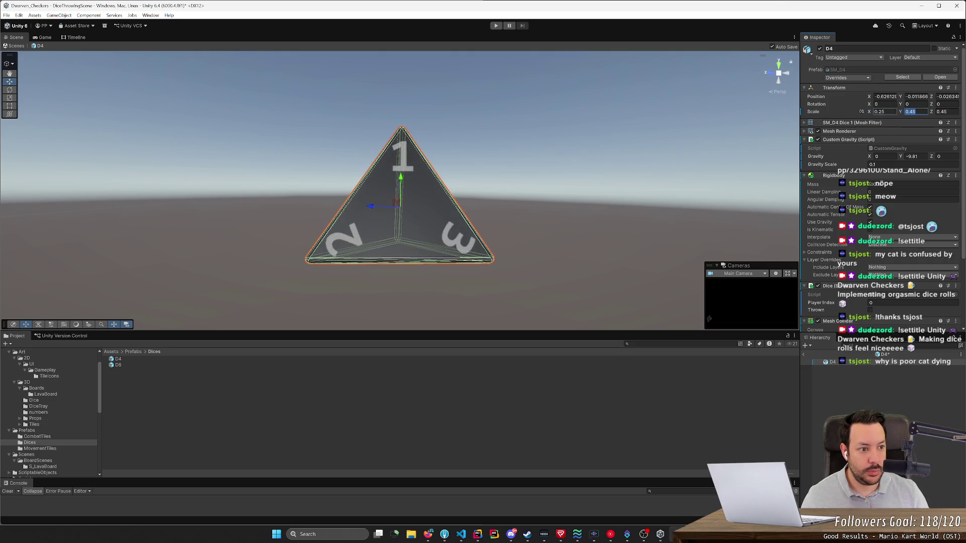
{"action": "key", "text": "BackSpace"}
{"action": "type", "text": "0.25"}
{"action": "key", "text": "Tab"}
{"action": "type", "text": "0.25"}
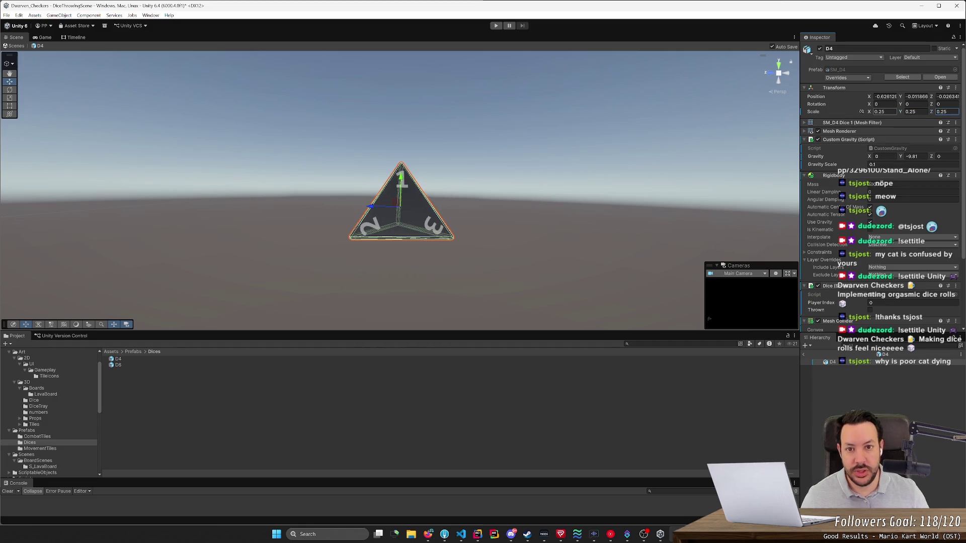
{"action": "key", "text": "Return"}
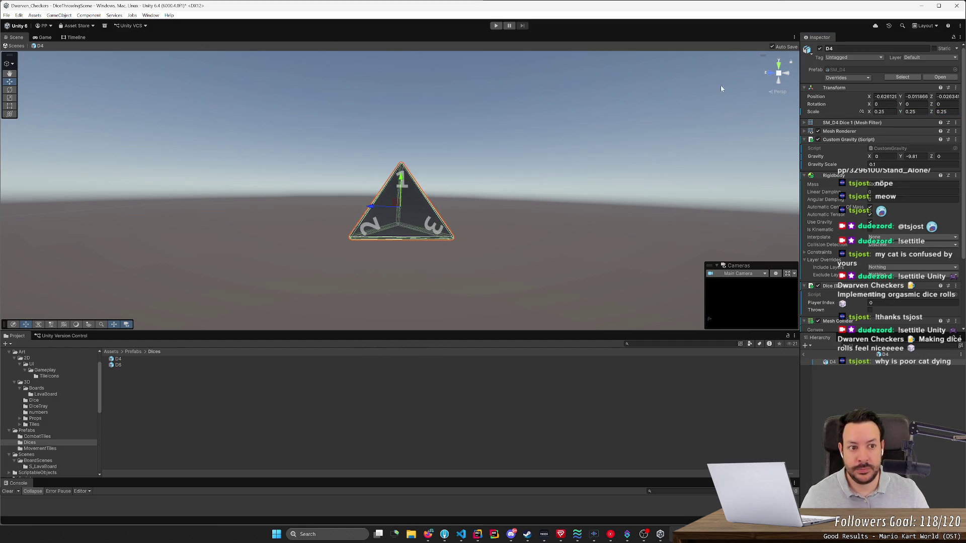
- Exit prefab mode, reselect D4, and run a play session spawning the smaller D4 dice before stopping
{"action": "left_click", "coordinate": [805, 357]}
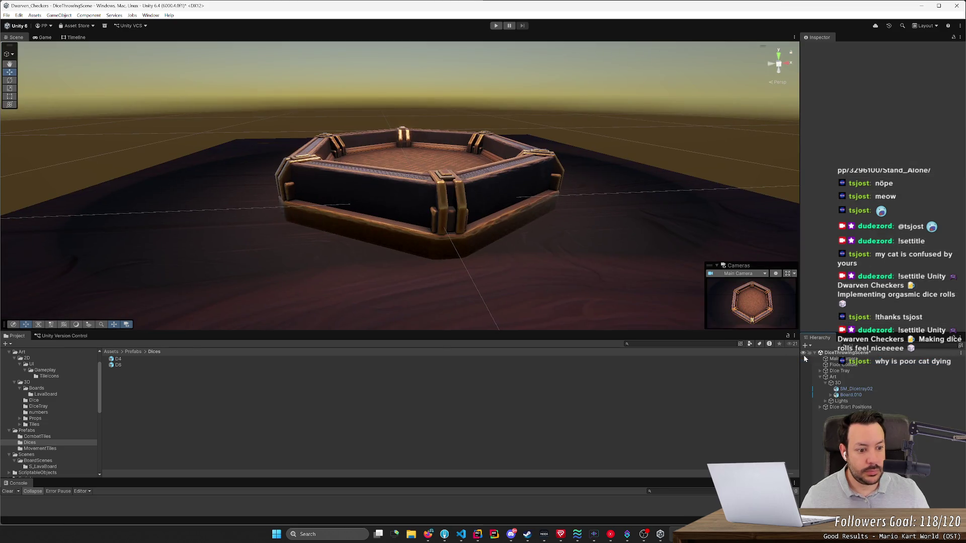
{"action": "left_click", "coordinate": [181, 360]}
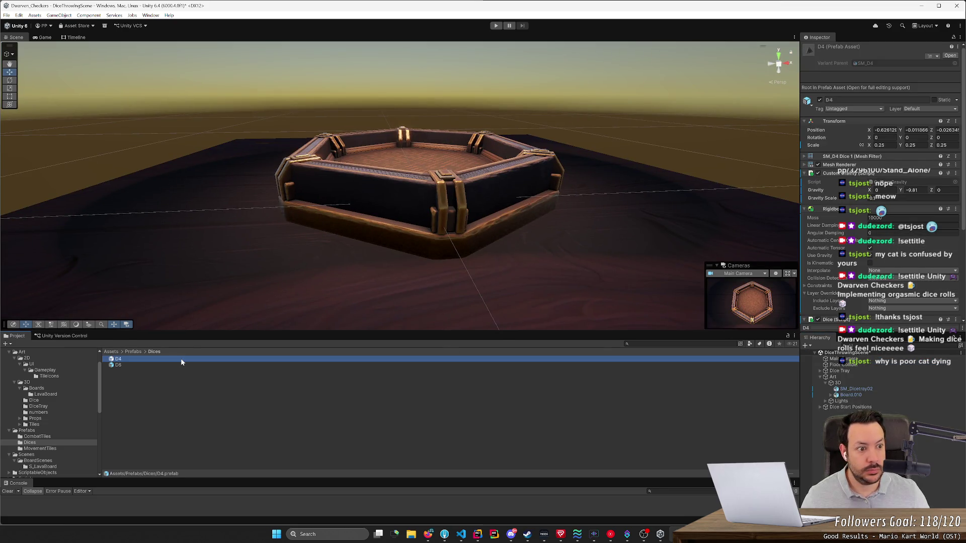
{"action": "left_click", "coordinate": [495, 25]}
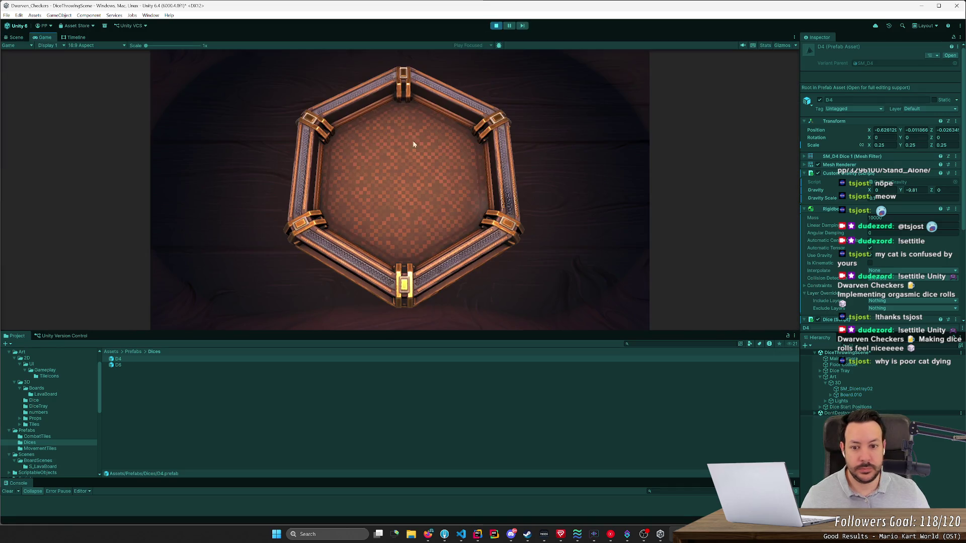
{"action": "left_click", "coordinate": [401, 167]}
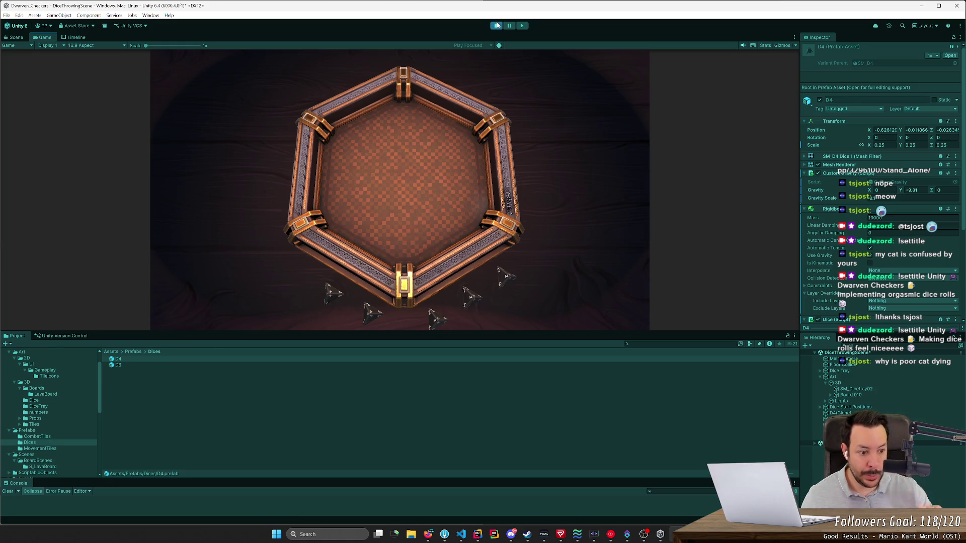
{"action": "left_click", "coordinate": [496, 26]}
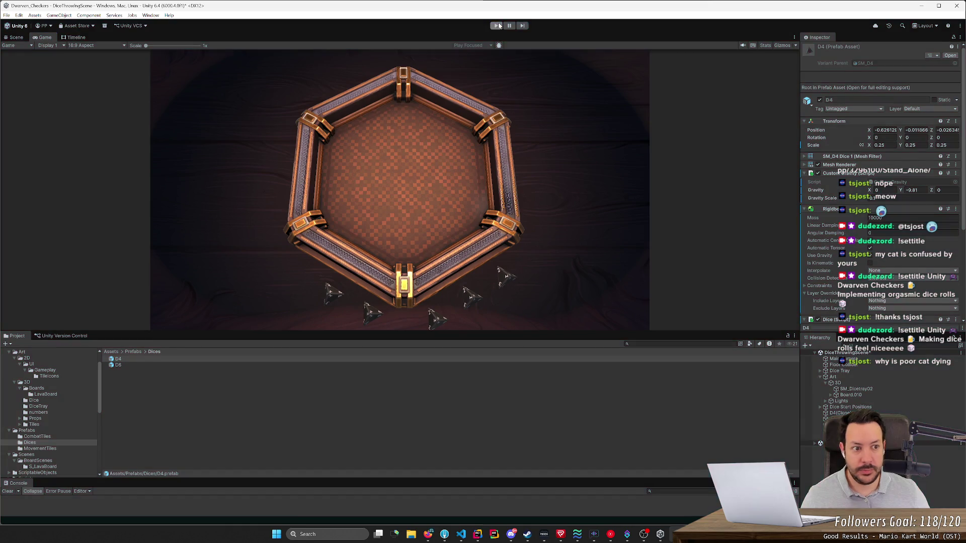
{"action": "left_click", "coordinate": [862, 109]}
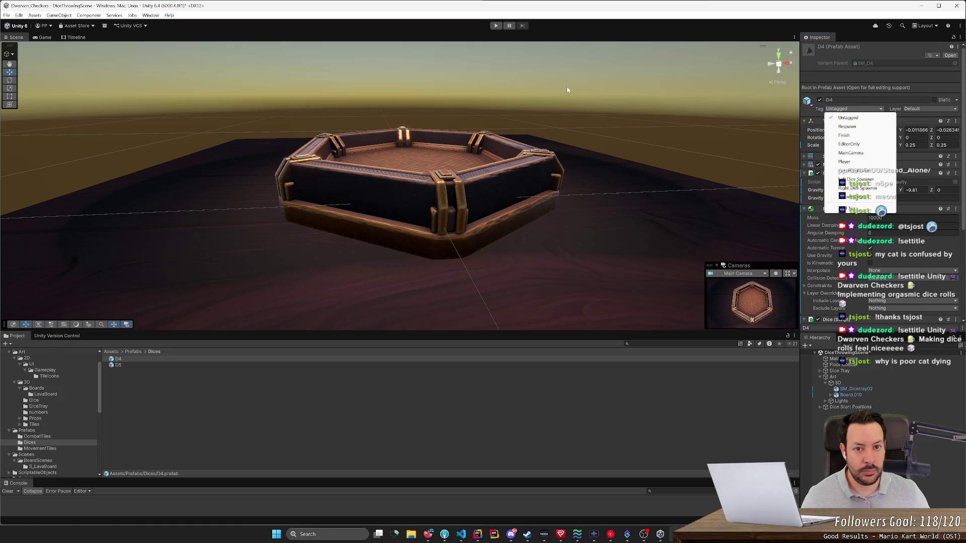
- Play-test by spawning D4 dice, then D6 dice, and stop the session
{"action": "left_click", "coordinate": [496, 25]}
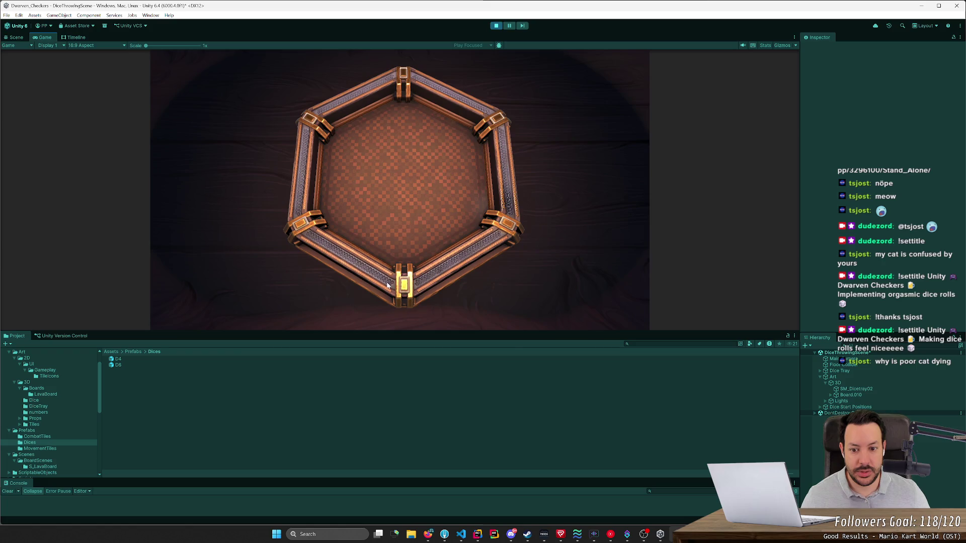
{"action": "key", "text": "space"}
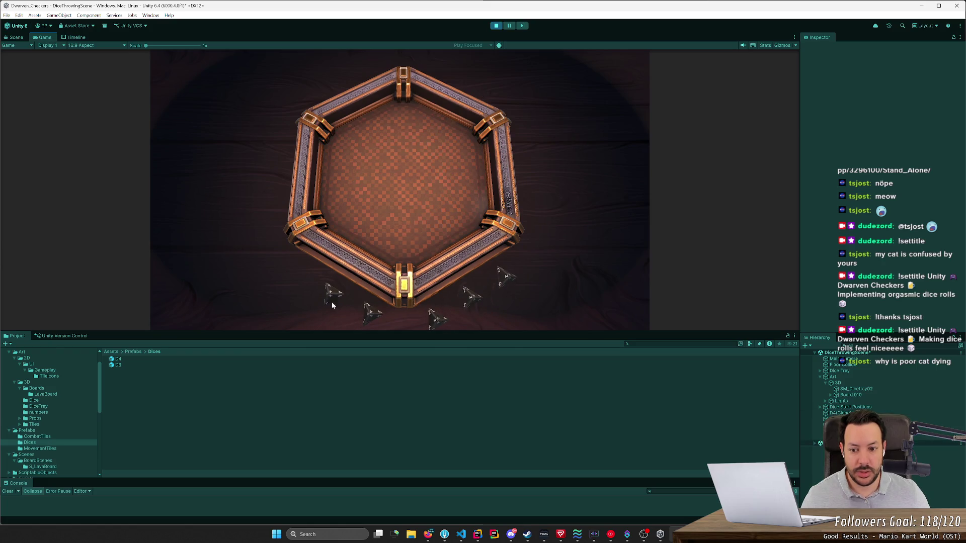
{"action": "key", "text": "space"}
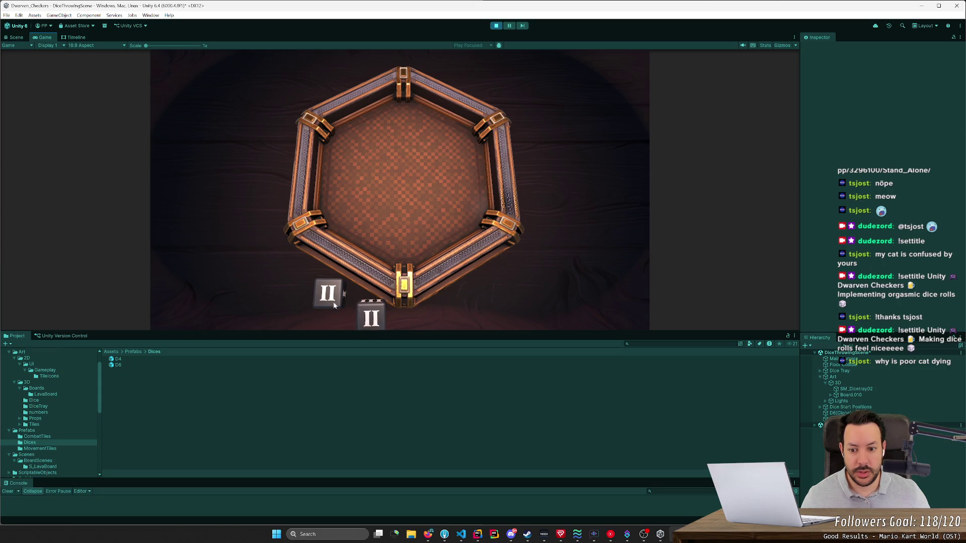
{"action": "left_click", "coordinate": [496, 26]}
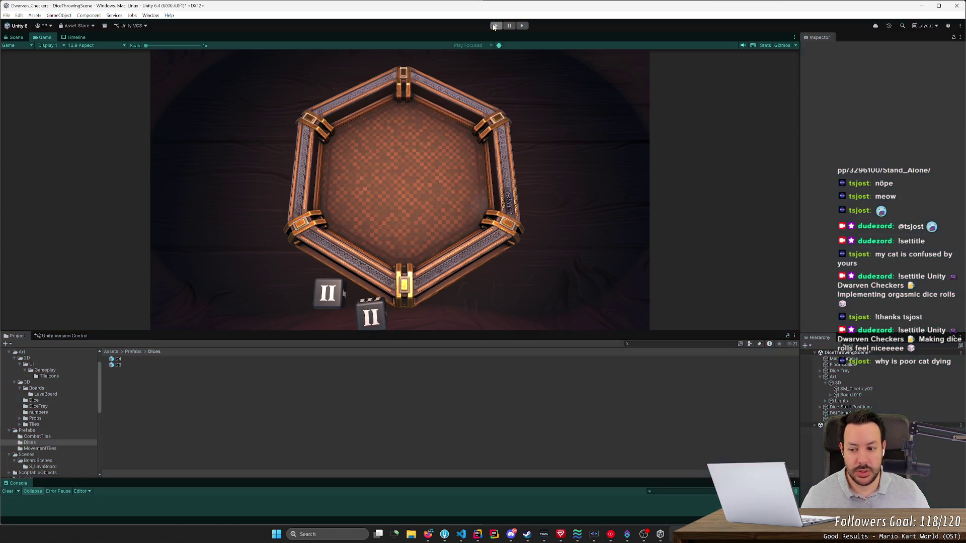
- Set the D6 prefab's scale to 0.25 on X, Y and Z
{"action": "left_click", "coordinate": [140, 364]}
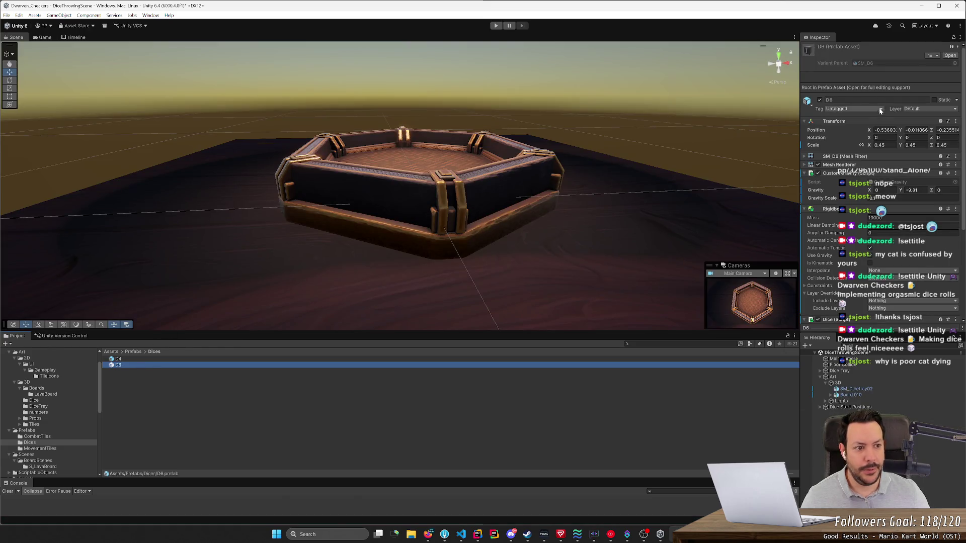
{"action": "left_click", "coordinate": [884, 145]}
{"action": "type", "text": "5"}
{"action": "key", "text": "Tab"}
{"action": "type", "text": ".25"}
{"action": "key", "text": "Tab"}
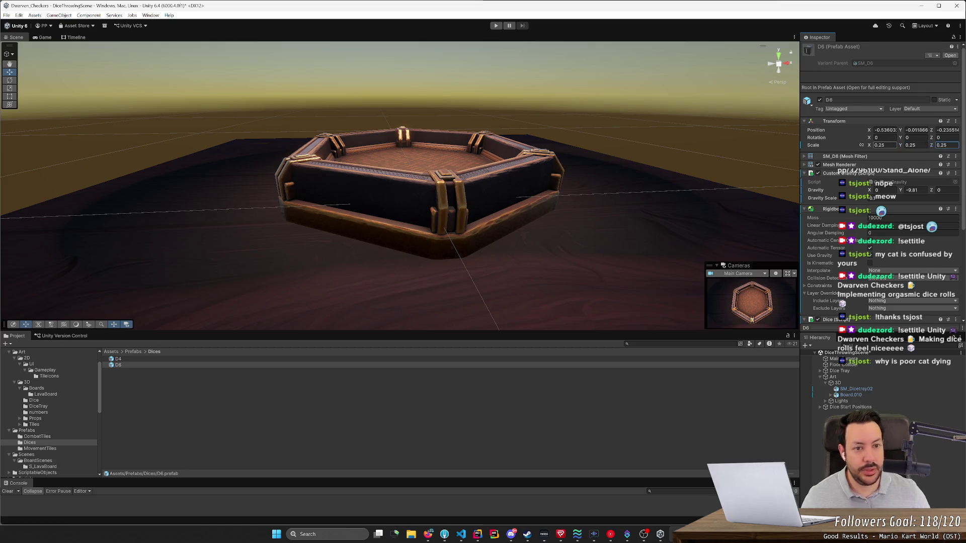
{"action": "key", "text": "Return"}
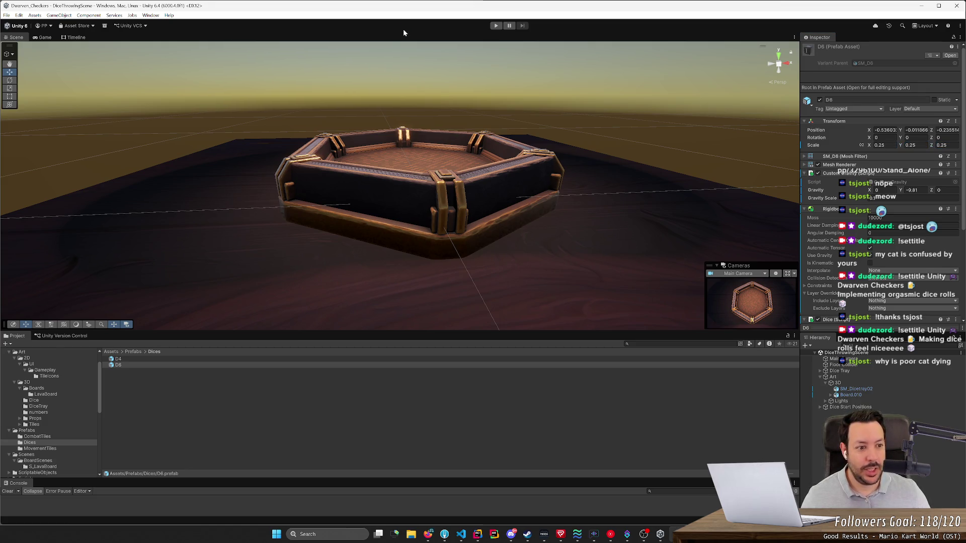
- Put the D4 and D6 prefabs on the Dice No Walls layer and start a new play session
{"action": "left_click", "coordinate": [130, 360]}
{"action": "left_click", "coordinate": [931, 109]}
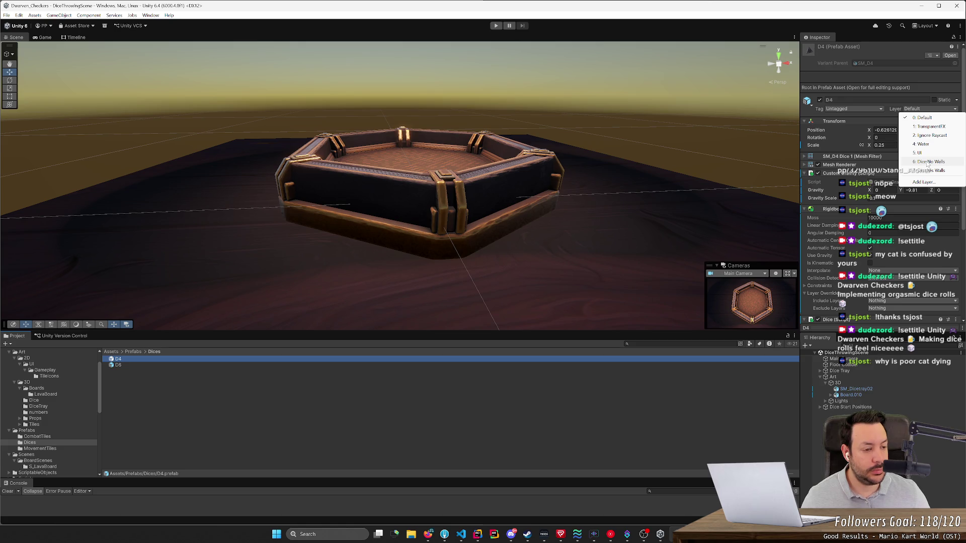
{"action": "left_click", "coordinate": [928, 161]}
{"action": "left_click", "coordinate": [229, 365]}
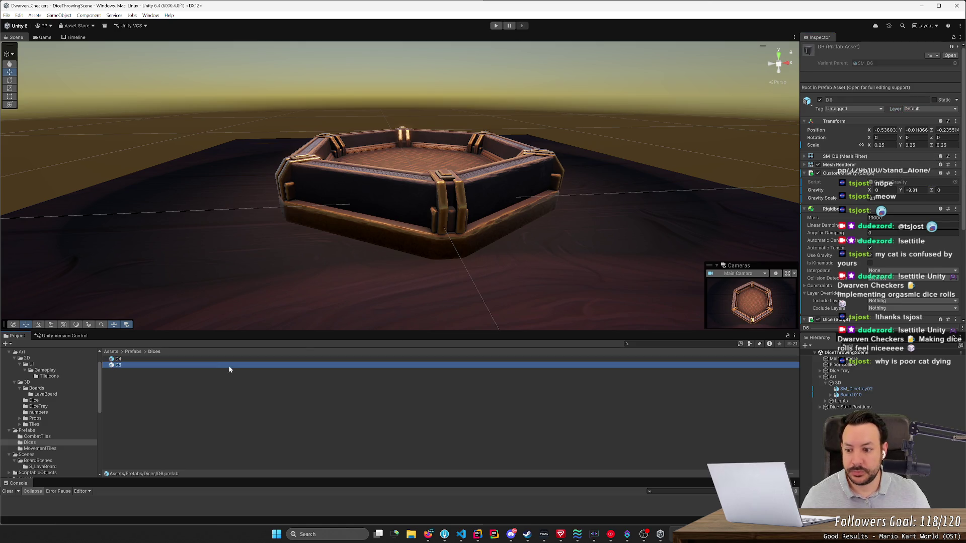
{"action": "left_click", "coordinate": [931, 108]}
{"action": "left_click", "coordinate": [928, 161]}
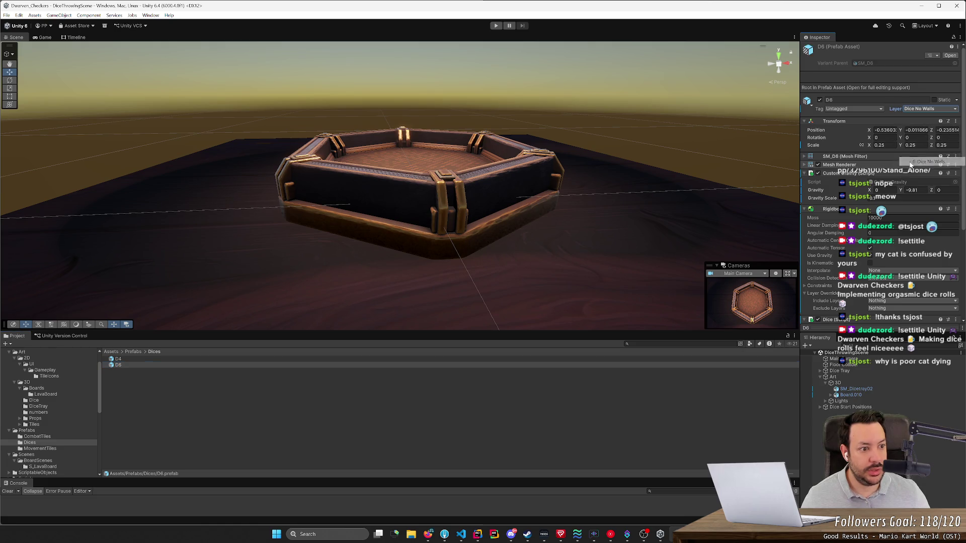
{"action": "left_click", "coordinate": [600, 118]}
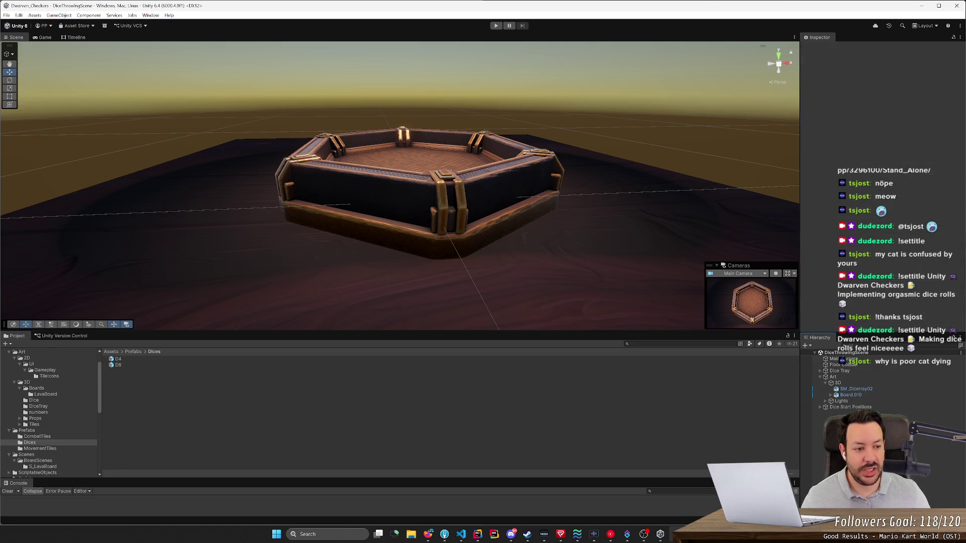
{"action": "left_click", "coordinate": [496, 26]}
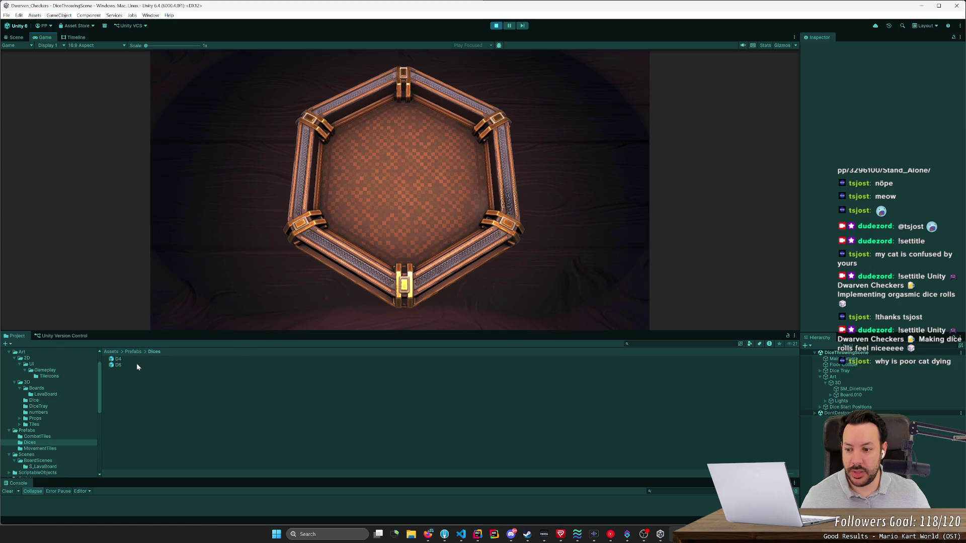
{"action": "left_click", "coordinate": [134, 360]}
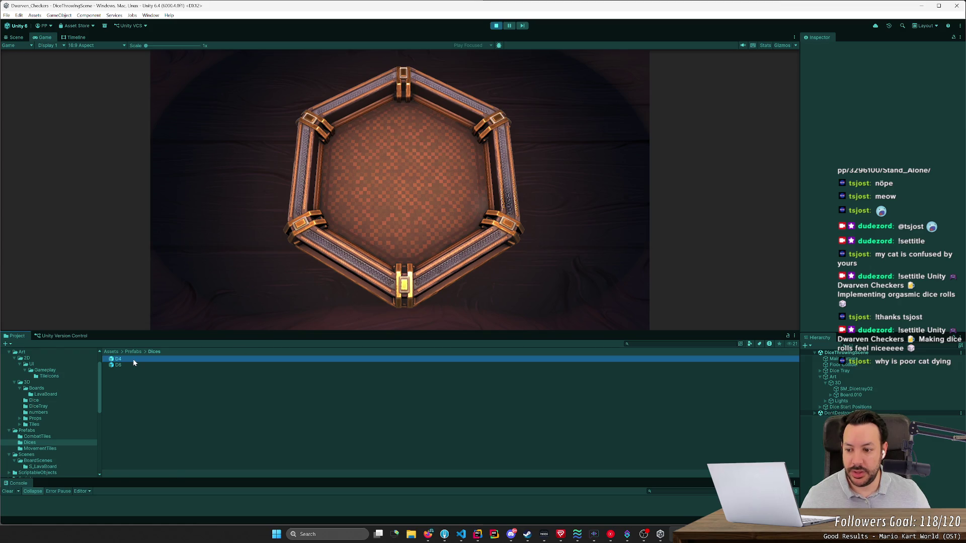
- Fling five D4 dice one after another into the tray
{"action": "mouse_move", "coordinate": [284, 289]}
{"action": "left_mouse_down"}
{"action": "mouse_move", "coordinate": [330, 266]}
{"action": "mouse_move", "coordinate": [330, 295]}
{"action": "mouse_move", "coordinate": [404, 206]}
{"action": "mouse_move", "coordinate": [498, 199]}
{"action": "mouse_move", "coordinate": [429, 238]}
{"action": "mouse_move", "coordinate": [428, 200]}
{"action": "mouse_move", "coordinate": [384, 251]}
{"action": "mouse_move", "coordinate": [403, 147]}
{"action": "left_mouse_up"}
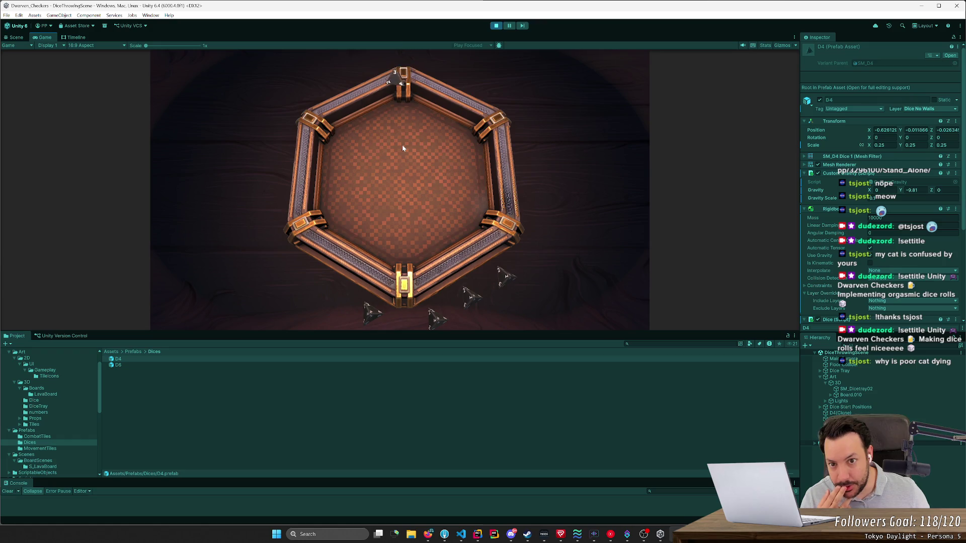
{"action": "left_click_drag", "start_coordinate": [512, 277], "coordinate": [466, 221]}
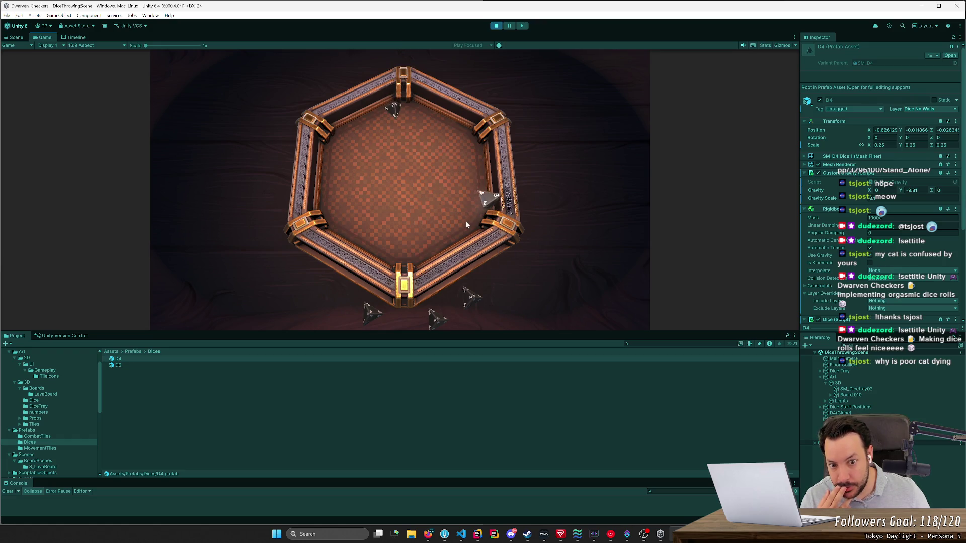
{"action": "left_click_drag", "start_coordinate": [471, 298], "coordinate": [433, 241]}
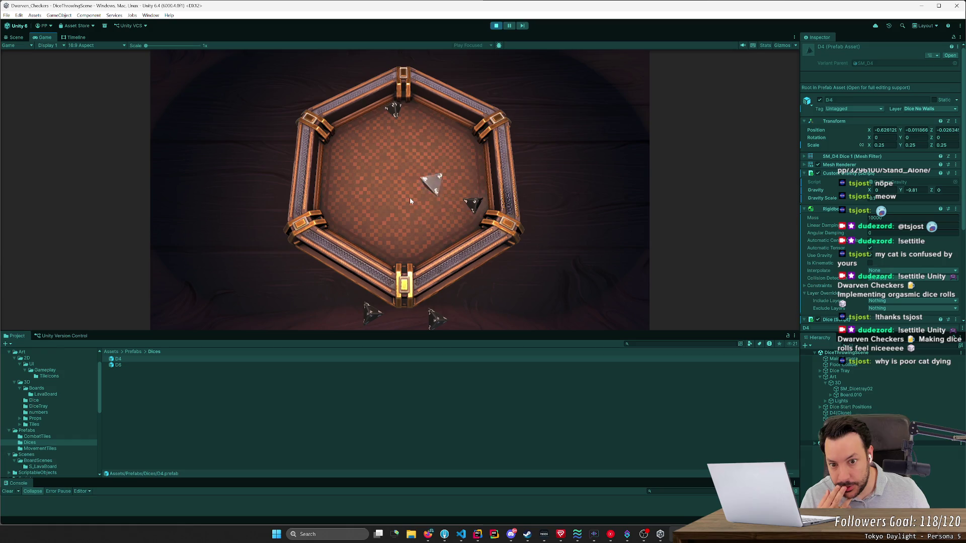
{"action": "left_click_drag", "start_coordinate": [439, 319], "coordinate": [414, 233]}
{"action": "left_click_drag", "start_coordinate": [371, 316], "coordinate": [391, 207]}
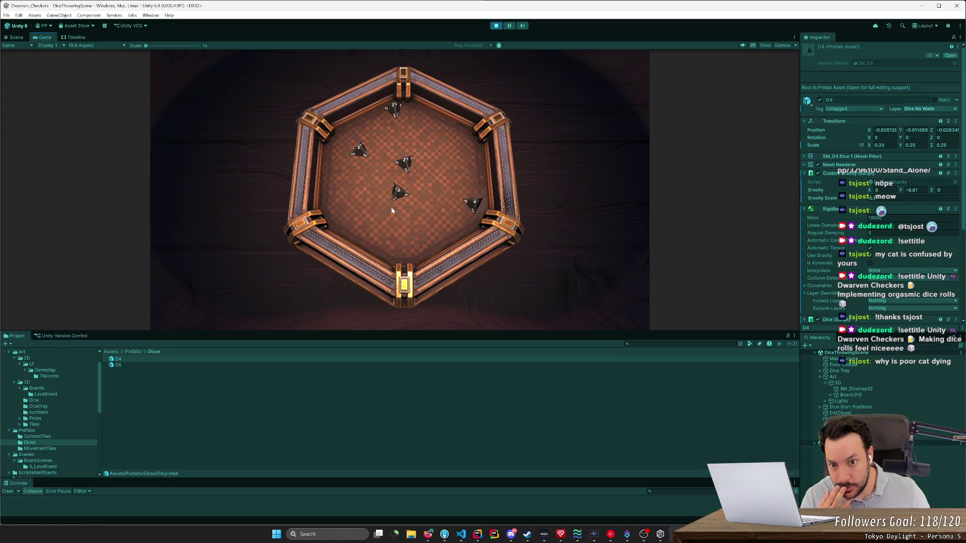
- Switch to D6 dice and throw two of them into the tray
{"action": "key", "text": "2"}
{"action": "left_click_drag", "start_coordinate": [366, 314], "coordinate": [388, 222]}
{"action": "left_click_drag", "start_coordinate": [326, 288], "coordinate": [317, 242]}
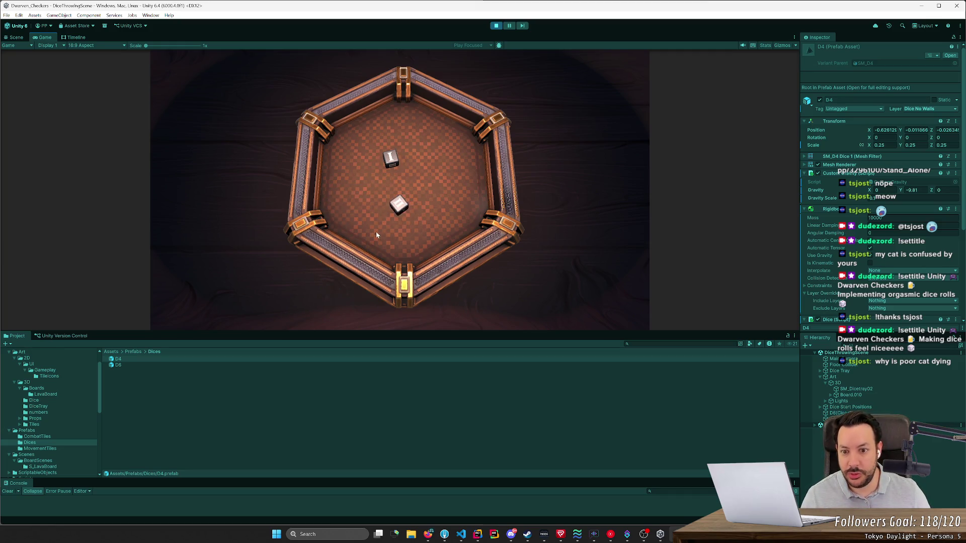
- Respawn the D6 dice and reroll them into the tray over two rounds
{"action": "key", "text": "2"}
{"action": "left_click_drag", "start_coordinate": [328, 291], "coordinate": [394, 257]}
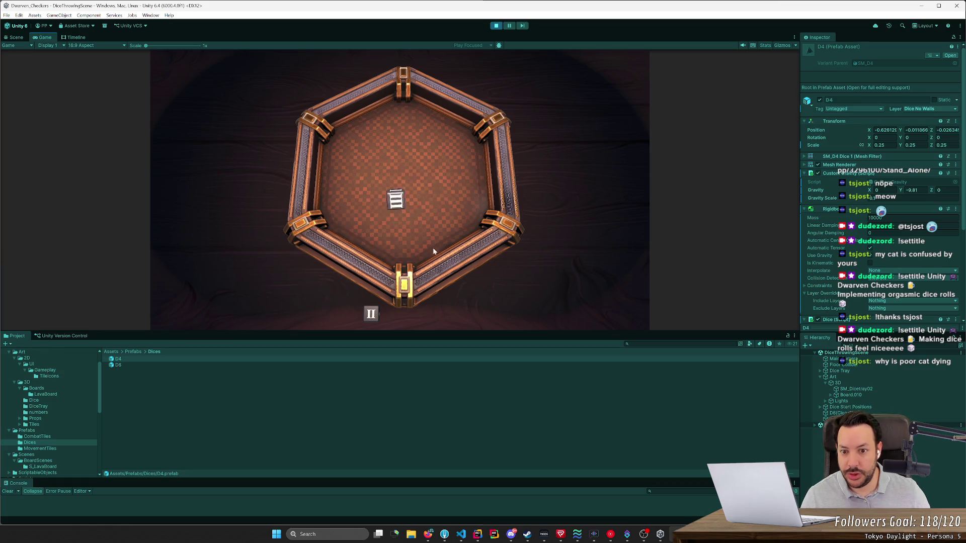
{"action": "left_click_drag", "start_coordinate": [445, 234], "coordinate": [394, 198]}
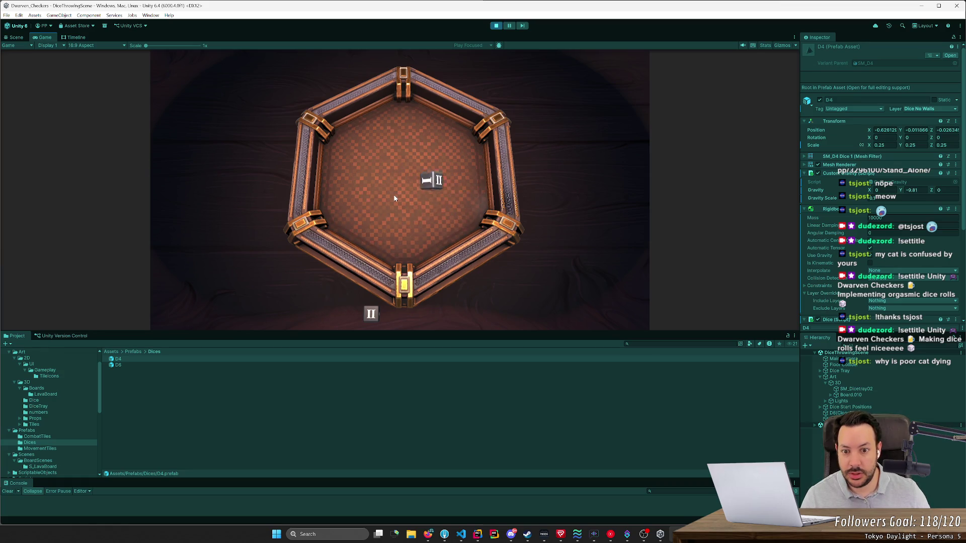
{"action": "mouse_move", "coordinate": [374, 318]}
{"action": "left_mouse_down"}
{"action": "mouse_move", "coordinate": [425, 247]}
{"action": "mouse_move", "coordinate": [418, 208]}
{"action": "mouse_move", "coordinate": [402, 229]}
{"action": "mouse_move", "coordinate": [509, 215]}
{"action": "mouse_move", "coordinate": [418, 214]}
{"action": "mouse_move", "coordinate": [419, 223]}
{"action": "mouse_move", "coordinate": [404, 206]}
{"action": "mouse_move", "coordinate": [437, 222]}
{"action": "left_mouse_up"}
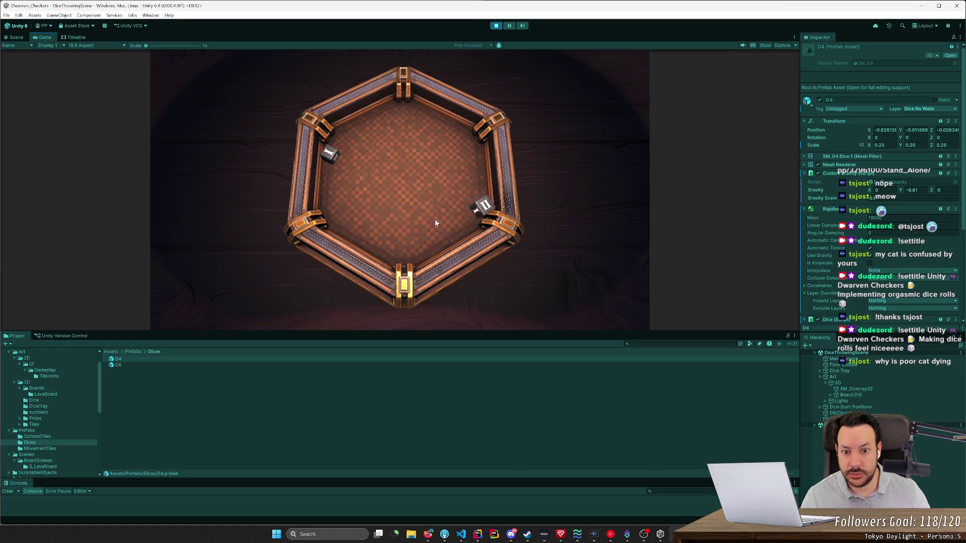
{"action": "key", "text": "space"}
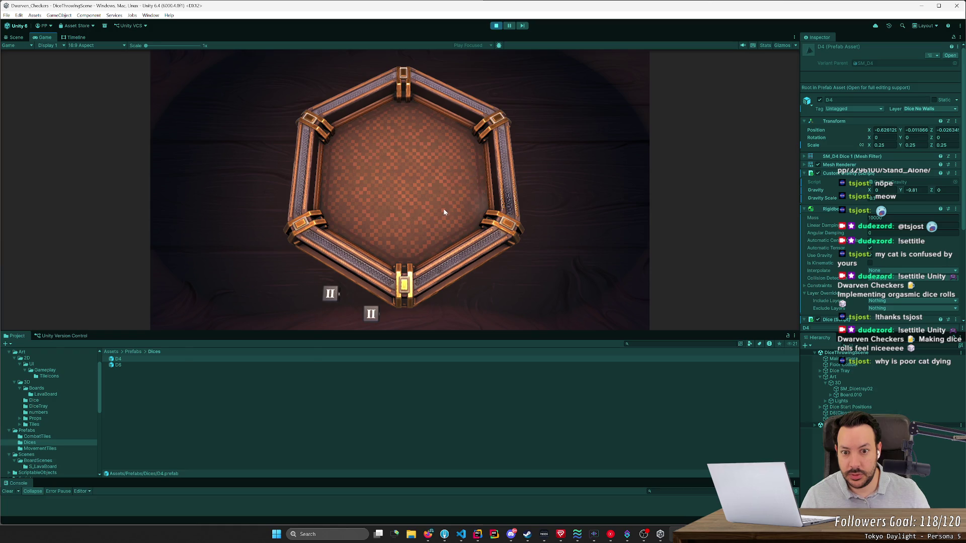
{"action": "mouse_move", "coordinate": [328, 300]}
{"action": "left_mouse_down"}
{"action": "mouse_move", "coordinate": [352, 227]}
{"action": "mouse_move", "coordinate": [374, 206]}
{"action": "mouse_move", "coordinate": [373, 232]}
{"action": "mouse_move", "coordinate": [312, 226]}
{"action": "mouse_move", "coordinate": [429, 194]}
{"action": "left_mouse_up"}
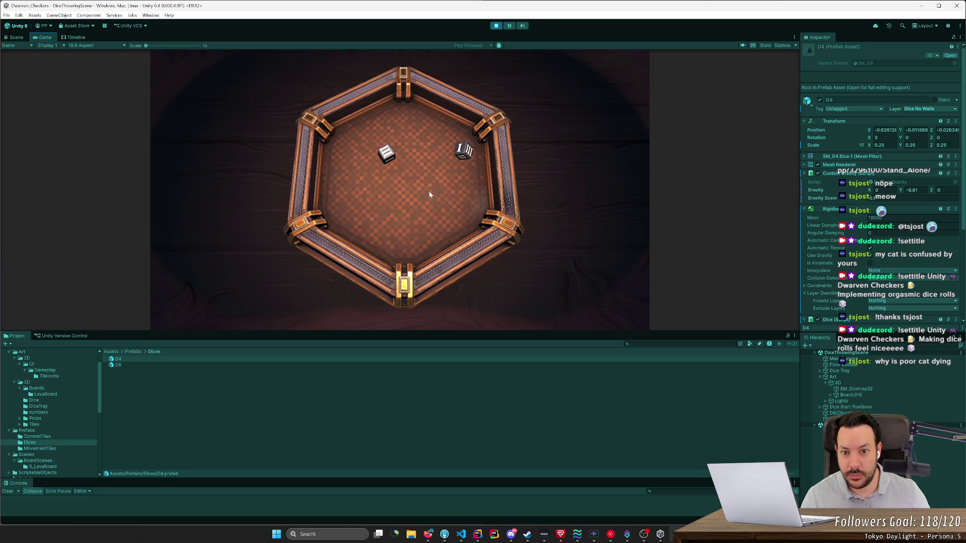
- Switch back to D4 dice and throw two of them into the tray
{"action": "key", "text": "space"}
{"action": "left_click_drag", "start_coordinate": [373, 311], "coordinate": [399, 196]}
{"action": "mouse_move", "coordinate": [332, 289]}
{"action": "left_mouse_down"}
{"action": "mouse_move", "coordinate": [335, 251]}
{"action": "mouse_move", "coordinate": [457, 220]}
{"action": "mouse_move", "coordinate": [396, 222]}
{"action": "left_mouse_up"}
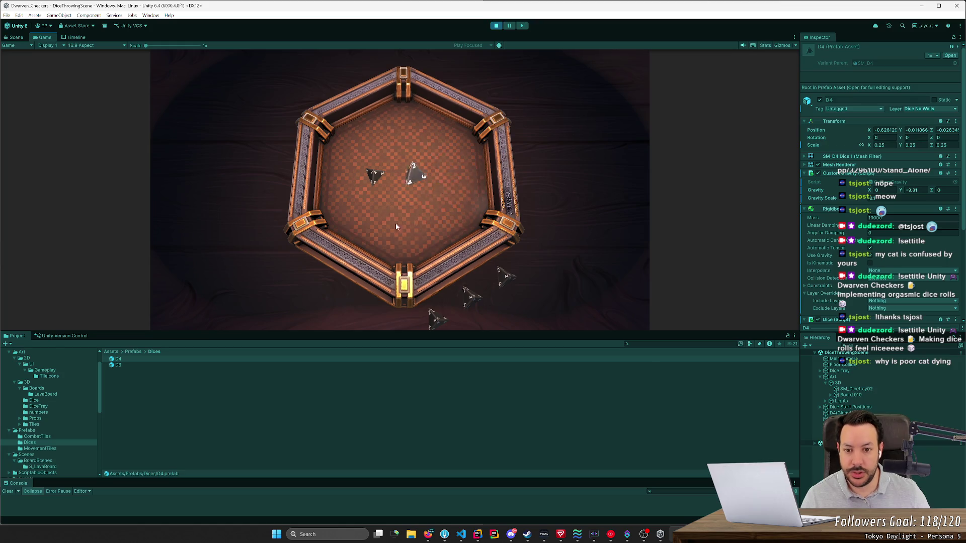
- Throw D4 dice into the tray, reset them, and throw another round against the walls
{"action": "left_click_drag", "start_coordinate": [506, 273], "coordinate": [490, 261]}
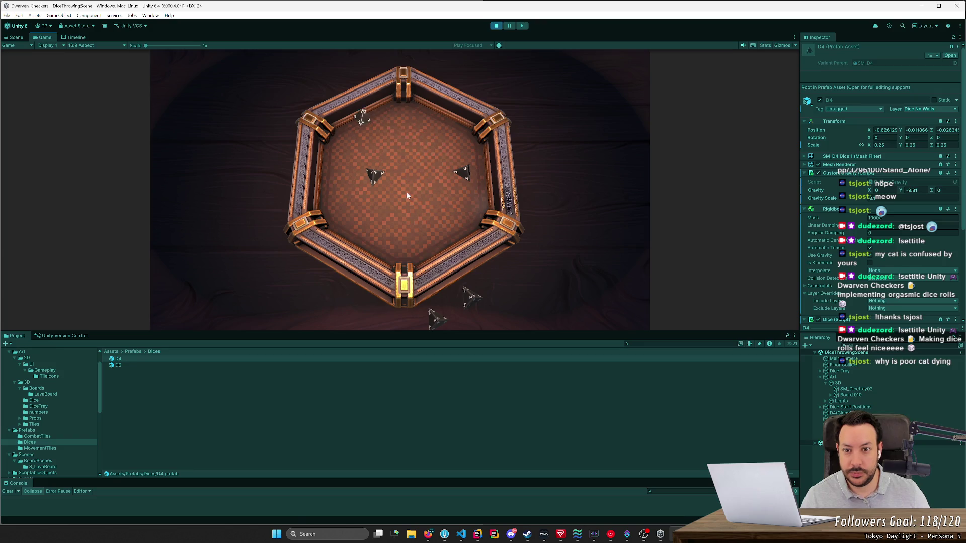
{"action": "left_click_drag", "start_coordinate": [474, 302], "coordinate": [495, 278]}
{"action": "mouse_move", "coordinate": [433, 289]}
{"action": "left_mouse_down"}
{"action": "mouse_move", "coordinate": [462, 209]}
{"action": "mouse_move", "coordinate": [418, 211]}
{"action": "left_mouse_up"}
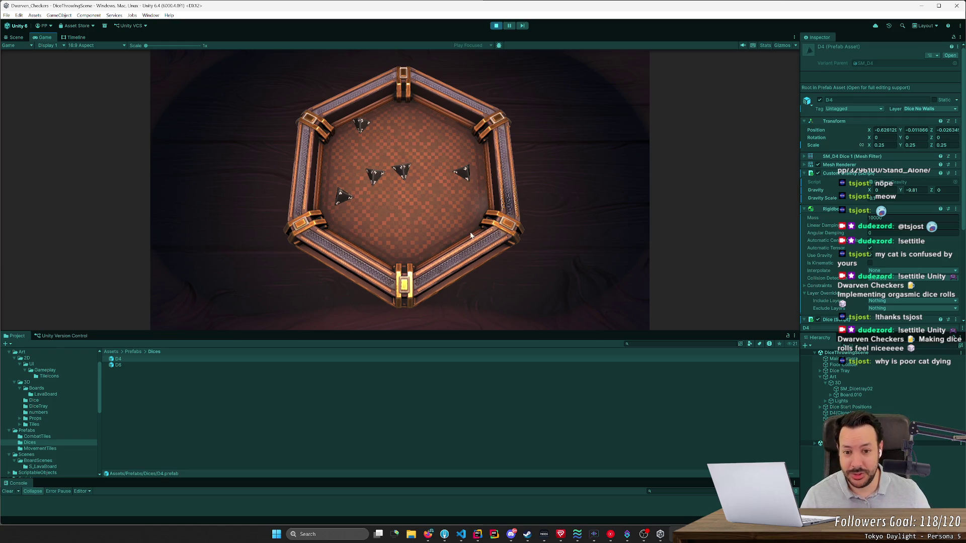
{"action": "left_click", "coordinate": [418, 282]}
{"action": "mouse_move", "coordinate": [328, 292]}
{"action": "left_mouse_down"}
{"action": "mouse_move", "coordinate": [310, 295]}
{"action": "mouse_move", "coordinate": [340, 289]}
{"action": "mouse_move", "coordinate": [439, 203]}
{"action": "left_mouse_up"}
{"action": "mouse_move", "coordinate": [371, 314]}
{"action": "left_mouse_down"}
{"action": "mouse_move", "coordinate": [380, 267]}
{"action": "mouse_move", "coordinate": [355, 234]}
{"action": "mouse_move", "coordinate": [598, 140]}
{"action": "left_mouse_up"}
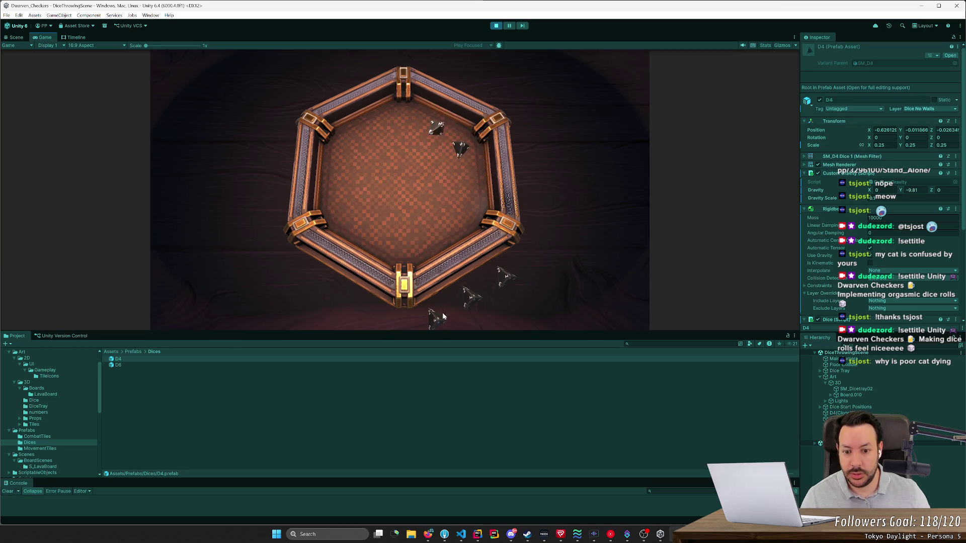
{"action": "mouse_move", "coordinate": [467, 298]}
{"action": "left_mouse_down"}
{"action": "mouse_move", "coordinate": [367, 208]}
{"action": "mouse_move", "coordinate": [546, 166]}
{"action": "left_mouse_up"}
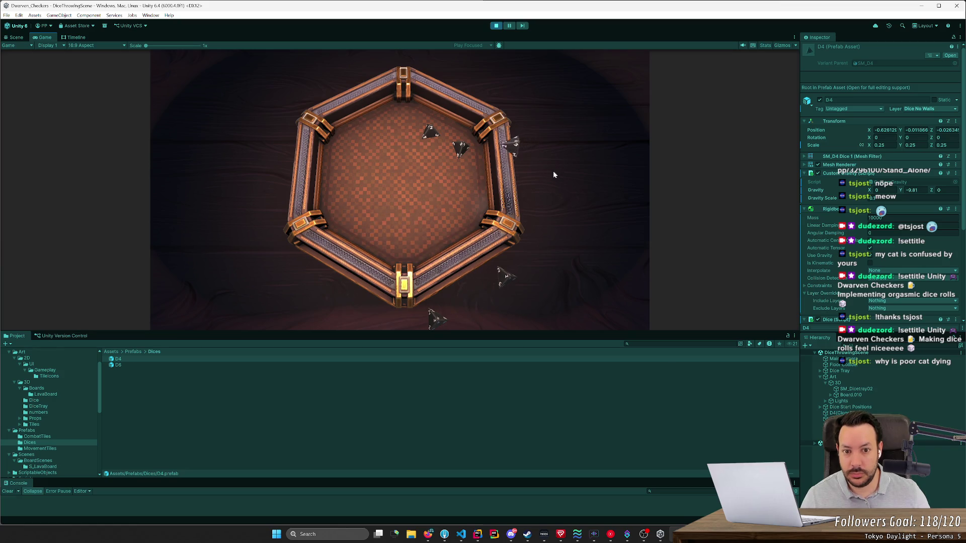
{"action": "mouse_move", "coordinate": [523, 282]}
{"action": "left_mouse_down"}
{"action": "mouse_move", "coordinate": [506, 301]}
{"action": "mouse_move", "coordinate": [455, 285]}
{"action": "mouse_move", "coordinate": [278, 171]}
{"action": "mouse_move", "coordinate": [307, 191]}
{"action": "left_mouse_up"}
{"action": "mouse_move", "coordinate": [433, 323]}
{"action": "left_mouse_down"}
{"action": "mouse_move", "coordinate": [533, 295]}
{"action": "mouse_move", "coordinate": [410, 305]}
{"action": "mouse_move", "coordinate": [382, 211]}
{"action": "mouse_move", "coordinate": [307, 110]}
{"action": "left_mouse_up"}
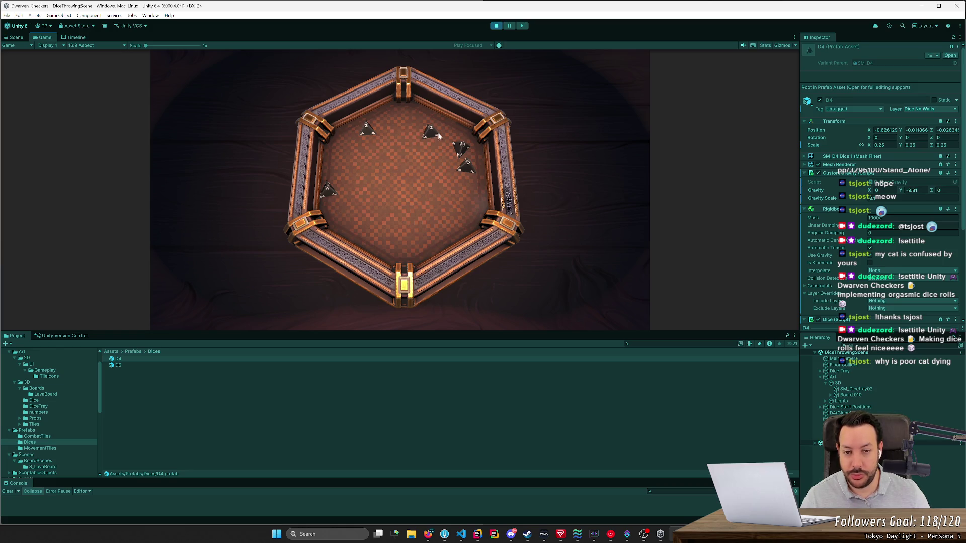
- Toss the remaining D4 dice into the tray until all five rest inside
{"action": "mouse_move", "coordinate": [434, 316]}
{"action": "left_mouse_down"}
{"action": "mouse_move", "coordinate": [458, 223]}
{"action": "mouse_move", "coordinate": [456, 249]}
{"action": "mouse_move", "coordinate": [352, 126]}
{"action": "left_mouse_up"}
{"action": "mouse_move", "coordinate": [374, 314]}
{"action": "left_mouse_down"}
{"action": "mouse_move", "coordinate": [387, 207]}
{"action": "mouse_move", "coordinate": [407, 173]}
{"action": "left_mouse_up"}
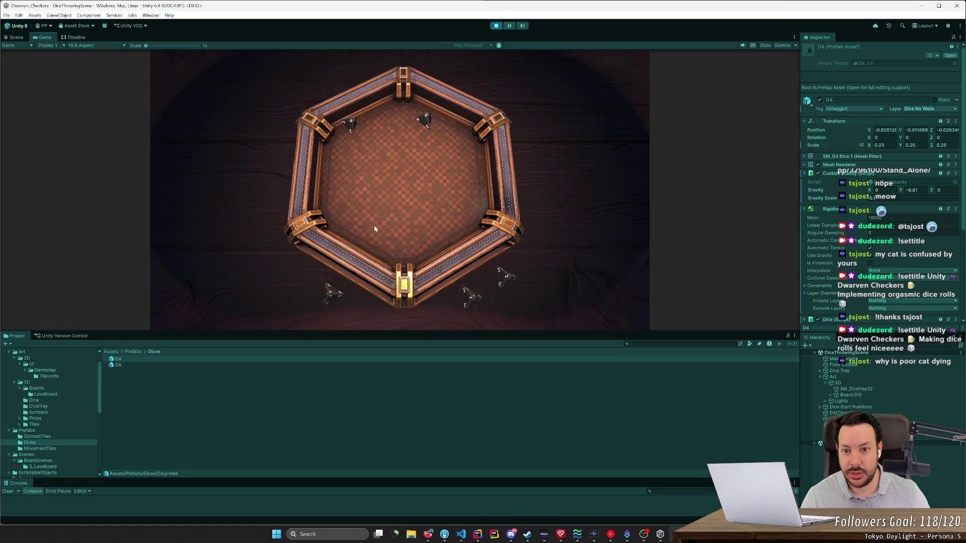
{"action": "left_click_drag", "start_coordinate": [326, 294], "coordinate": [354, 228]}
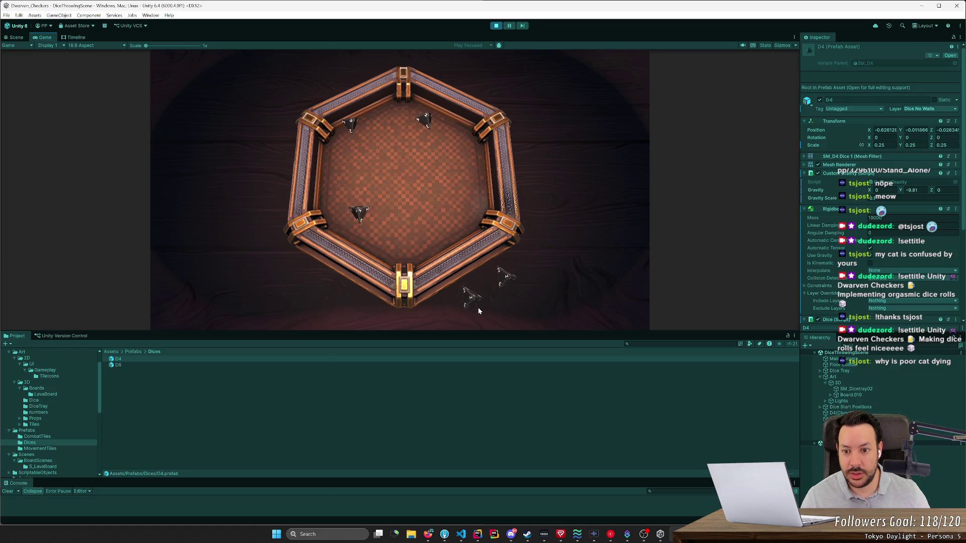
{"action": "mouse_move", "coordinate": [469, 298]}
{"action": "left_mouse_down"}
{"action": "mouse_move", "coordinate": [468, 259]}
{"action": "mouse_move", "coordinate": [500, 273]}
{"action": "left_mouse_up"}
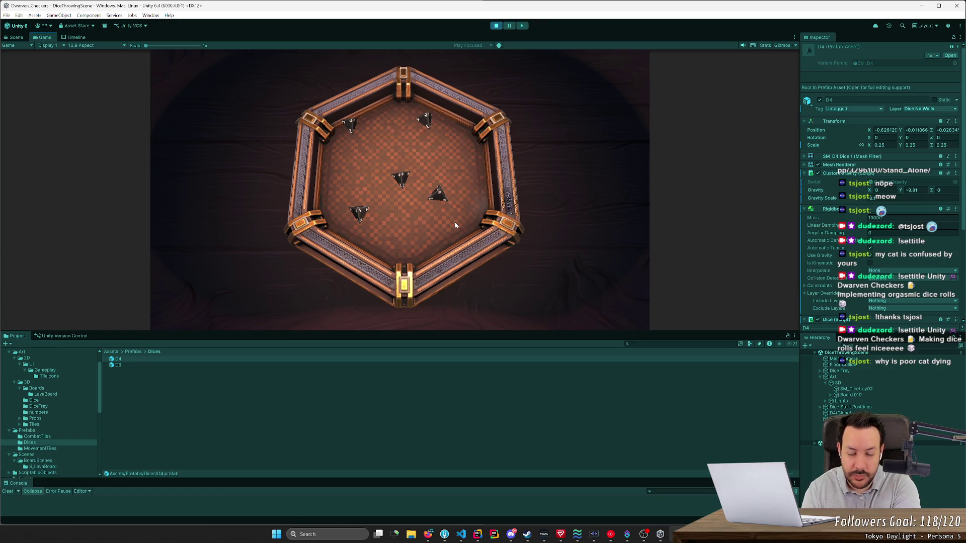
{"action": "mouse_move", "coordinate": [440, 195]}
{"action": "left_mouse_down"}
{"action": "mouse_move", "coordinate": [555, 213]}
{"action": "mouse_move", "coordinate": [487, 161]}
{"action": "left_mouse_up"}
{"action": "left_click", "coordinate": [403, 196]}
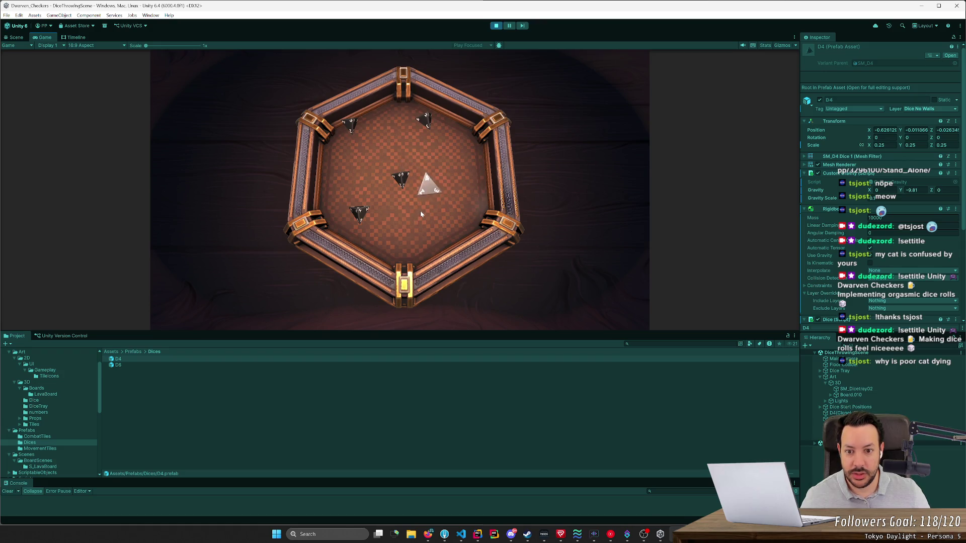
- Reset the D4 dice, try a throw with D6 dice, switch back to D4, and open the D4 prefab
{"action": "left_click", "coordinate": [421, 215]}
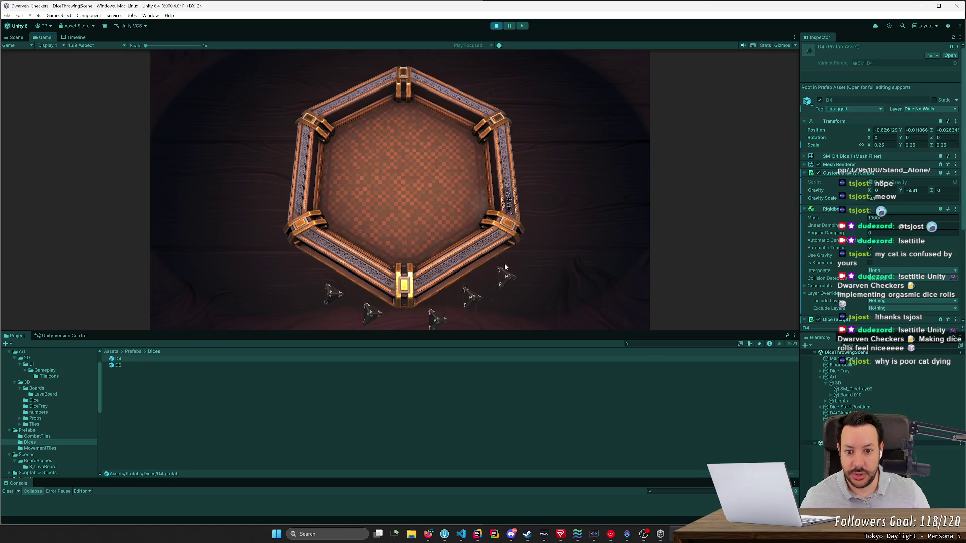
{"action": "left_click", "coordinate": [388, 173]}
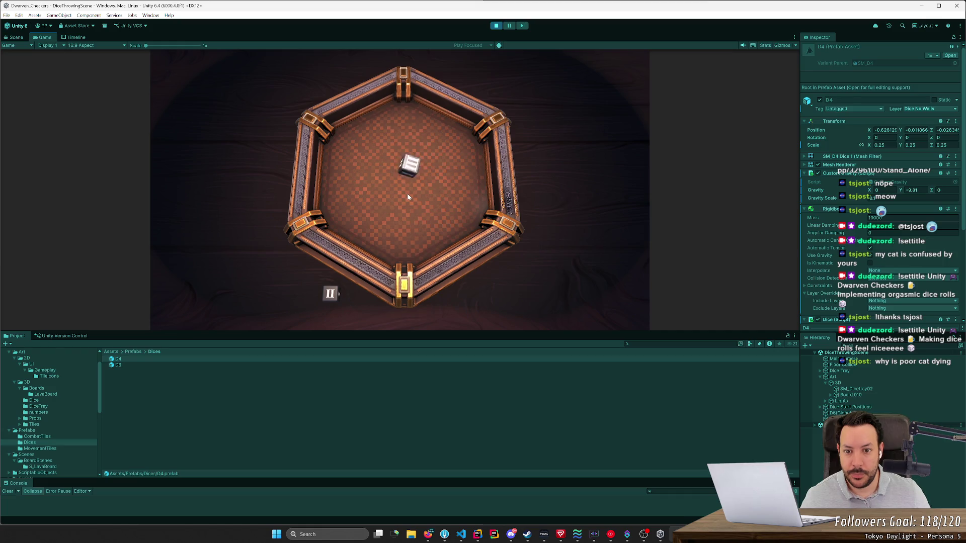
{"action": "left_click", "coordinate": [407, 193]}
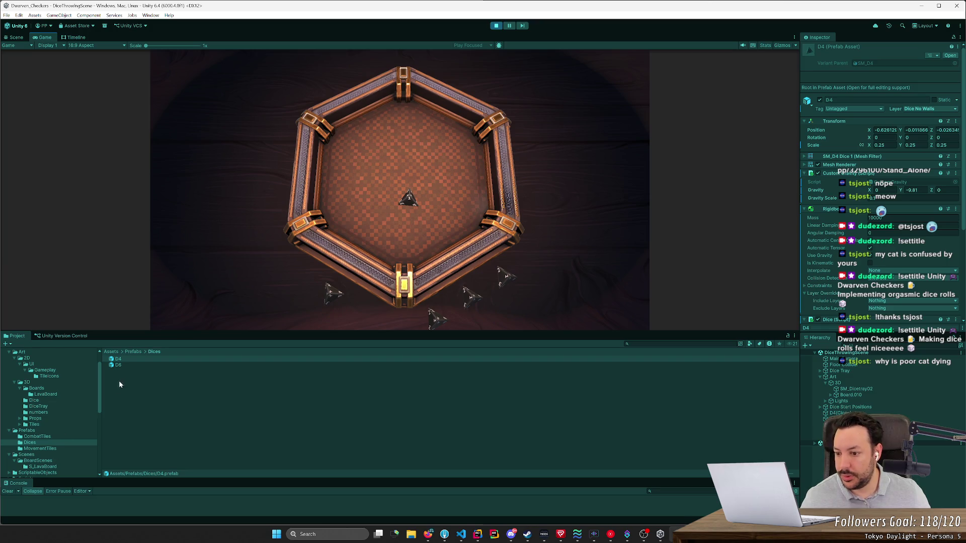
{"action": "double_click", "coordinate": [123, 360]}
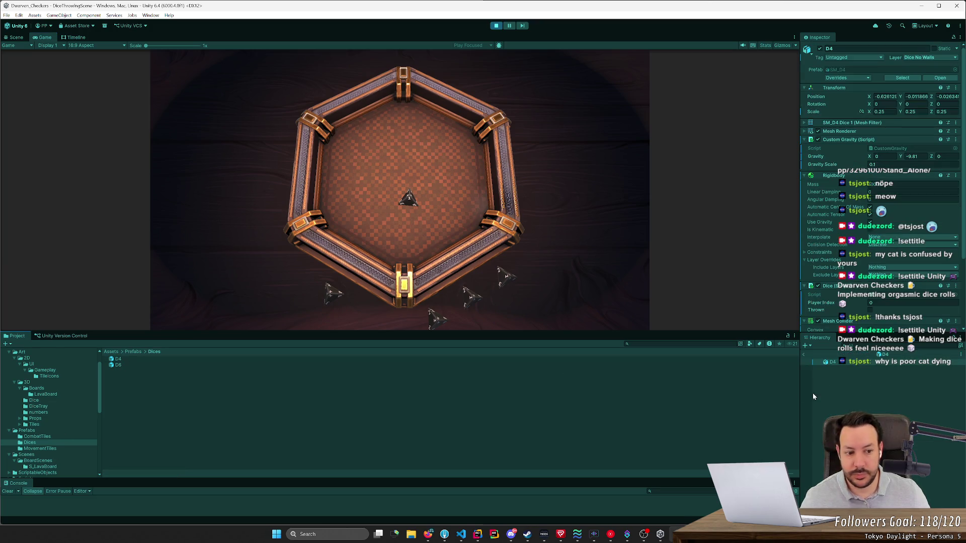
- Stop the game and orbit and zoom around the D4 prefab to view its numbered faces 1–4
{"action": "left_click", "coordinate": [497, 25]}
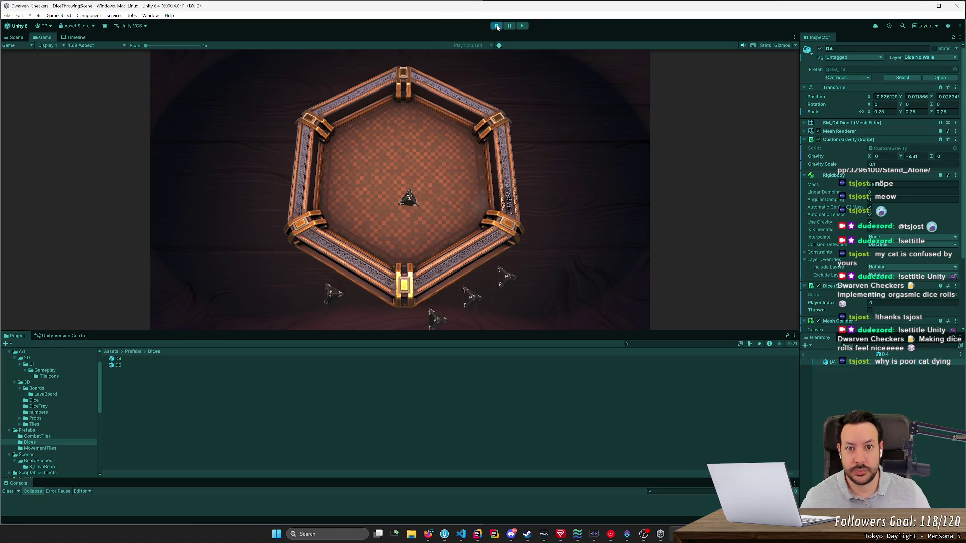
{"action": "mouse_move", "coordinate": [478, 198]}
{"action": "left_mouse_down"}
{"action": "mouse_move", "coordinate": [399, 262]}
{"action": "mouse_move", "coordinate": [503, 244]}
{"action": "mouse_move", "coordinate": [521, 265]}
{"action": "mouse_move", "coordinate": [619, 270]}
{"action": "mouse_move", "coordinate": [625, 257]}
{"action": "mouse_move", "coordinate": [565, 249]}
{"action": "left_mouse_up"}
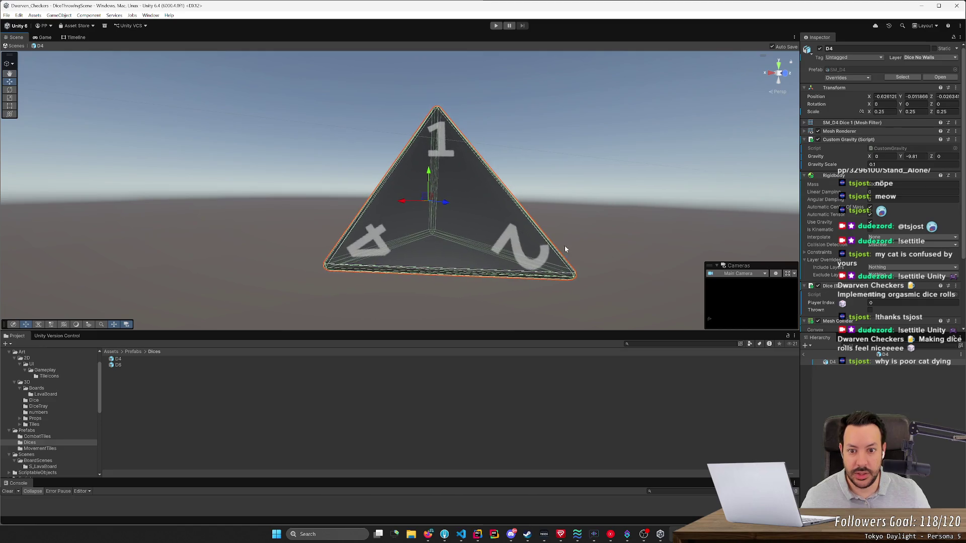
{"action": "left_click_drag", "start_coordinate": [531, 222], "coordinate": [537, 221]}
{"action": "scroll", "coordinate": [537, 222], "scroll_direction": "down", "scroll_amount": 5}
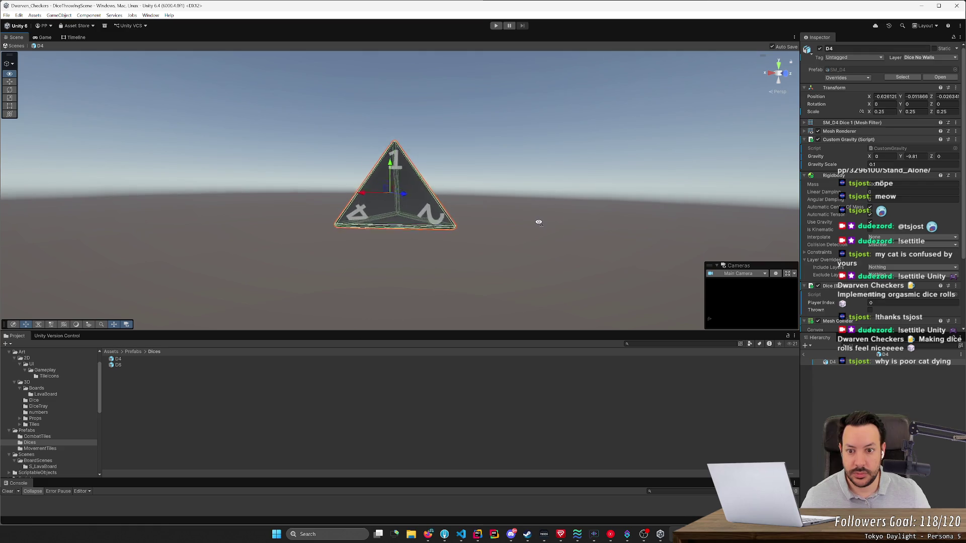
{"action": "scroll", "coordinate": [537, 219], "scroll_direction": "up", "scroll_amount": 3}
{"action": "mouse_move", "coordinate": [537, 216]}
{"action": "left_mouse_down"}
{"action": "mouse_move", "coordinate": [541, 208]}
{"action": "mouse_move", "coordinate": [467, 209]}
{"action": "mouse_move", "coordinate": [558, 242]}
{"action": "mouse_move", "coordinate": [675, 258]}
{"action": "mouse_move", "coordinate": [759, 248]}
{"action": "mouse_move", "coordinate": [605, 240]}
{"action": "mouse_move", "coordinate": [623, 221]}
{"action": "mouse_move", "coordinate": [629, 226]}
{"action": "mouse_move", "coordinate": [493, 232]}
{"action": "left_mouse_up"}
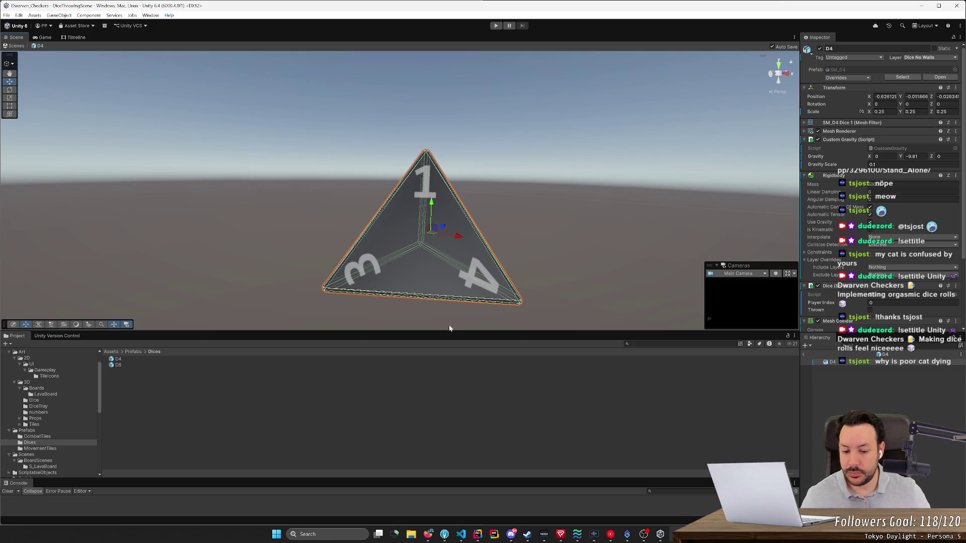
- Look over the D4 and D6 commit in Fork, then launch Blender 4.5 from system search
{"action": "left_click", "coordinate": [445, 534]}
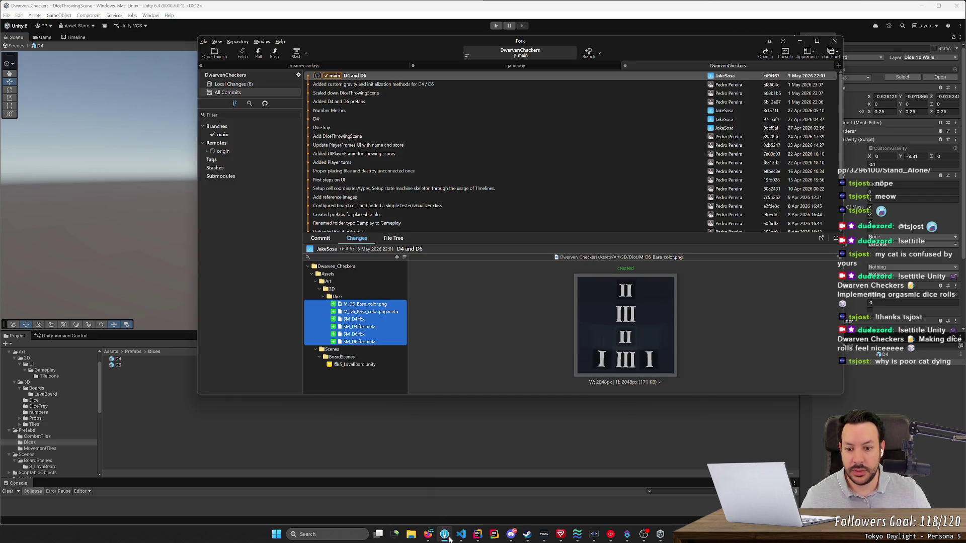
{"action": "key", "text": "super"}
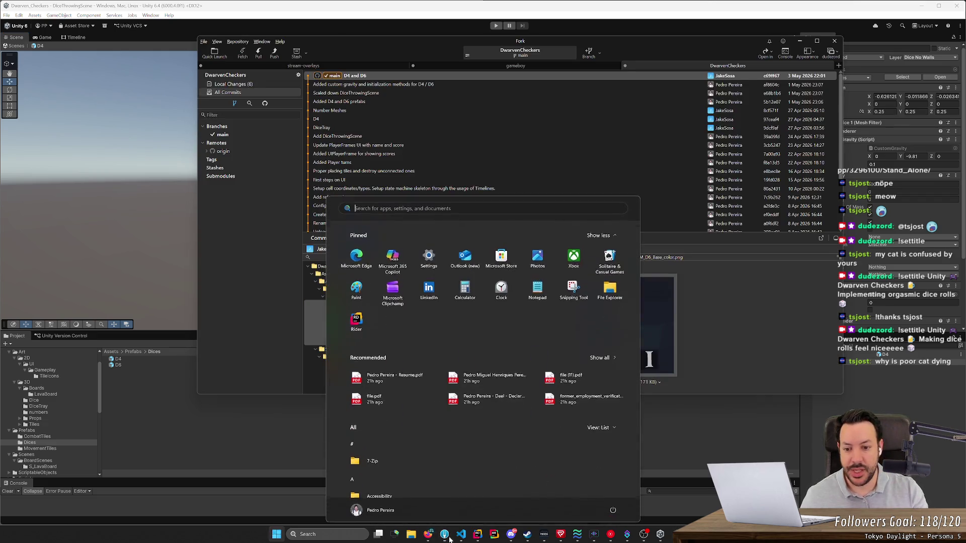
{"action": "type", "text": "blender 4.5"}
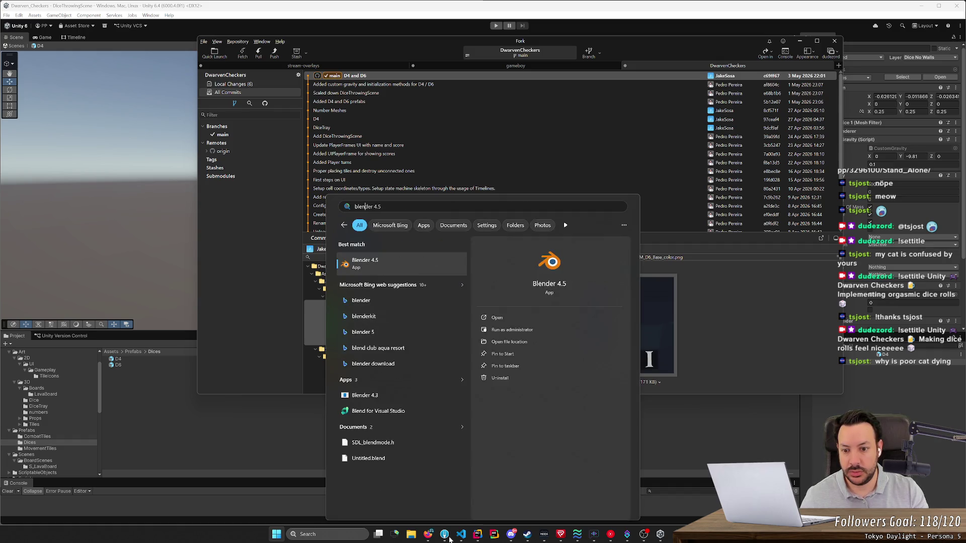
{"action": "key", "text": "Return"}
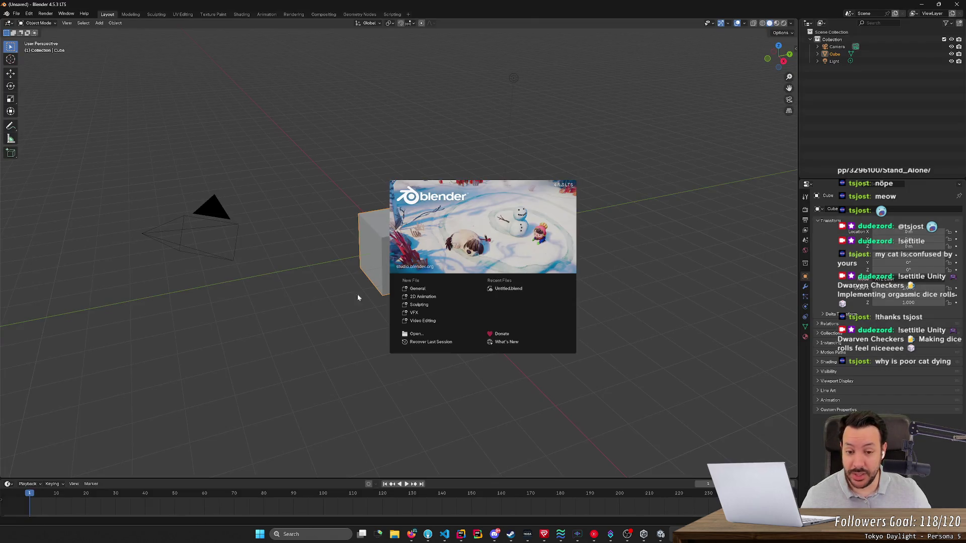
- Dismiss the splash screen and delete the default cube, camera and light
{"action": "left_click", "coordinate": [325, 302]}
{"action": "left_click", "coordinate": [886, 47]}
{"action": "key", "text": "a"}
{"action": "key", "text": "Delete"}
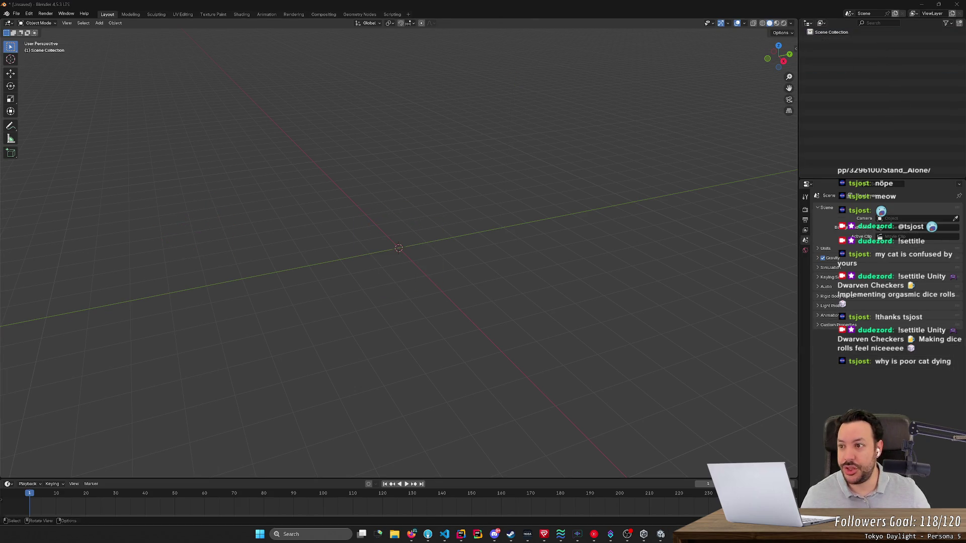
- Start an FBX import from the File > Import menu
{"action": "left_click", "coordinate": [16, 14]}
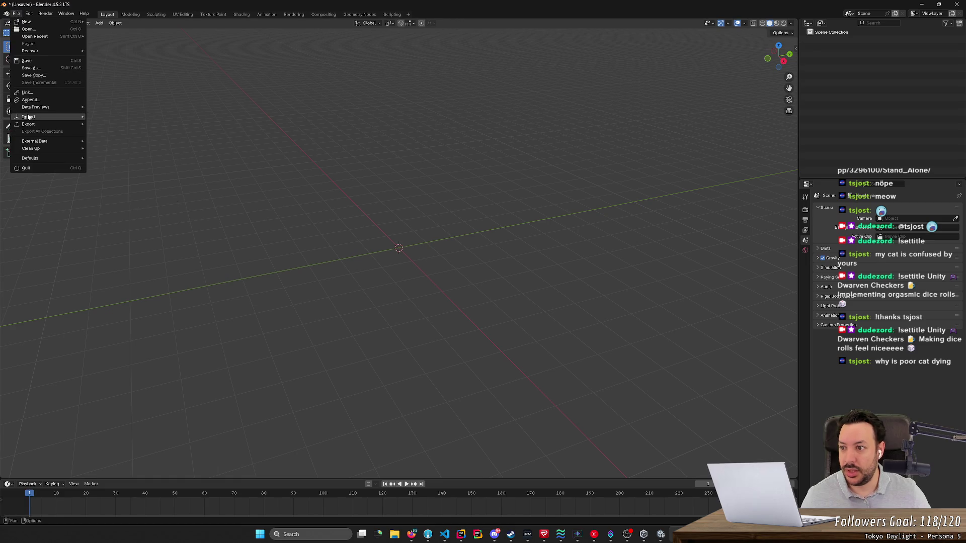
{"action": "left_click", "coordinate": [17, 14]}
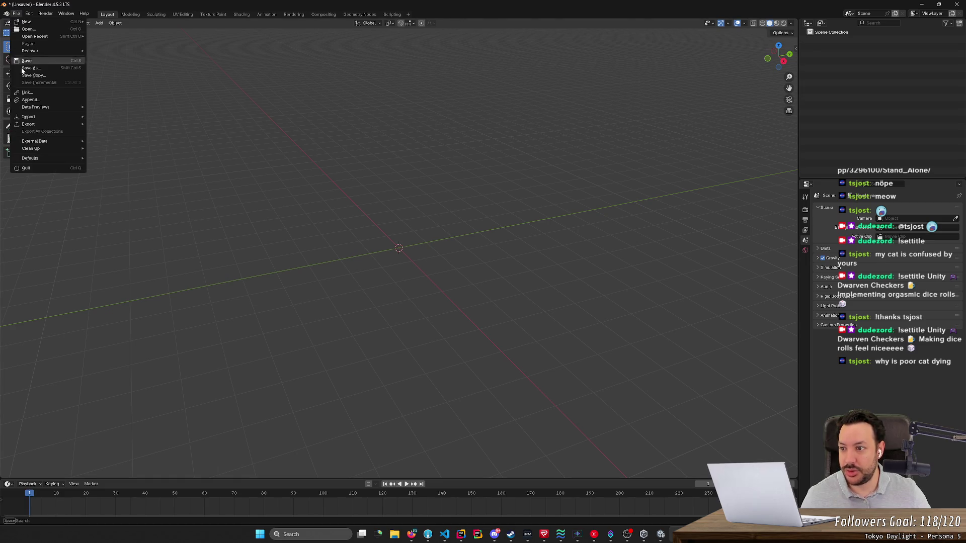
{"action": "mouse_move", "coordinate": [81, 119]}
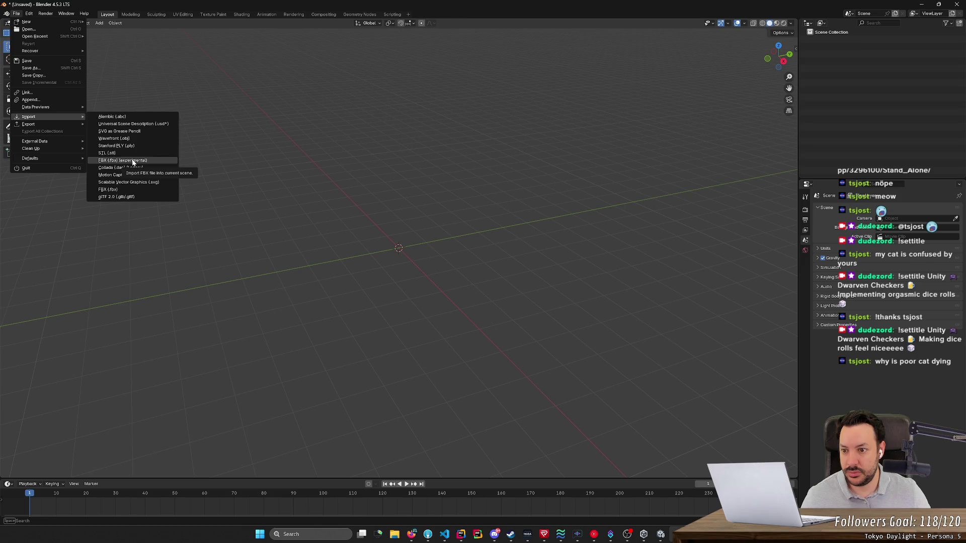
{"action": "left_click", "coordinate": [128, 190]}
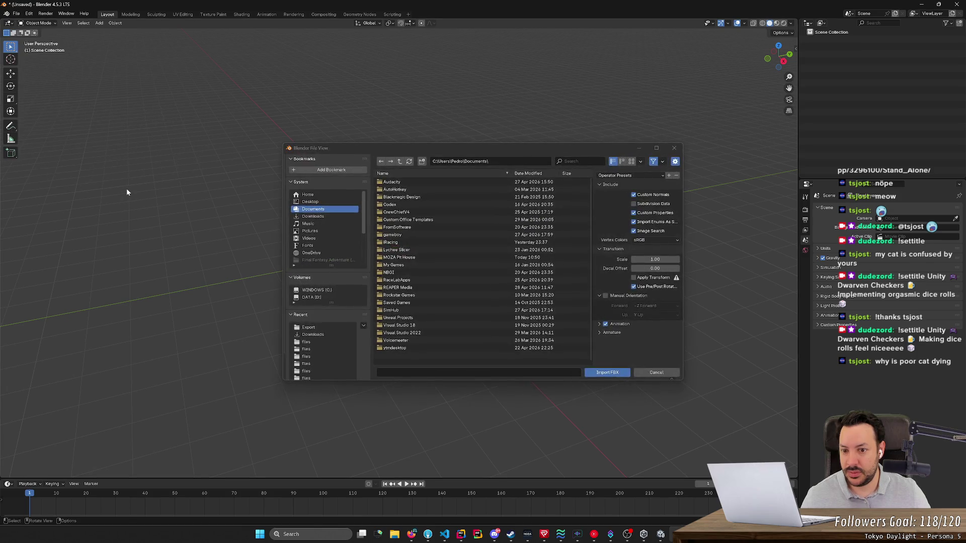
{"action": "scroll", "coordinate": [331, 241], "scroll_direction": "down", "scroll_amount": 3}
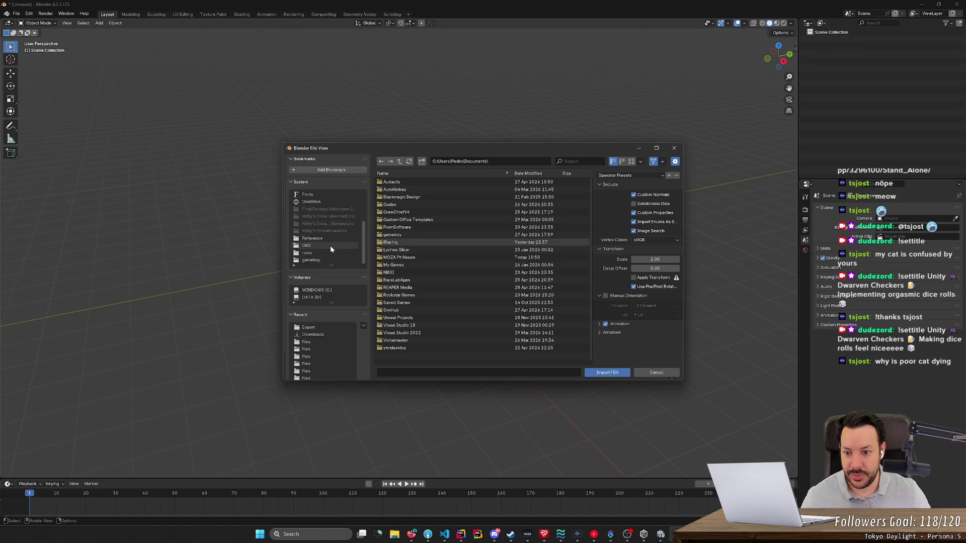
- Browse to DwarvenCheckers\Dwarven_Checkers\Assets\Art\Dice and import the D4 die file
{"action": "left_click", "coordinate": [320, 261]}
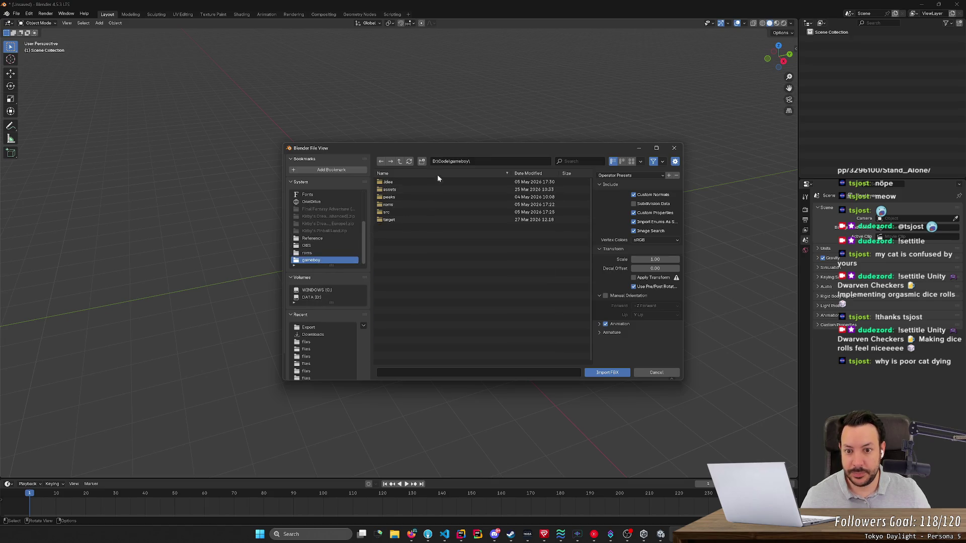
{"action": "left_click", "coordinate": [398, 162]}
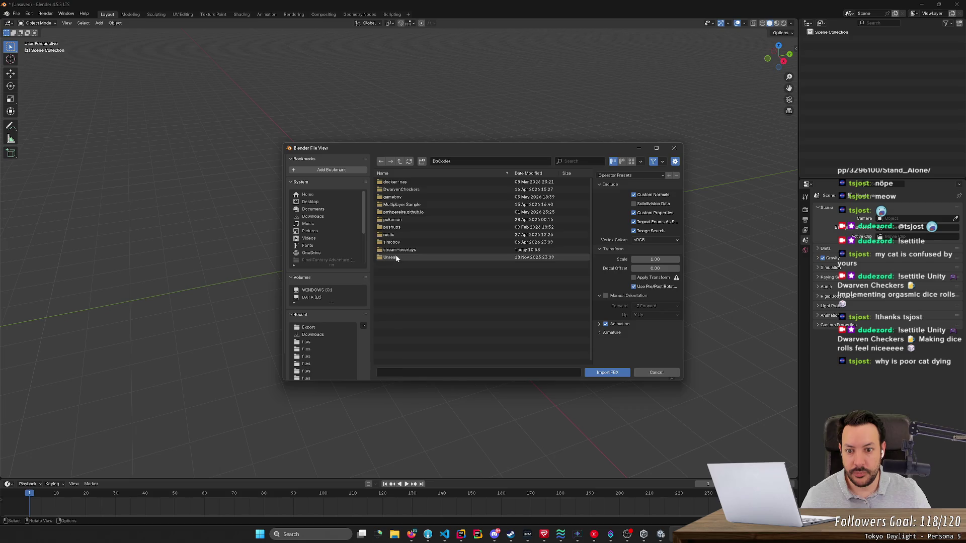
{"action": "left_click", "coordinate": [418, 190]}
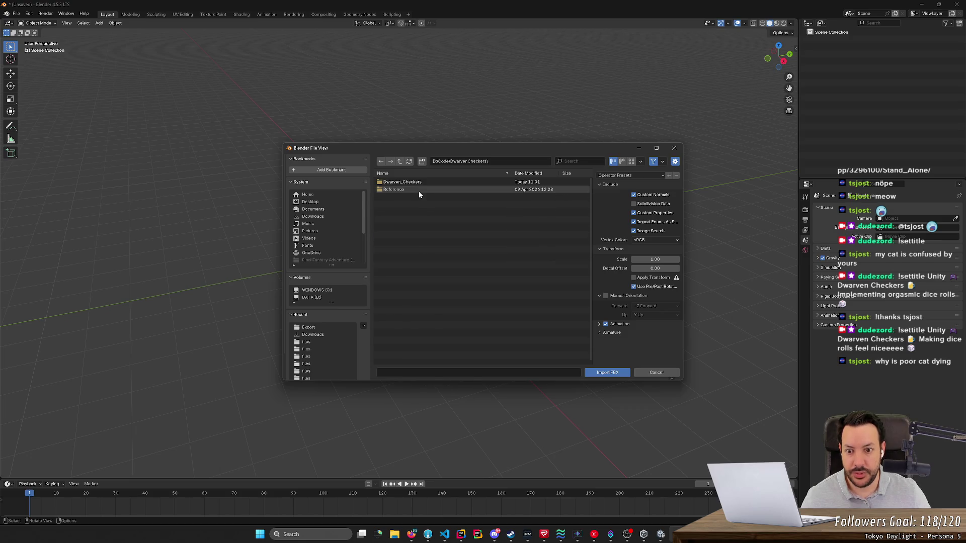
{"action": "left_click", "coordinate": [416, 182]}
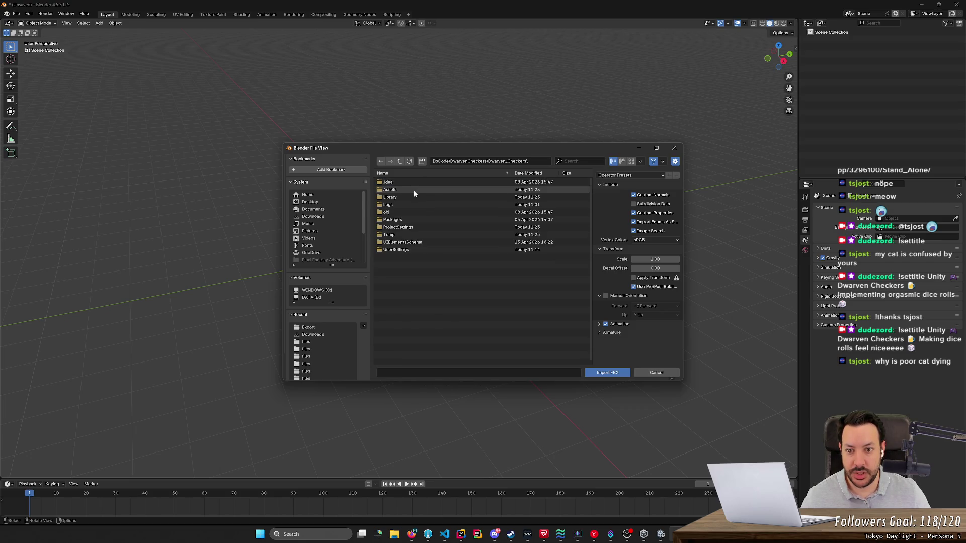
{"action": "left_click", "coordinate": [414, 190]}
{"action": "left_click", "coordinate": [414, 191]}
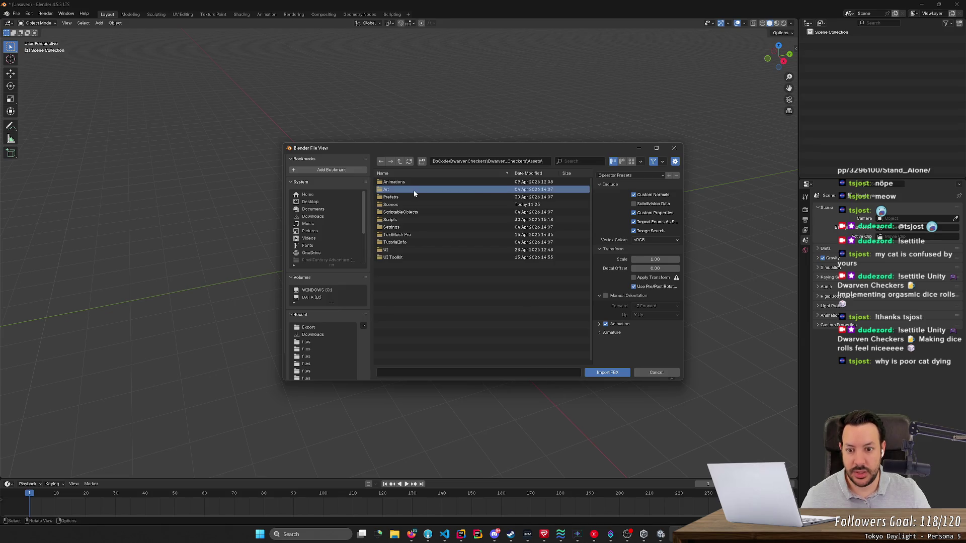
{"action": "left_click", "coordinate": [414, 194]}
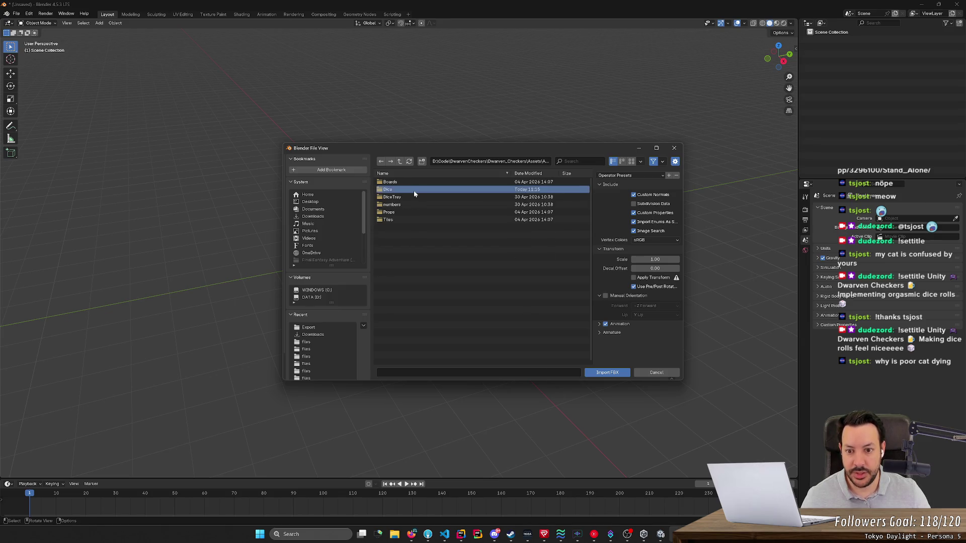
{"action": "double_click", "coordinate": [415, 184]}
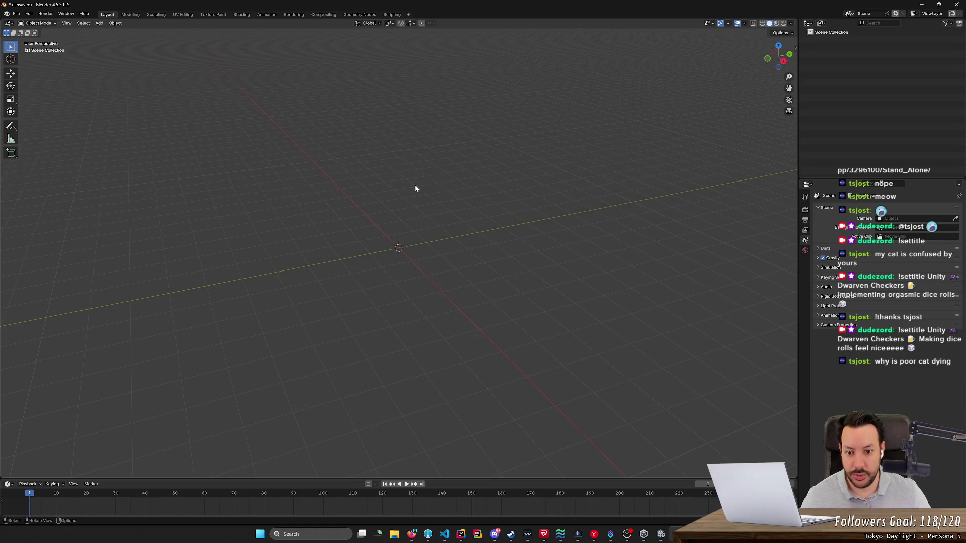
{"action": "mouse_move", "coordinate": [388, 247]}
{"action": "left_mouse_down"}
{"action": "mouse_move", "coordinate": [414, 265]}
{"action": "mouse_move", "coordinate": [407, 272]}
{"action": "mouse_move", "coordinate": [468, 282]}
{"action": "mouse_move", "coordinate": [461, 239]}
{"action": "mouse_move", "coordinate": [401, 261]}
{"action": "mouse_move", "coordinate": [369, 325]}
{"action": "mouse_move", "coordinate": [357, 301]}
{"action": "left_mouse_up"}
{"action": "scroll", "coordinate": [391, 258], "scroll_direction": "up", "scroll_amount": 5}
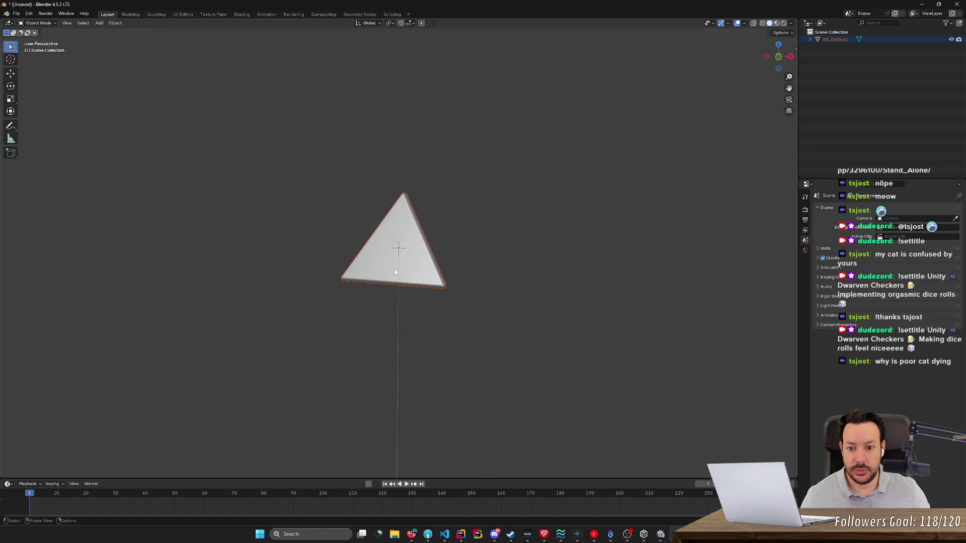
- Switch the viewport to Material Preview to see the die's numbered textures
{"action": "mouse_move", "coordinate": [491, 331]}
{"action": "left_mouse_down"}
{"action": "mouse_move", "coordinate": [407, 326]}
{"action": "mouse_move", "coordinate": [400, 334]}
{"action": "mouse_move", "coordinate": [411, 226]}
{"action": "mouse_move", "coordinate": [391, 340]}
{"action": "mouse_move", "coordinate": [354, 178]}
{"action": "left_mouse_up"}
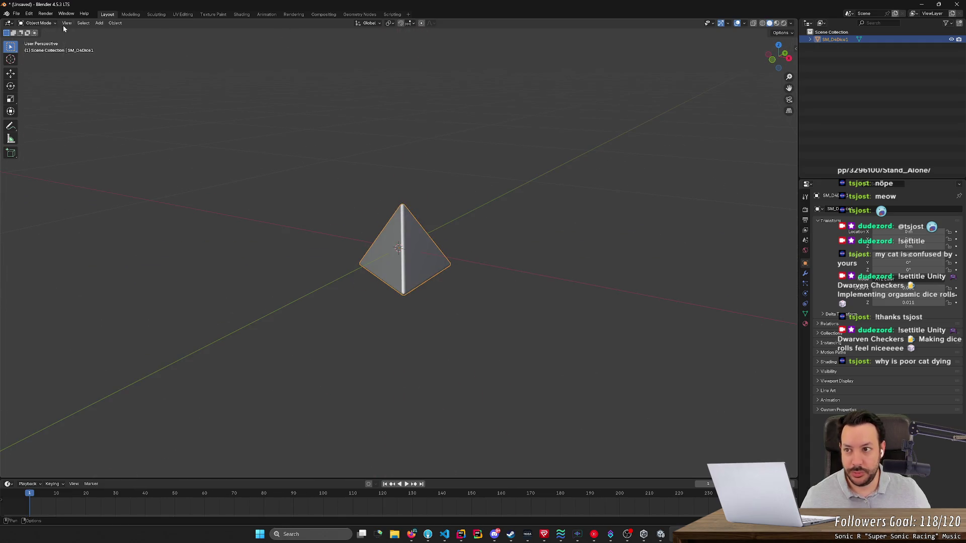
{"action": "left_click", "coordinate": [778, 24]}
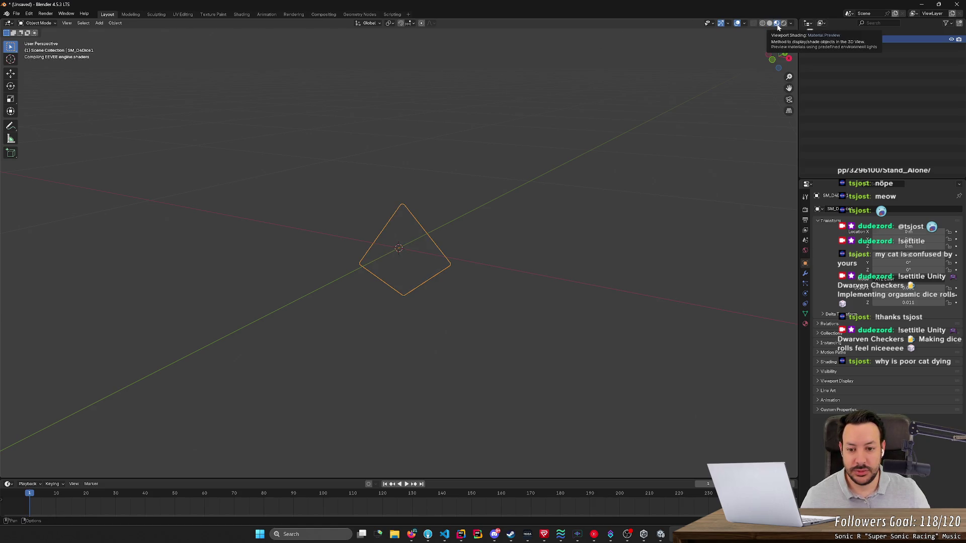
{"action": "mouse_move", "coordinate": [712, 51]}
{"action": "left_mouse_down"}
{"action": "mouse_move", "coordinate": [507, 168]}
{"action": "mouse_move", "coordinate": [538, 158]}
{"action": "mouse_move", "coordinate": [503, 189]}
{"action": "mouse_move", "coordinate": [471, 162]}
{"action": "mouse_move", "coordinate": [510, 197]}
{"action": "left_mouse_up"}
{"action": "left_click", "coordinate": [471, 161]}
{"action": "left_click", "coordinate": [407, 234]}
{"action": "mouse_move", "coordinate": [408, 235]}
{"action": "left_mouse_down"}
{"action": "mouse_move", "coordinate": [571, 146]}
{"action": "mouse_move", "coordinate": [548, 161]}
{"action": "mouse_move", "coordinate": [620, 152]}
{"action": "mouse_move", "coordinate": [571, 194]}
{"action": "mouse_move", "coordinate": [545, 188]}
{"action": "mouse_move", "coordinate": [588, 185]}
{"action": "mouse_move", "coordinate": [572, 187]}
{"action": "mouse_move", "coordinate": [579, 268]}
{"action": "left_mouse_up"}
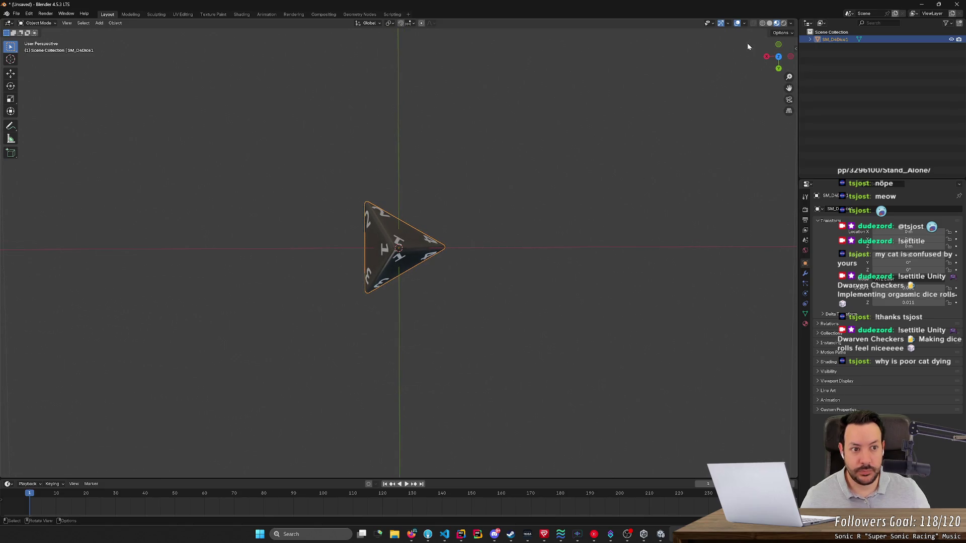
- In top orthographic view, nudge the die slightly along the X axis
{"action": "left_click", "coordinate": [778, 56]}
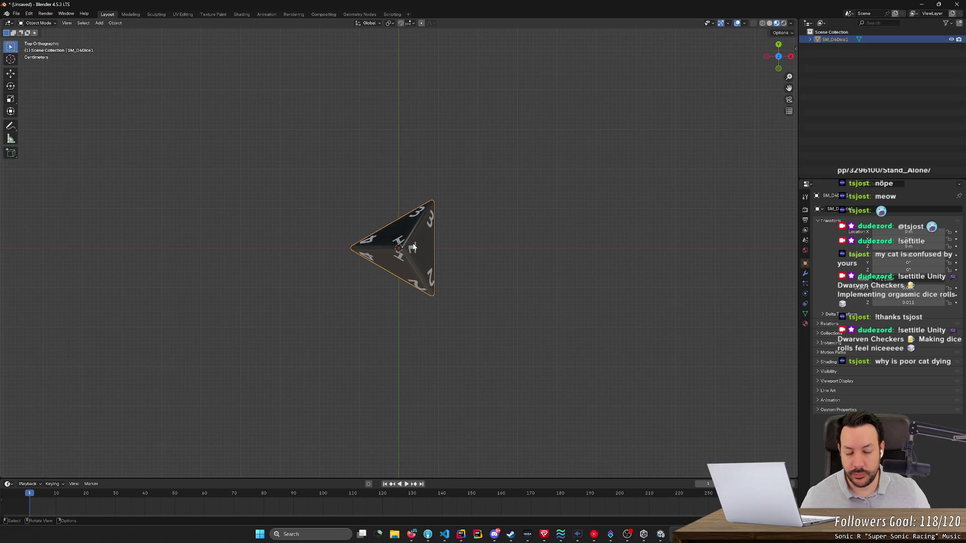
{"action": "key", "text": "g"}
{"action": "key", "text": "x"}
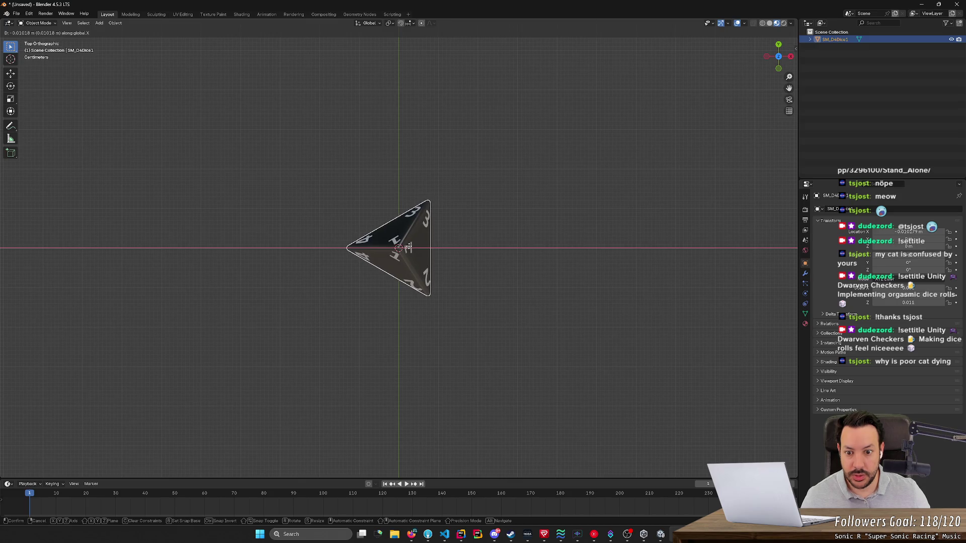
{"action": "left_click", "coordinate": [409, 248]}
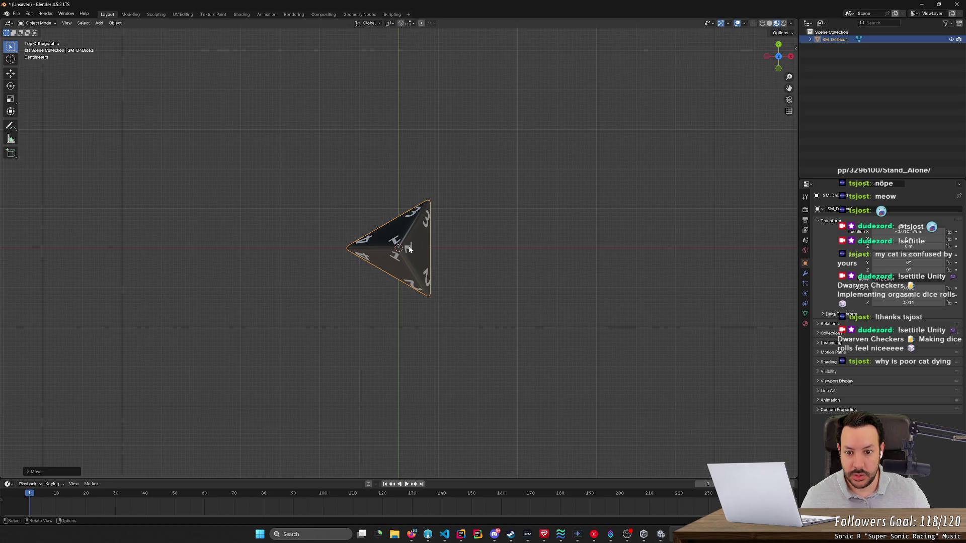
- Hide the tool shelf and rotate the die about Z so one corner points up
{"action": "key", "text": "t"}
{"action": "key", "text": "r"}
{"action": "key", "text": "x"}
{"action": "key", "text": "y"}
{"action": "key", "text": "z"}
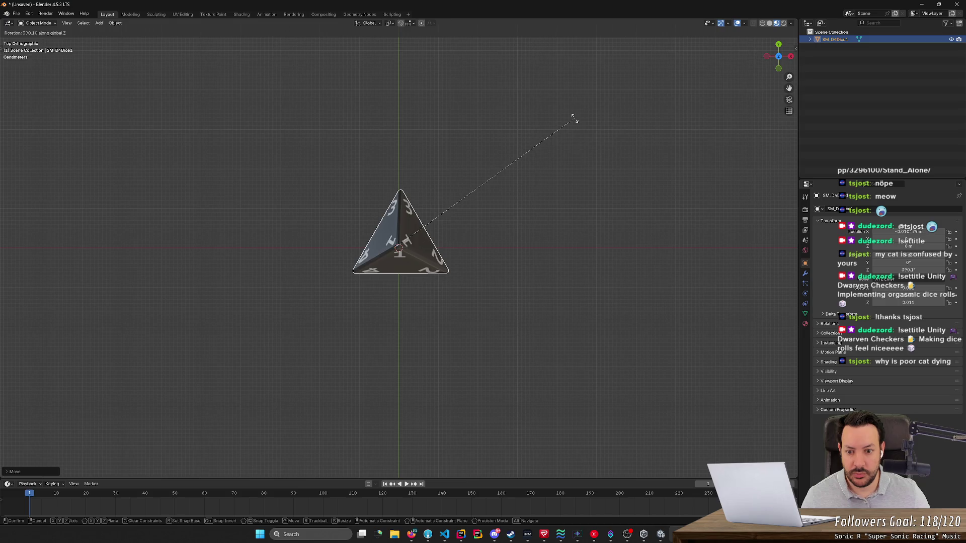
{"action": "left_click", "coordinate": [573, 118]}
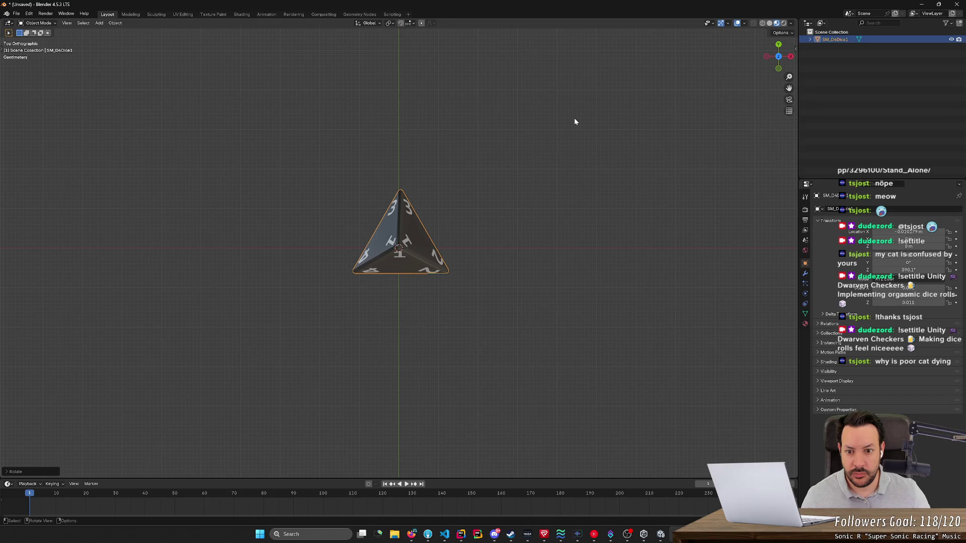
- Frame the die in top view, nudge it along X, and enter Edit Mode
{"action": "scroll", "coordinate": [399, 183], "scroll_direction": "up", "scroll_amount": 3}
{"action": "mouse_move", "coordinate": [399, 182]}
{"action": "left_mouse_down"}
{"action": "mouse_move", "coordinate": [466, 104]}
{"action": "mouse_move", "coordinate": [472, 121]}
{"action": "mouse_move", "coordinate": [474, 105]}
{"action": "left_mouse_up"}
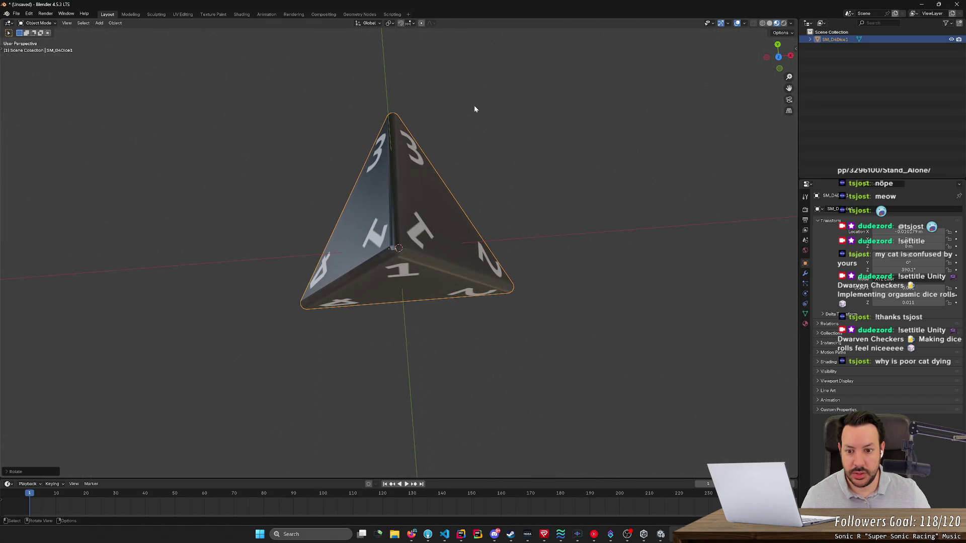
{"action": "left_click", "coordinate": [779, 60]}
{"action": "key", "text": "KP_Decimal"}
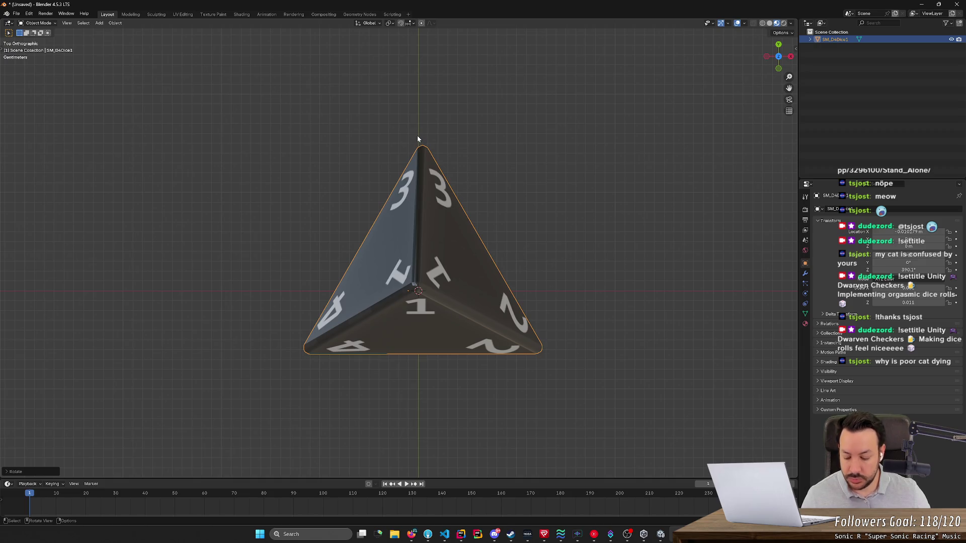
{"action": "key", "text": "g"}
{"action": "key", "text": "x"}
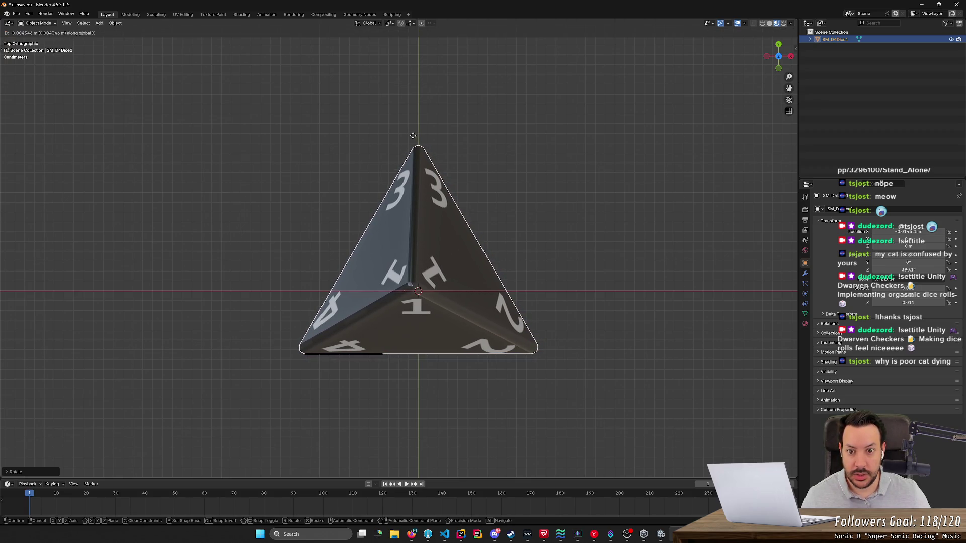
{"action": "left_click", "coordinate": [412, 135]}
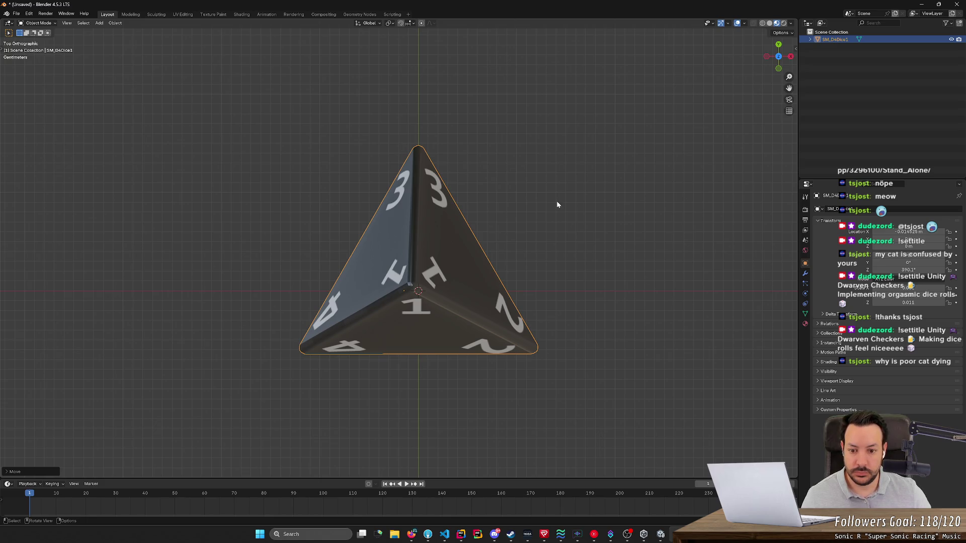
{"action": "key", "text": "Tab"}
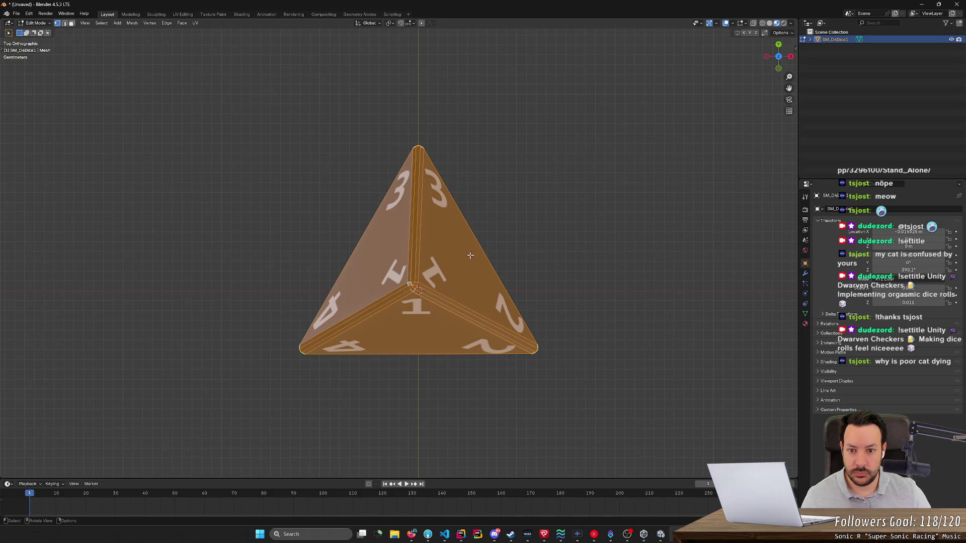
- Move the die's central top vertex slightly along the X axis
{"action": "key", "text": "alt+a"}
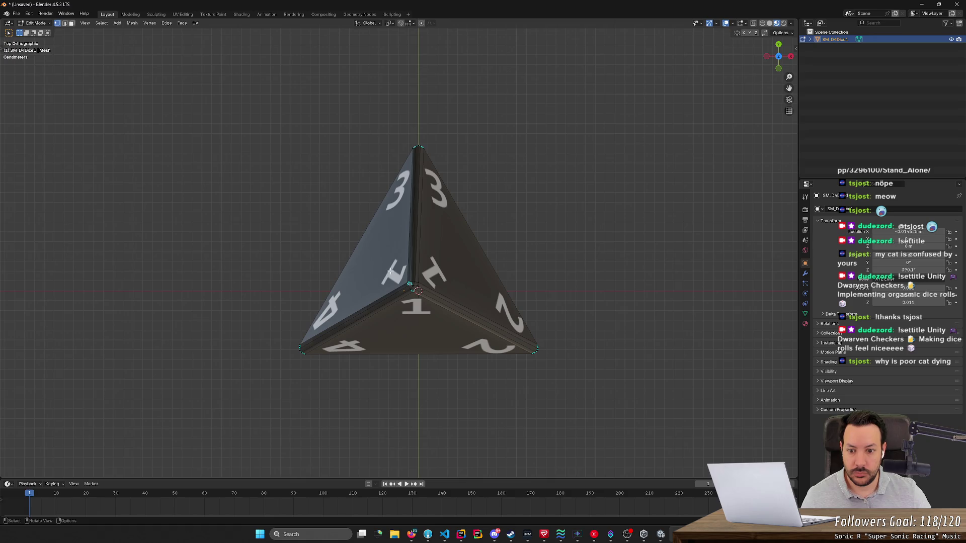
{"action": "left_click", "coordinate": [434, 307]}
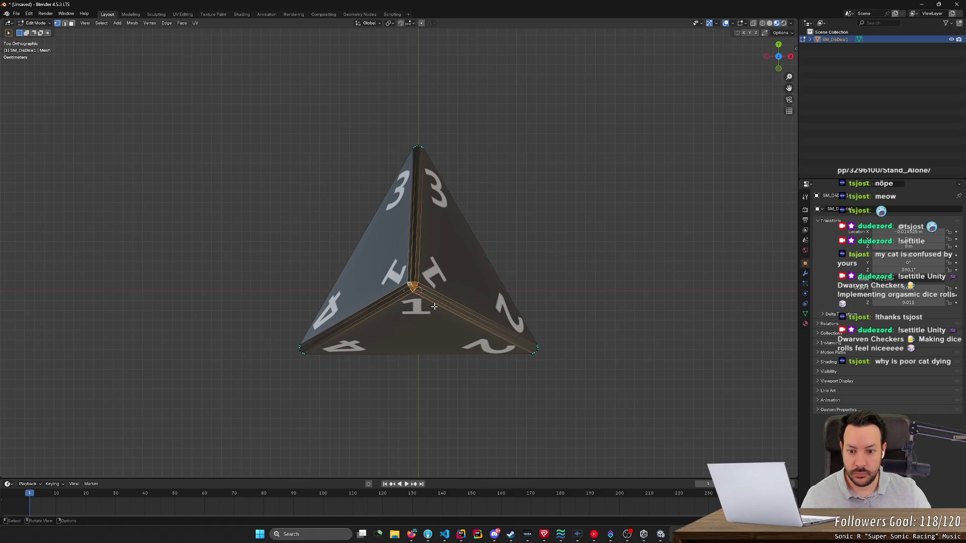
{"action": "key", "text": "g"}
{"action": "key", "text": "x"}
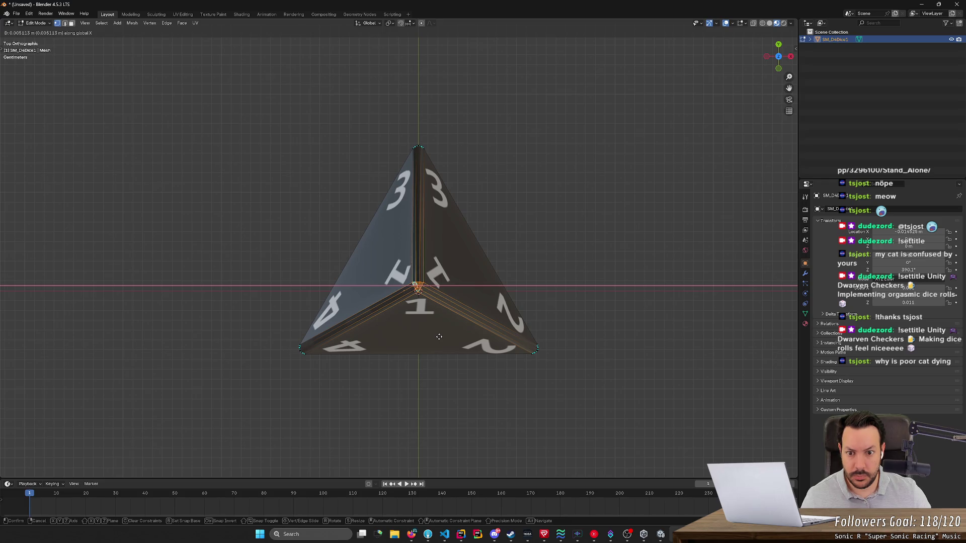
{"action": "left_click", "coordinate": [439, 336]}
- Clear the vertex selection, return to Object Mode and start rotating the die
{"action": "left_click", "coordinate": [590, 274]}
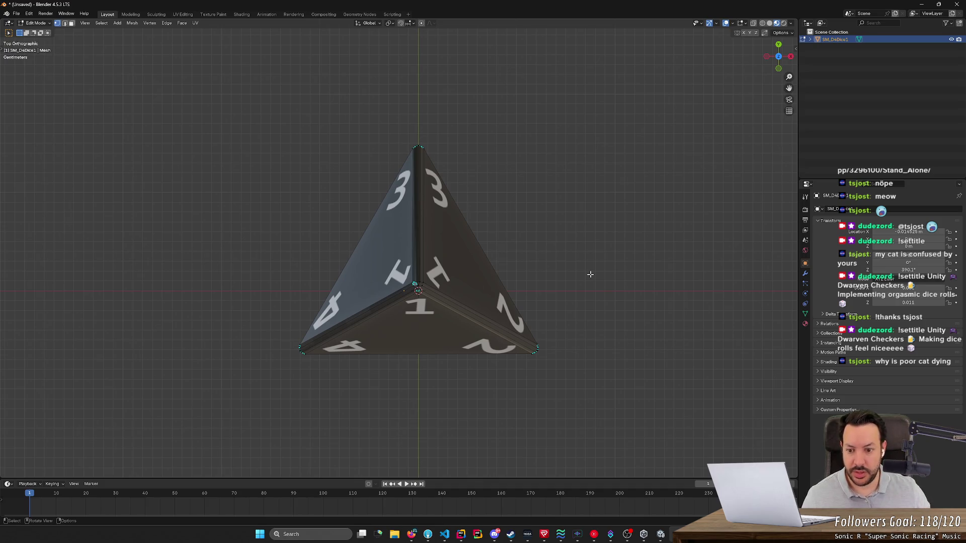
{"action": "key", "text": "Tab"}
{"action": "key", "text": "r"}
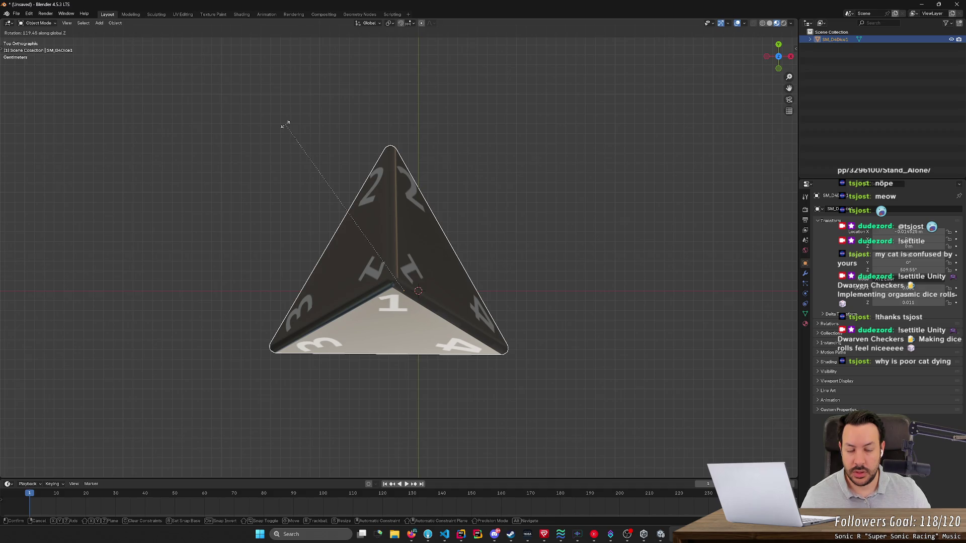
- Cancel the rotation and orbit around the die to inspect it from several angles
{"action": "key", "text": "Escape"}
{"action": "mouse_move", "coordinate": [303, 243]}
{"action": "left_mouse_down"}
{"action": "mouse_move", "coordinate": [312, 211]}
{"action": "mouse_move", "coordinate": [376, 160]}
{"action": "mouse_move", "coordinate": [401, 101]}
{"action": "mouse_move", "coordinate": [455, 101]}
{"action": "mouse_move", "coordinate": [429, 65]}
{"action": "mouse_move", "coordinate": [455, 142]}
{"action": "mouse_move", "coordinate": [571, 146]}
{"action": "mouse_move", "coordinate": [464, 141]}
{"action": "mouse_move", "coordinate": [517, 125]}
{"action": "mouse_move", "coordinate": [513, 163]}
{"action": "mouse_move", "coordinate": [571, 166]}
{"action": "mouse_move", "coordinate": [369, 158]}
{"action": "mouse_move", "coordinate": [505, 156]}
{"action": "mouse_move", "coordinate": [308, 156]}
{"action": "mouse_move", "coordinate": [391, 145]}
{"action": "mouse_move", "coordinate": [500, 144]}
{"action": "mouse_move", "coordinate": [250, 205]}
{"action": "mouse_move", "coordinate": [364, 225]}
{"action": "mouse_move", "coordinate": [397, 272]}
{"action": "mouse_move", "coordinate": [409, 270]}
{"action": "mouse_move", "coordinate": [433, 229]}
{"action": "left_mouse_up"}
{"action": "left_click", "coordinate": [436, 75]}
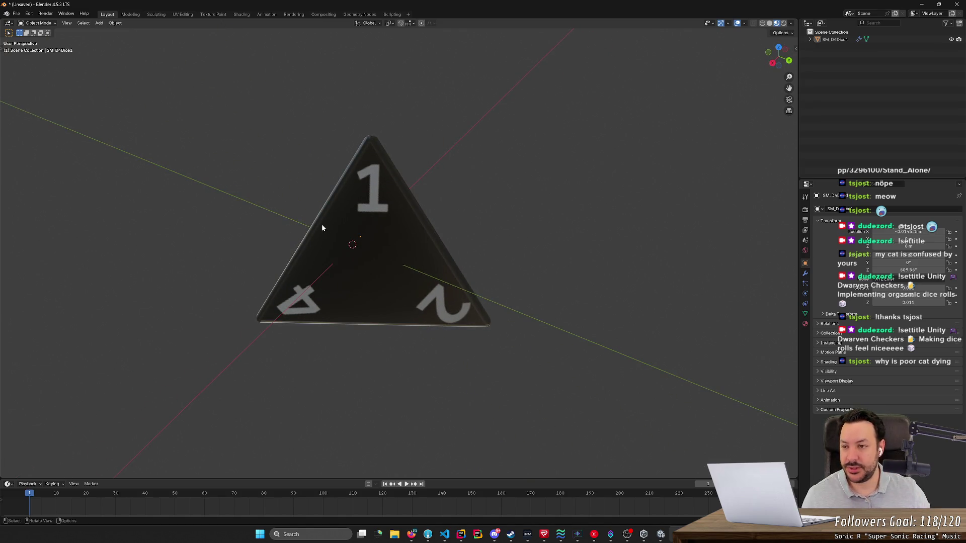
{"action": "mouse_move", "coordinate": [321, 224]}
{"action": "left_mouse_down"}
{"action": "mouse_move", "coordinate": [337, 210]}
{"action": "mouse_move", "coordinate": [402, 228]}
{"action": "mouse_move", "coordinate": [393, 253]}
{"action": "mouse_move", "coordinate": [336, 308]}
{"action": "mouse_move", "coordinate": [302, 241]}
{"action": "mouse_move", "coordinate": [298, 207]}
{"action": "mouse_move", "coordinate": [408, 208]}
{"action": "mouse_move", "coordinate": [401, 241]}
{"action": "left_mouse_up"}
{"action": "mouse_move", "coordinate": [417, 192]}
{"action": "left_mouse_down"}
{"action": "mouse_move", "coordinate": [370, 198]}
{"action": "mouse_move", "coordinate": [384, 197]}
{"action": "mouse_move", "coordinate": [364, 237]}
{"action": "mouse_move", "coordinate": [281, 158]}
{"action": "mouse_move", "coordinate": [270, 254]}
{"action": "mouse_move", "coordinate": [319, 265]}
{"action": "mouse_move", "coordinate": [307, 247]}
{"action": "left_mouse_up"}
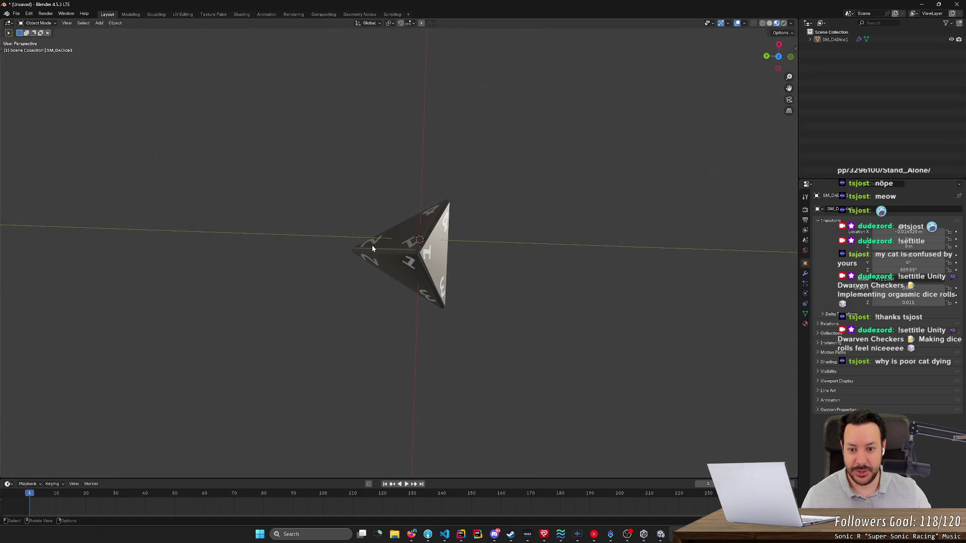
- Rotate the selected die about Z, then view it from directly below
{"action": "key", "text": "t"}
{"action": "left_click", "coordinate": [435, 259]}
{"action": "key", "text": "r"}
{"action": "key", "text": "z"}
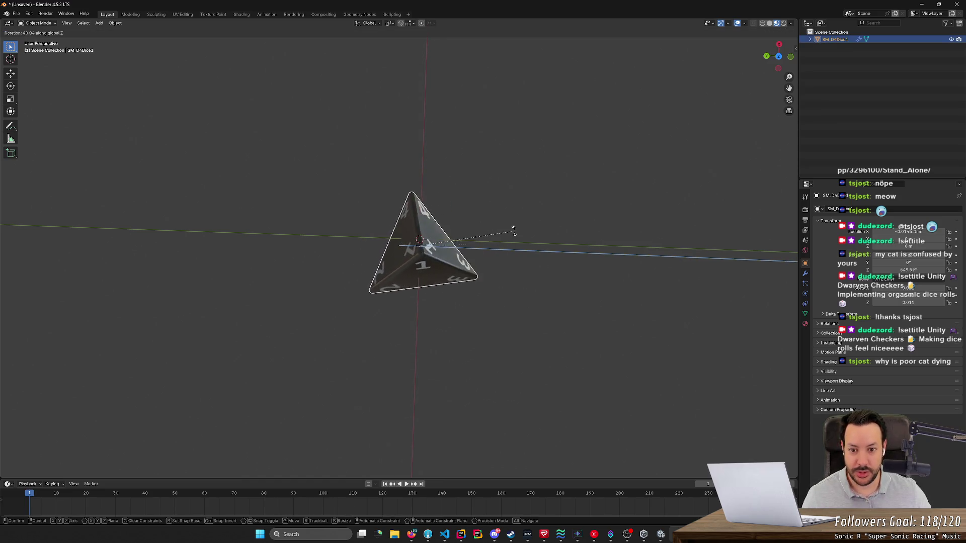
{"action": "left_click", "coordinate": [521, 248]}
{"action": "mouse_move", "coordinate": [522, 249]}
{"action": "left_mouse_down"}
{"action": "mouse_move", "coordinate": [494, 295]}
{"action": "mouse_move", "coordinate": [639, 139]}
{"action": "left_mouse_up"}
{"action": "left_click", "coordinate": [791, 56]}
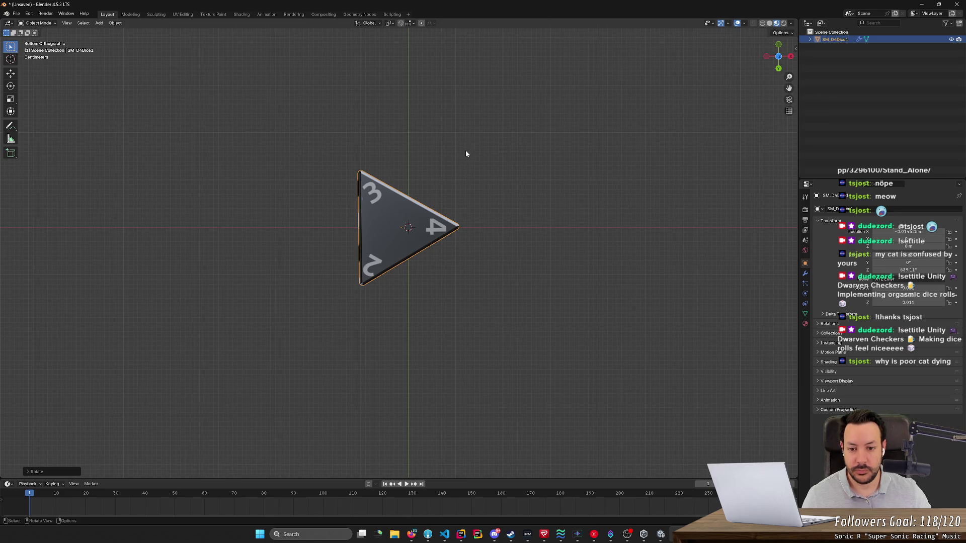
- Rotate the die about the Z axis to a new angle
{"action": "key", "text": "r"}
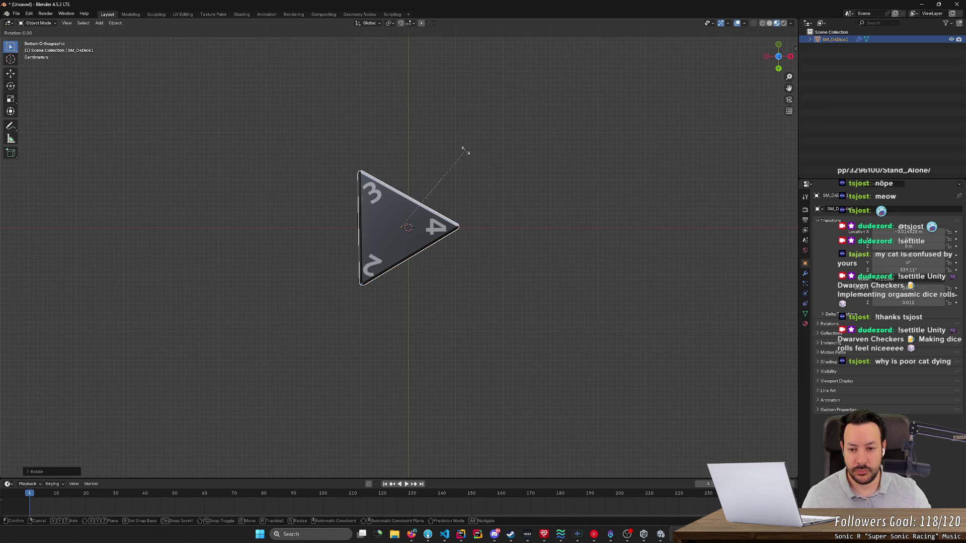
{"action": "key", "text": "x"}
{"action": "key", "text": "z"}
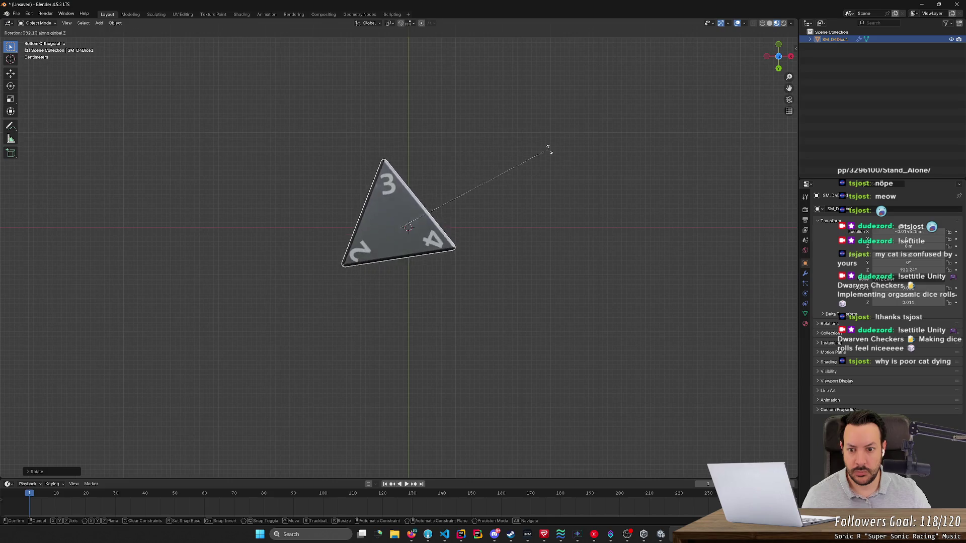
{"action": "left_click", "coordinate": [547, 354]}
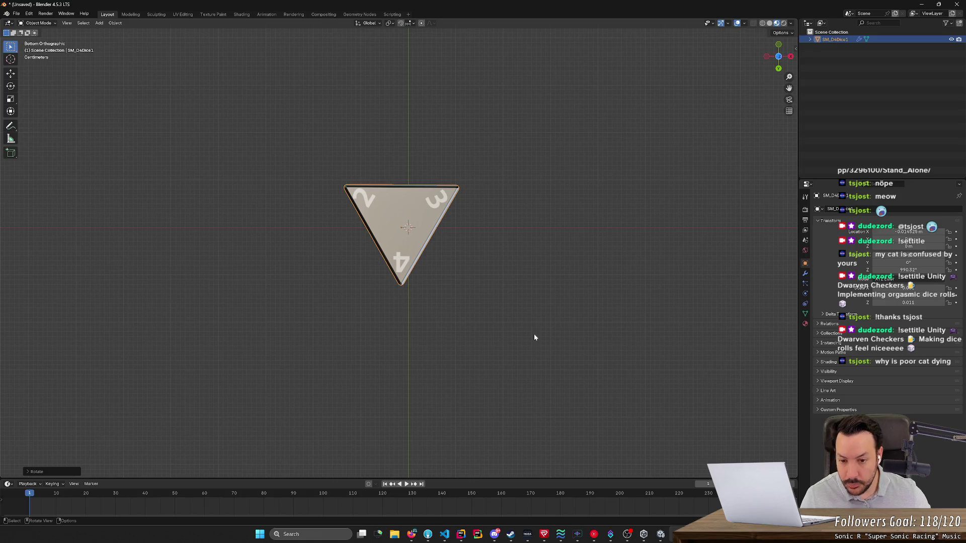
- Nudge the die sideways along the global X axis
{"action": "key", "text": "z"}
{"action": "key", "text": "Escape"}
{"action": "key", "text": "g"}
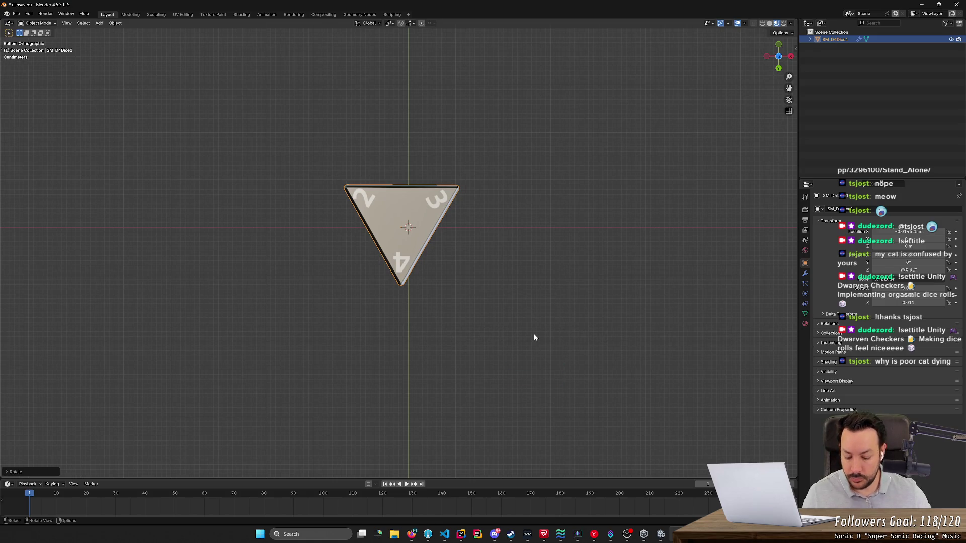
{"action": "key", "text": "x"}
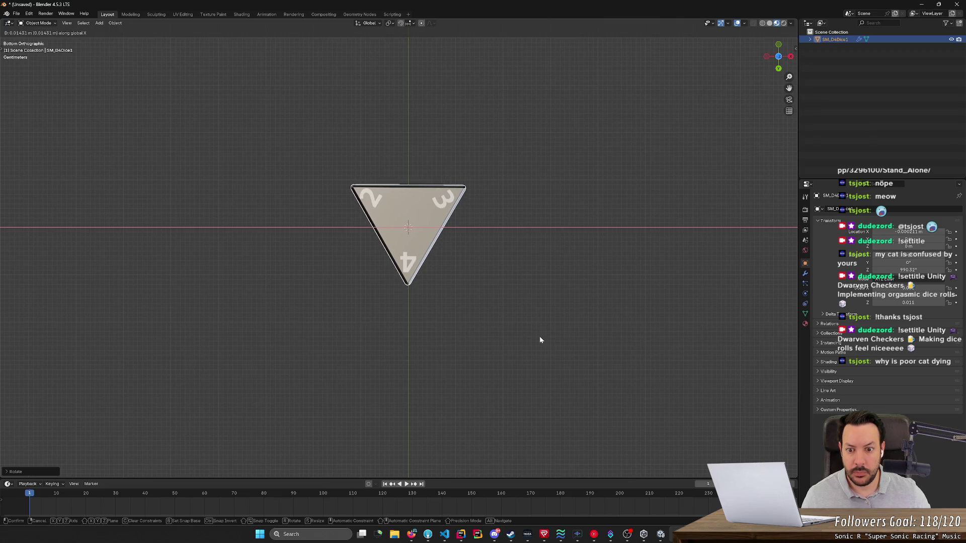
{"action": "left_click", "coordinate": [539, 337]}
- Try another Z rotation of the die, then cancel it to restore its angle
{"action": "key", "text": "g"}
{"action": "key", "text": "r"}
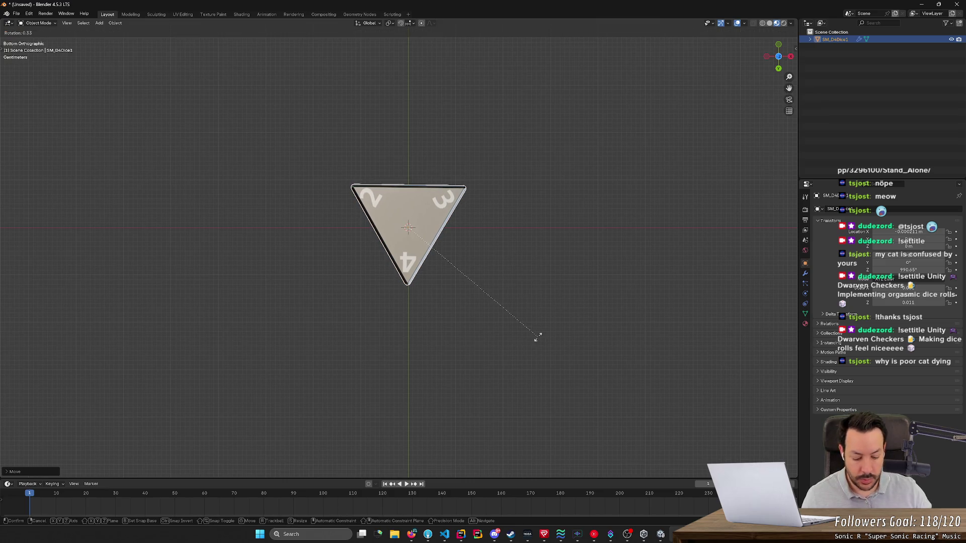
{"action": "key", "text": "x"}
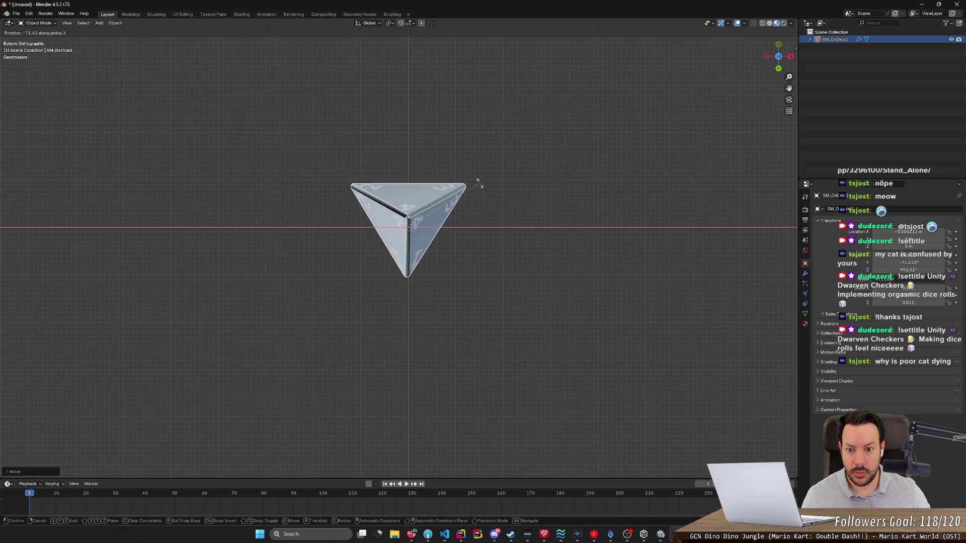
{"action": "key", "text": "z"}
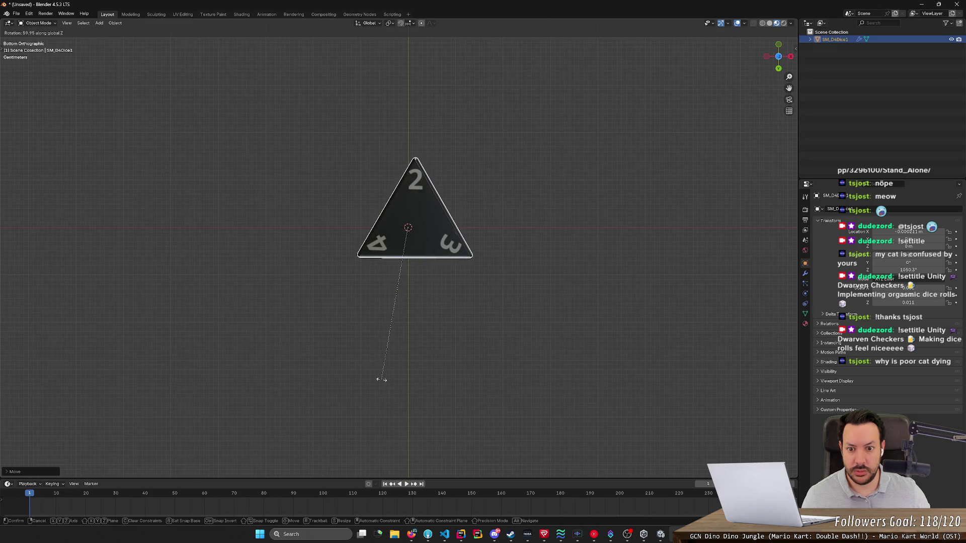
{"action": "right_click", "coordinate": [340, 173]}
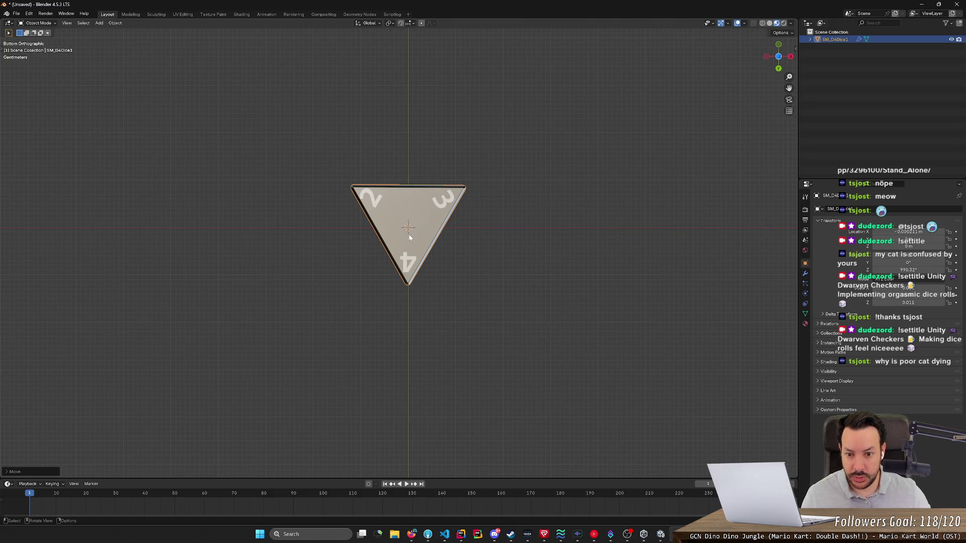
- Nudge the die slightly down along the global Y axis
{"action": "key", "text": "g"}
{"action": "key", "text": "y"}
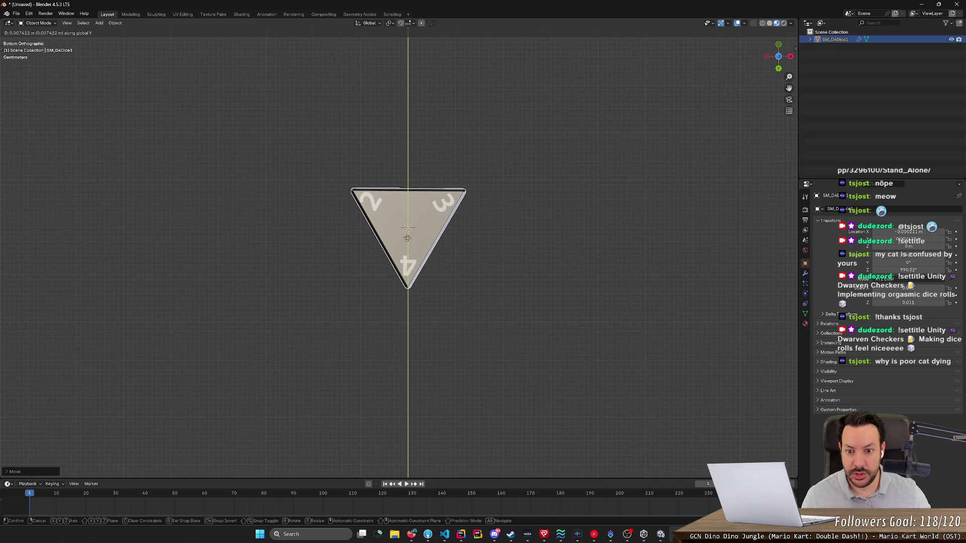
{"action": "left_click", "coordinate": [426, 240]}
- Rotate the die about Z to its new in-plane angle, restoring the tool shelf
{"action": "key", "text": "x"}
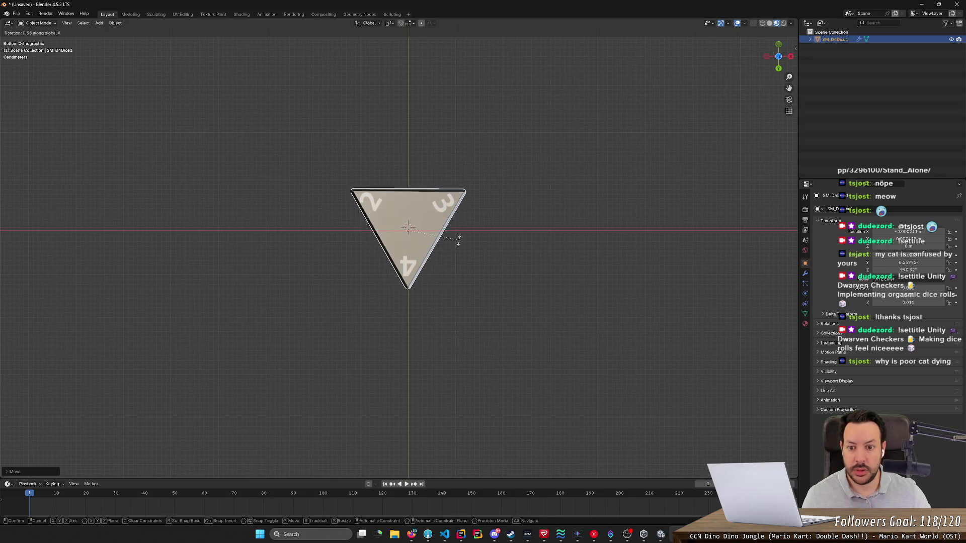
{"action": "key", "text": "z"}
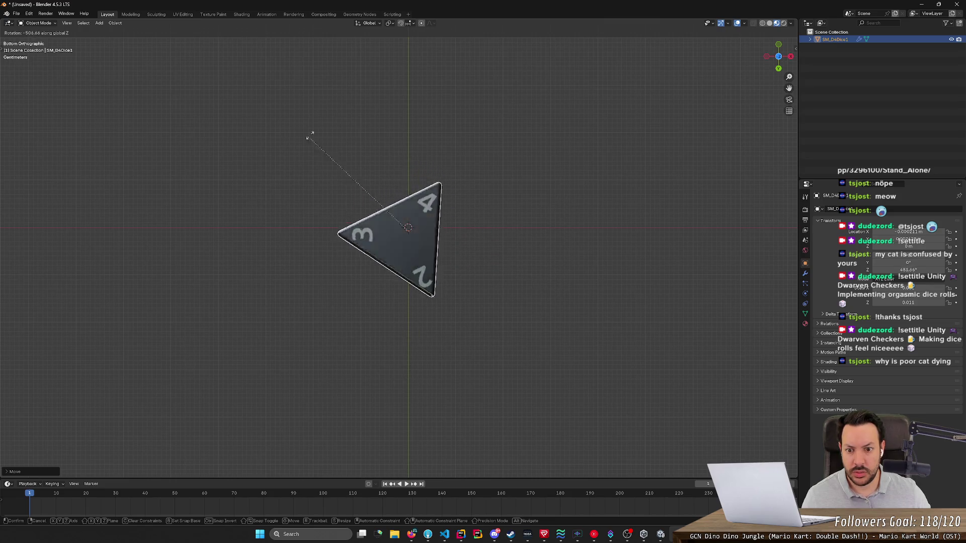
{"action": "left_click", "coordinate": [536, 192]}
{"action": "scroll", "coordinate": [336, 248], "scroll_direction": "up", "scroll_amount": 4}
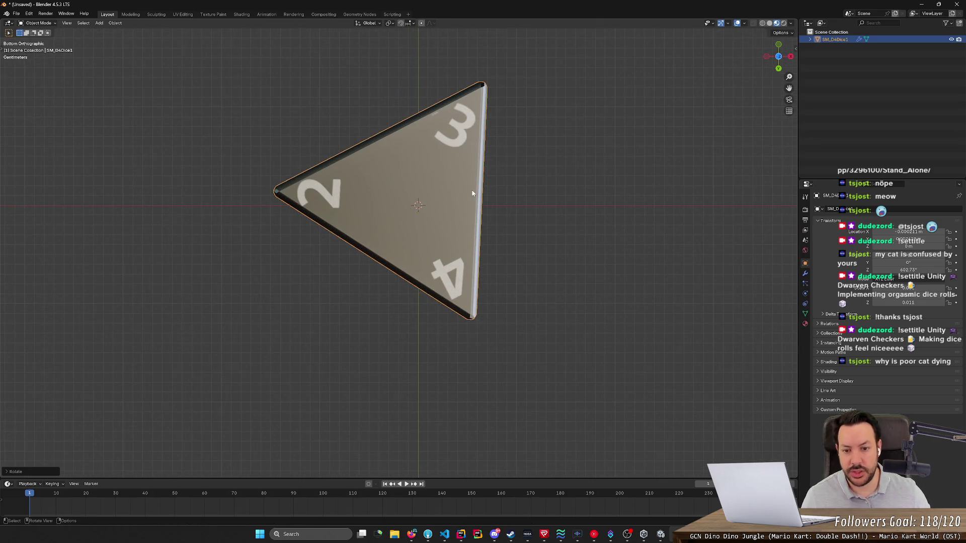
{"action": "key", "text": "t"}
{"action": "key", "text": "r"}
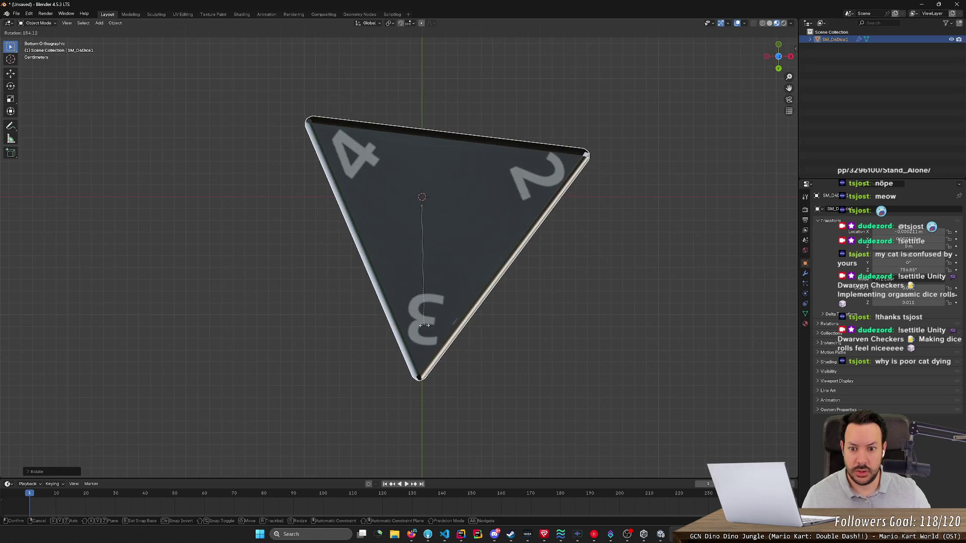
- Confirm the die's rotation and set its X location to 0 m
{"action": "left_click", "coordinate": [463, 349]}
{"action": "mouse_move", "coordinate": [463, 348]}
{"action": "left_mouse_down"}
{"action": "mouse_move", "coordinate": [460, 258]}
{"action": "mouse_move", "coordinate": [408, 255]}
{"action": "mouse_move", "coordinate": [391, 295]}
{"action": "mouse_move", "coordinate": [397, 322]}
{"action": "mouse_move", "coordinate": [451, 351]}
{"action": "mouse_move", "coordinate": [550, 317]}
{"action": "left_mouse_up"}
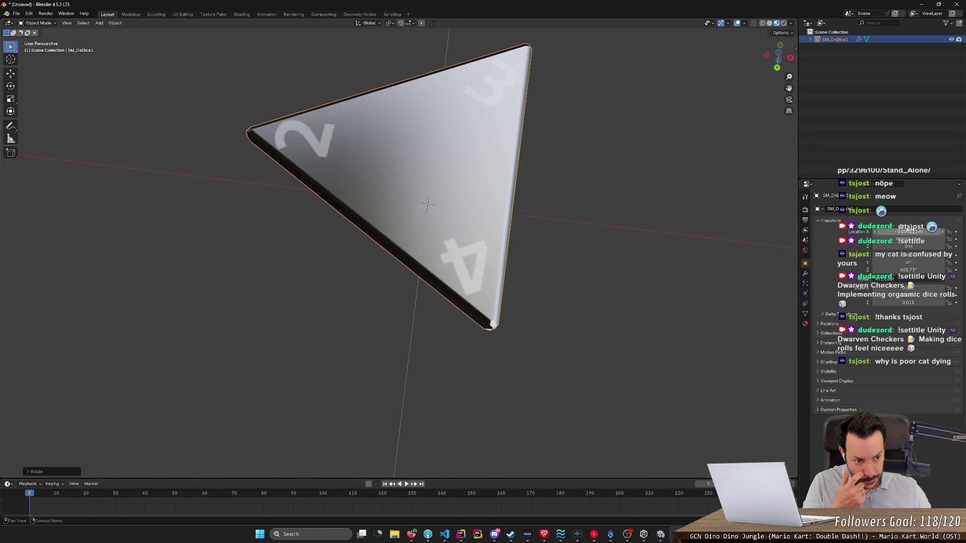
{"action": "key", "text": "Return"}
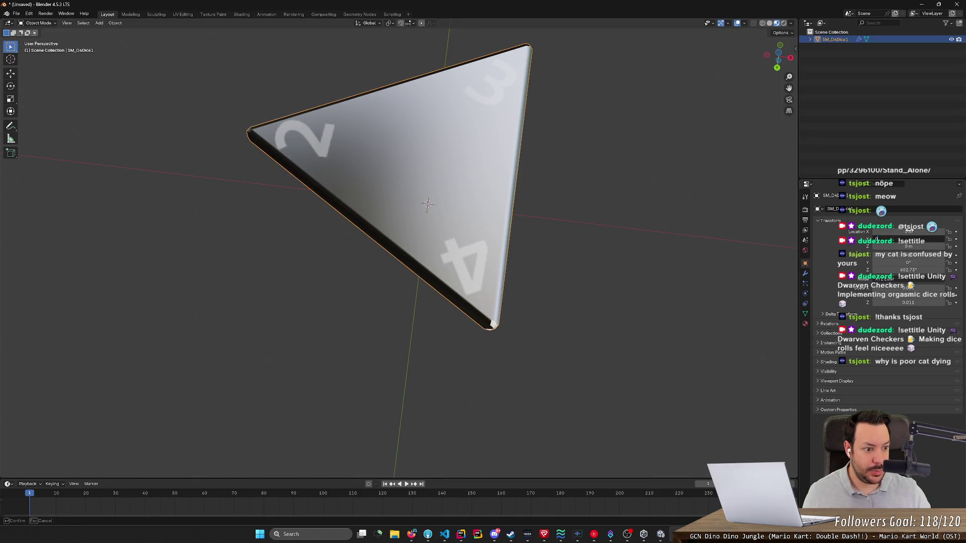
- Enter 0 in the die's Z and other rotation fields, then enter Edit Mode
{"action": "left_click", "coordinate": [908, 270]}
{"action": "type", "text": "0"}
{"action": "key", "text": "Return"}
{"action": "left_click", "coordinate": [897, 258]}
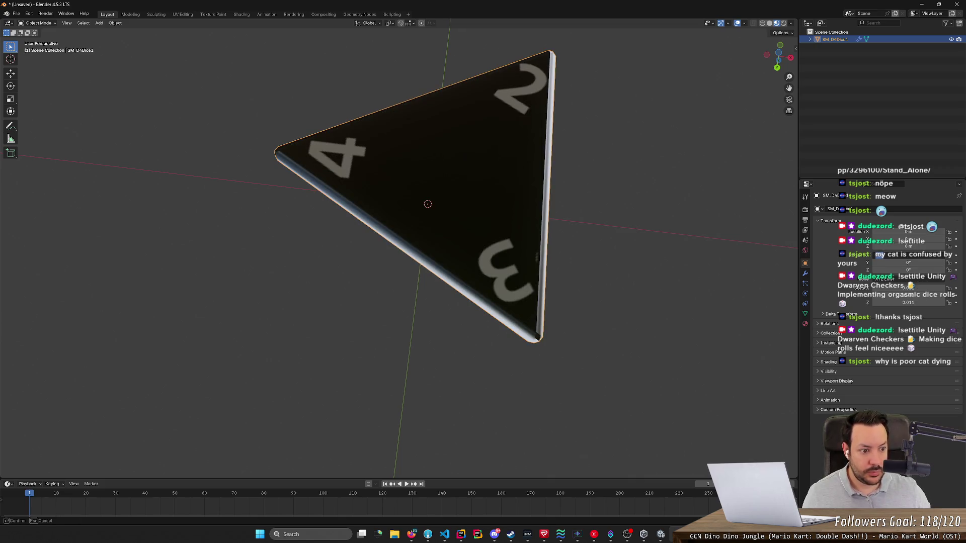
{"action": "type", "text": "0"}
{"action": "key", "text": "Return"}
{"action": "mouse_move", "coordinate": [418, 254]}
{"action": "left_mouse_down"}
{"action": "mouse_move", "coordinate": [332, 306]}
{"action": "mouse_move", "coordinate": [414, 309]}
{"action": "mouse_move", "coordinate": [503, 265]}
{"action": "mouse_move", "coordinate": [531, 226]}
{"action": "mouse_move", "coordinate": [498, 272]}
{"action": "mouse_move", "coordinate": [406, 285]}
{"action": "mouse_move", "coordinate": [511, 238]}
{"action": "left_mouse_up"}
{"action": "scroll", "coordinate": [406, 285], "scroll_direction": "down", "scroll_amount": 5}
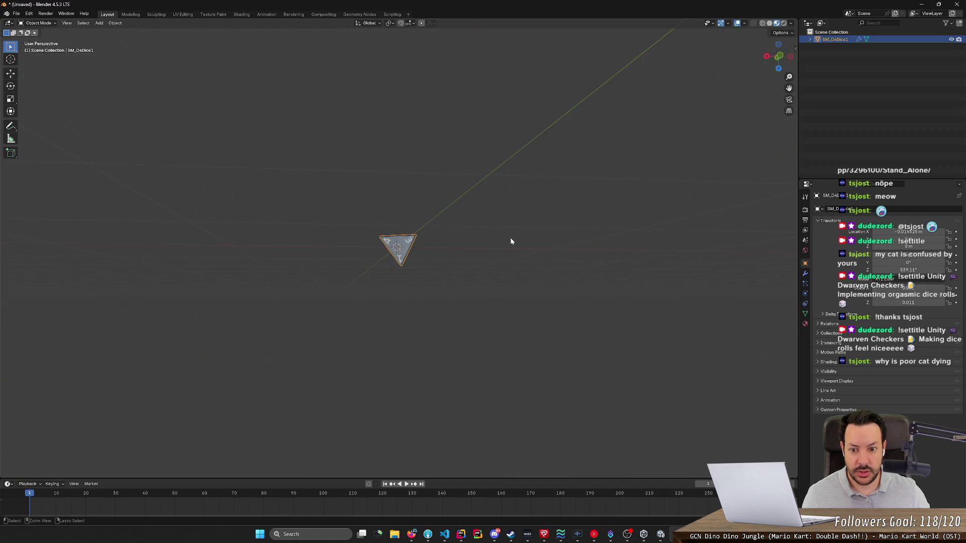
{"action": "key", "text": "Tab"}
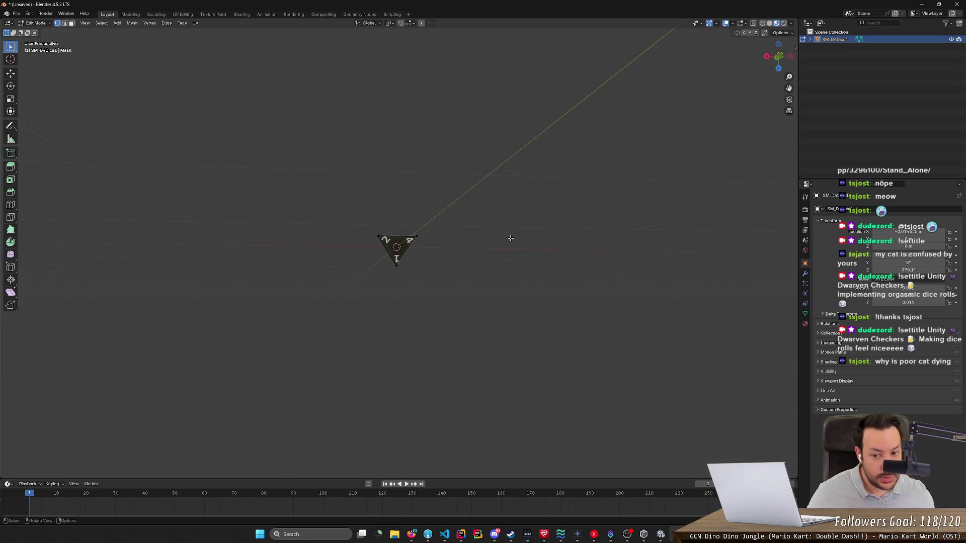
- Return to Object Mode and reselect the die as the active object
{"action": "mouse_move", "coordinate": [463, 230]}
{"action": "left_mouse_down"}
{"action": "mouse_move", "coordinate": [492, 287]}
{"action": "mouse_move", "coordinate": [499, 251]}
{"action": "left_mouse_up"}
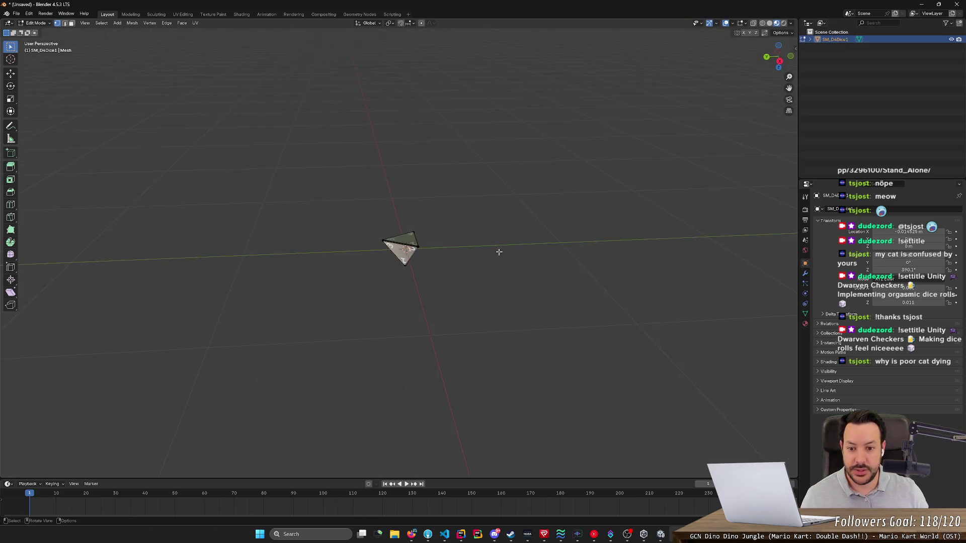
{"action": "scroll", "coordinate": [479, 249], "scroll_direction": "up", "scroll_amount": 3}
{"action": "key", "text": "Tab"}
{"action": "left_click", "coordinate": [493, 238]}
{"action": "key", "text": "a"}
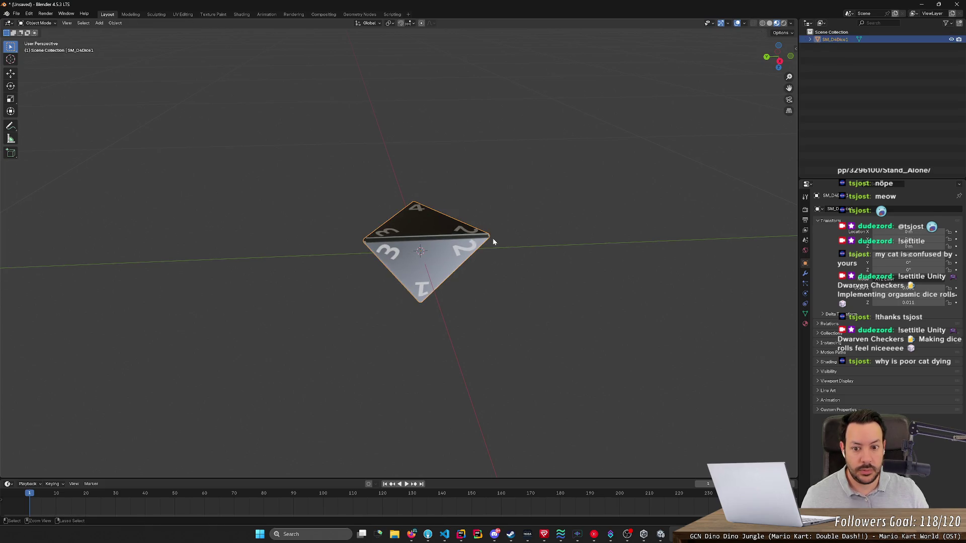
{"action": "left_click", "coordinate": [493, 238]}
- Orbit around the die to inspect its 3/2/4 face and dark face
{"action": "mouse_move", "coordinate": [520, 219]}
{"action": "left_mouse_down"}
{"action": "mouse_move", "coordinate": [514, 288]}
{"action": "mouse_move", "coordinate": [527, 270]}
{"action": "mouse_move", "coordinate": [524, 211]}
{"action": "mouse_move", "coordinate": [497, 258]}
{"action": "mouse_move", "coordinate": [594, 276]}
{"action": "mouse_move", "coordinate": [608, 262]}
{"action": "mouse_move", "coordinate": [597, 239]}
{"action": "mouse_move", "coordinate": [560, 269]}
{"action": "mouse_move", "coordinate": [491, 245]}
{"action": "mouse_move", "coordinate": [510, 243]}
{"action": "mouse_move", "coordinate": [556, 330]}
{"action": "mouse_move", "coordinate": [582, 250]}
{"action": "mouse_move", "coordinate": [644, 213]}
{"action": "mouse_move", "coordinate": [325, 126]}
{"action": "mouse_move", "coordinate": [297, 153]}
{"action": "mouse_move", "coordinate": [324, 295]}
{"action": "mouse_move", "coordinate": [410, 303]}
{"action": "mouse_move", "coordinate": [475, 226]}
{"action": "mouse_move", "coordinate": [529, 201]}
{"action": "mouse_move", "coordinate": [534, 254]}
{"action": "mouse_move", "coordinate": [544, 205]}
{"action": "mouse_move", "coordinate": [522, 155]}
{"action": "mouse_move", "coordinate": [455, 183]}
{"action": "mouse_move", "coordinate": [486, 205]}
{"action": "left_mouse_up"}
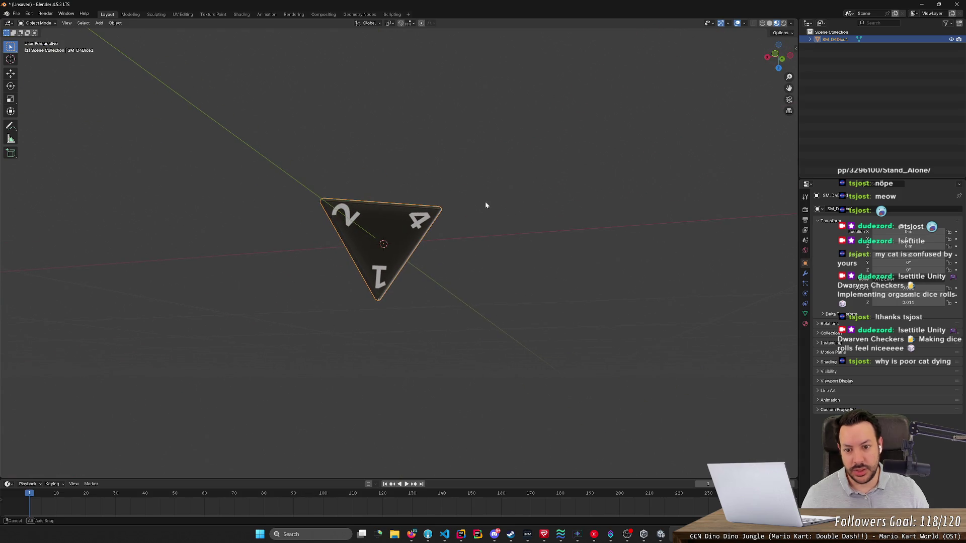
{"action": "left_click_drag", "start_coordinate": [313, 192], "coordinate": [341, 213]}
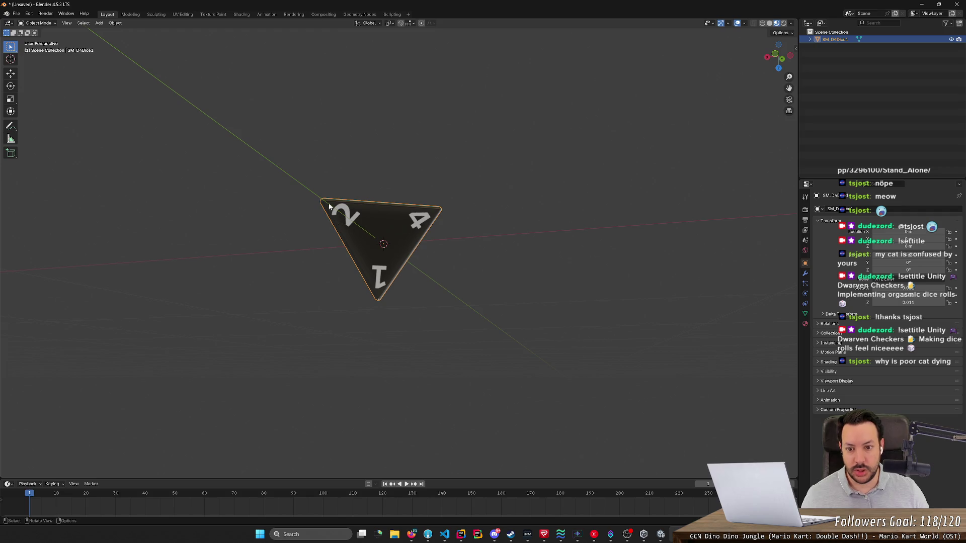
{"action": "mouse_move", "coordinate": [334, 278]}
{"action": "left_mouse_down"}
{"action": "mouse_move", "coordinate": [213, 217]}
{"action": "mouse_move", "coordinate": [356, 322]}
{"action": "mouse_move", "coordinate": [456, 294]}
{"action": "mouse_move", "coordinate": [405, 295]}
{"action": "left_mouse_up"}
{"action": "mouse_move", "coordinate": [317, 264]}
{"action": "left_mouse_down"}
{"action": "mouse_move", "coordinate": [315, 362]}
{"action": "mouse_move", "coordinate": [357, 218]}
{"action": "mouse_move", "coordinate": [343, 280]}
{"action": "mouse_move", "coordinate": [292, 284]}
{"action": "mouse_move", "coordinate": [296, 292]}
{"action": "left_mouse_up"}
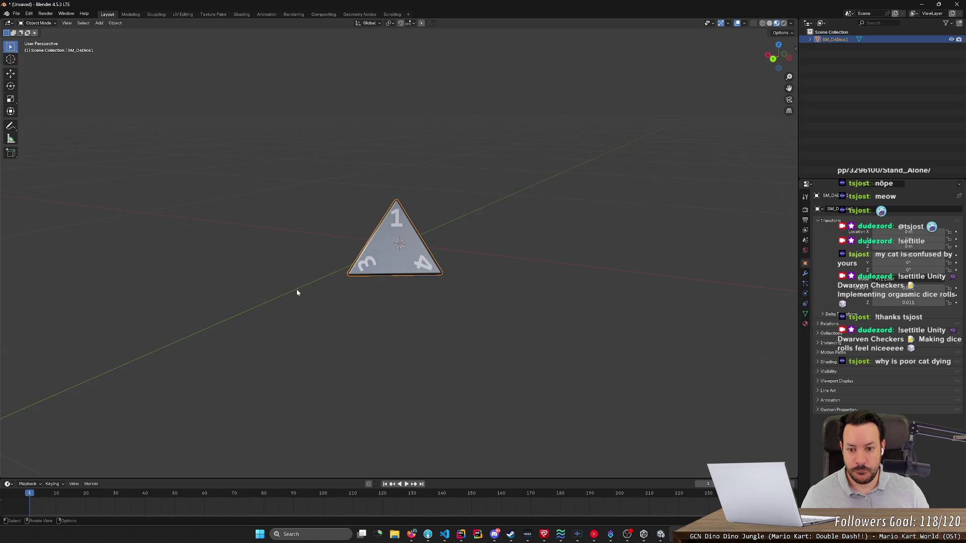
{"action": "mouse_move", "coordinate": [297, 293]}
{"action": "left_mouse_down"}
{"action": "mouse_move", "coordinate": [325, 175]}
{"action": "mouse_move", "coordinate": [331, 85]}
{"action": "mouse_move", "coordinate": [333, 106]}
{"action": "mouse_move", "coordinate": [326, 85]}
{"action": "mouse_move", "coordinate": [302, 182]}
{"action": "mouse_move", "coordinate": [315, 149]}
{"action": "mouse_move", "coordinate": [321, 210]}
{"action": "left_mouse_up"}
{"action": "mouse_move", "coordinate": [409, 213]}
{"action": "left_mouse_down"}
{"action": "mouse_move", "coordinate": [469, 187]}
{"action": "mouse_move", "coordinate": [460, 291]}
{"action": "left_mouse_up"}
- Cancel a started Z rotation, keeping Z at 0°, and check bottom and top views
{"action": "key", "text": "r"}
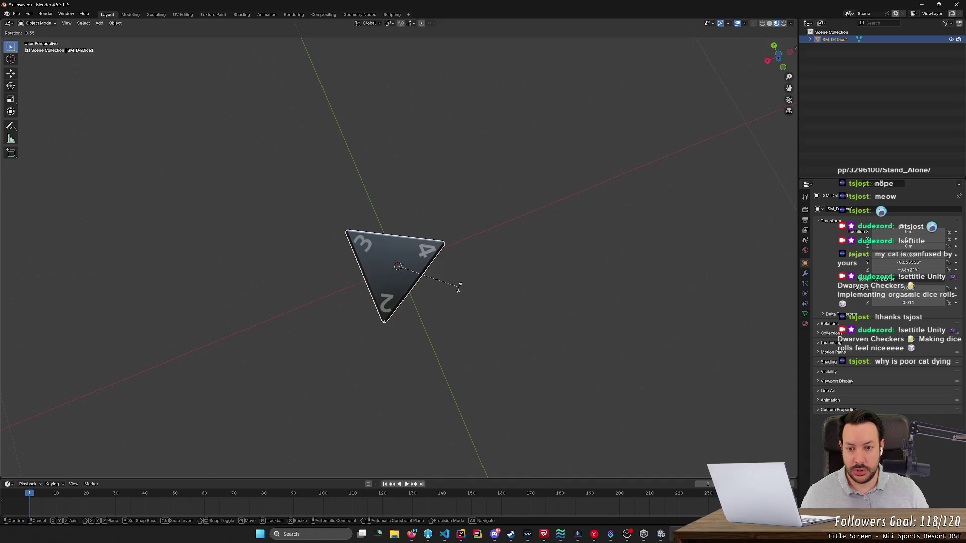
{"action": "key", "text": "z"}
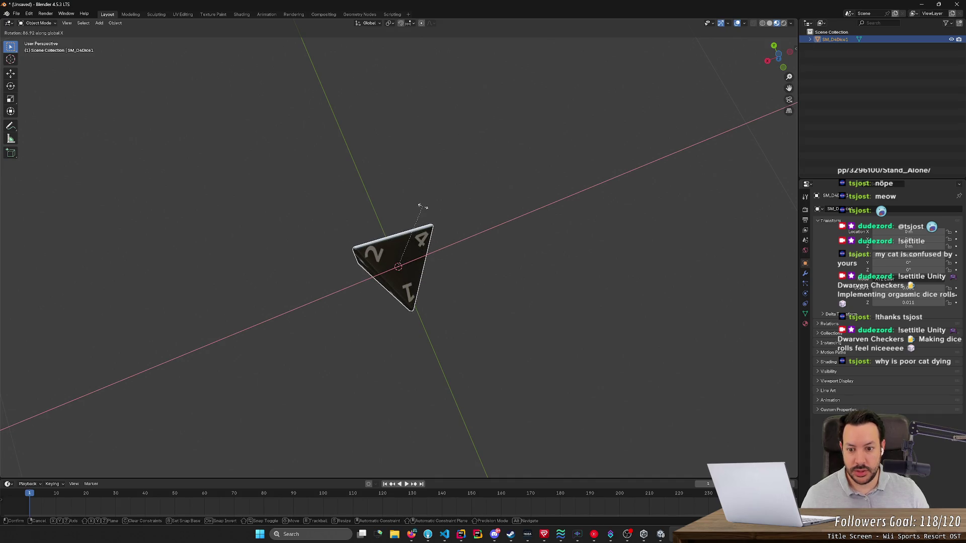
{"action": "key", "text": "Escape"}
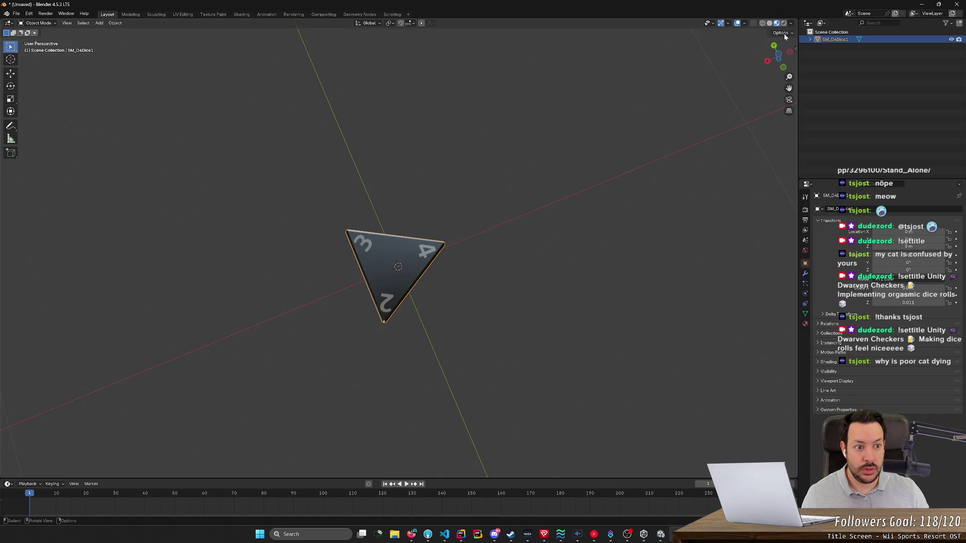
{"action": "left_click", "coordinate": [780, 57]}
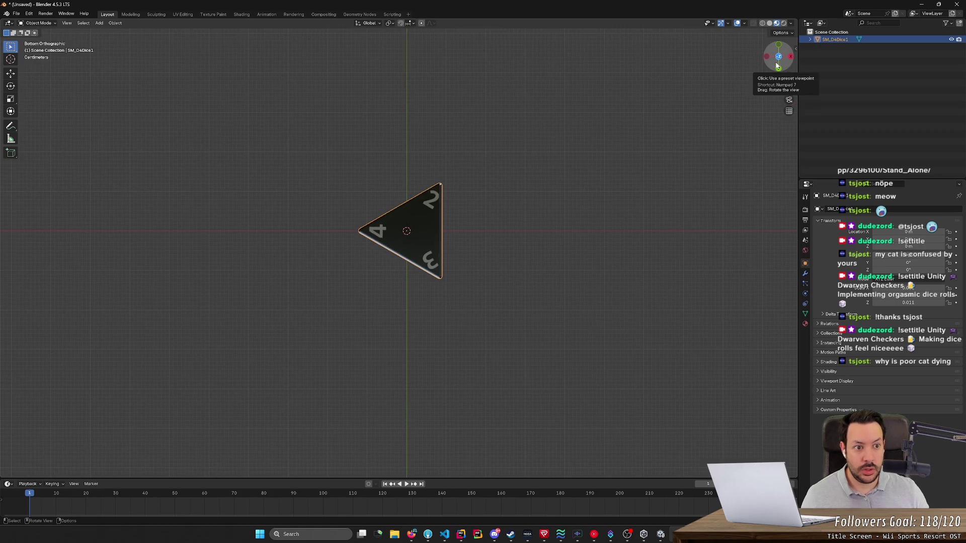
{"action": "left_click", "coordinate": [779, 57]}
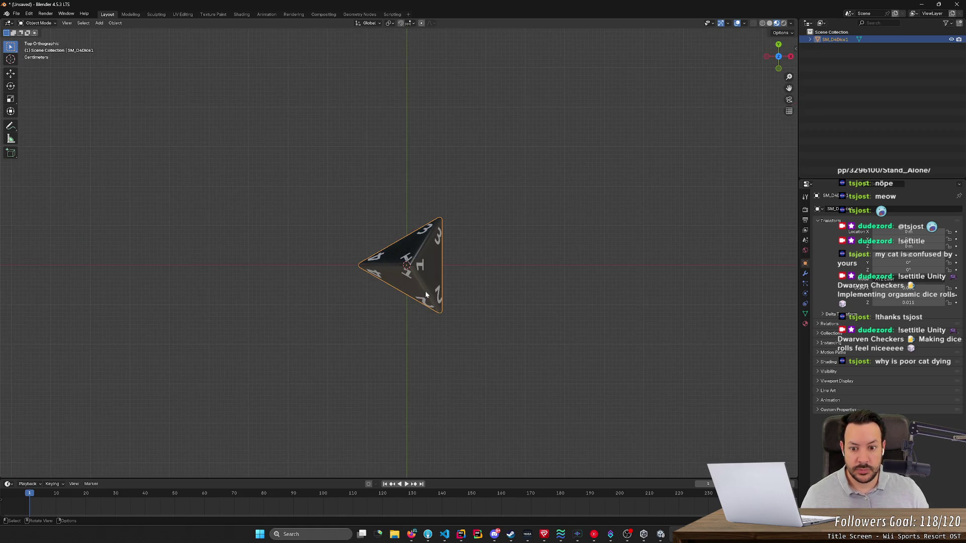
{"action": "mouse_move", "coordinate": [515, 362]}
{"action": "left_mouse_down"}
{"action": "mouse_move", "coordinate": [454, 302]}
{"action": "mouse_move", "coordinate": [491, 272]}
{"action": "mouse_move", "coordinate": [533, 277]}
{"action": "left_mouse_up"}
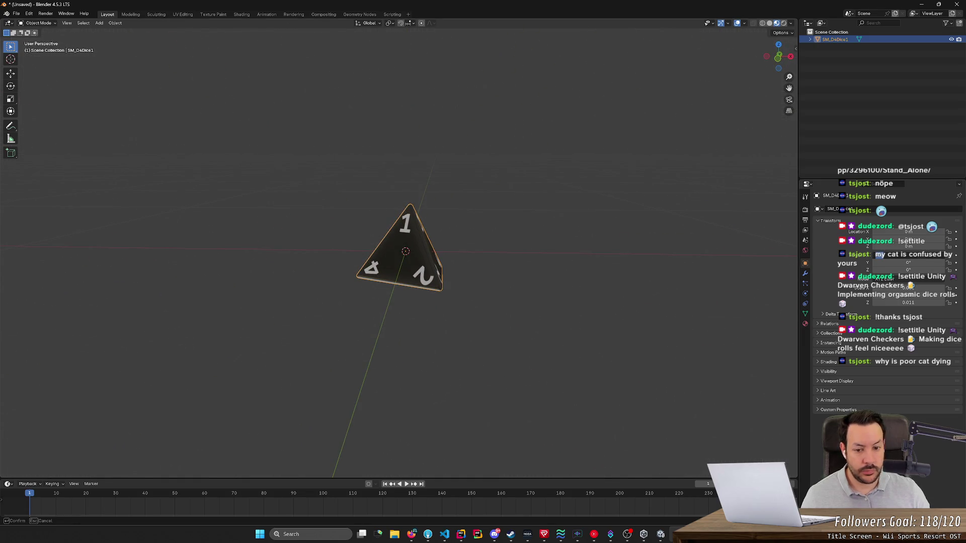
- Adjust the die's X rotation value, then view it from above and directly below
{"action": "key", "text": "Return"}
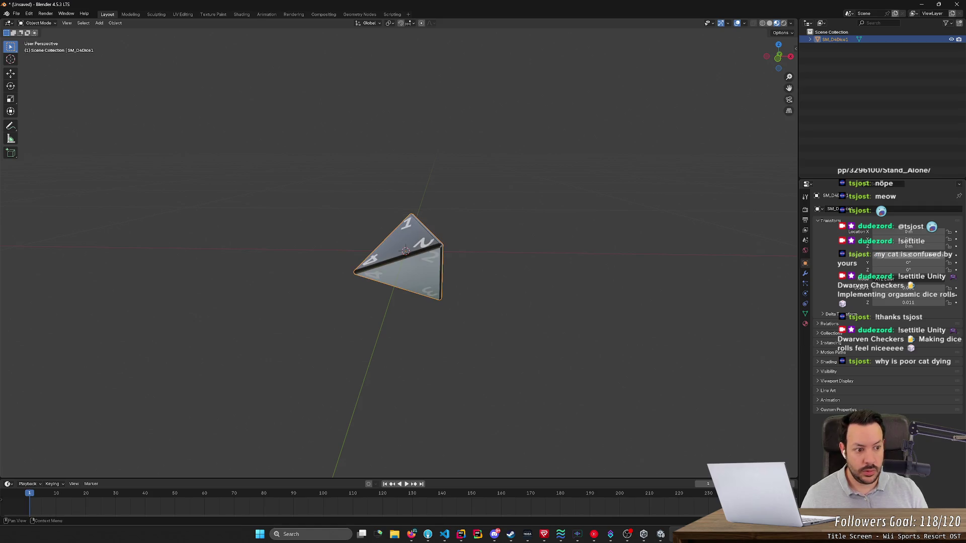
{"action": "left_click", "coordinate": [908, 255]}
{"action": "key", "text": "Return"}
{"action": "mouse_move", "coordinate": [523, 240]}
{"action": "left_mouse_down"}
{"action": "mouse_move", "coordinate": [538, 237]}
{"action": "mouse_move", "coordinate": [541, 337]}
{"action": "mouse_move", "coordinate": [485, 319]}
{"action": "mouse_move", "coordinate": [524, 275]}
{"action": "left_mouse_up"}
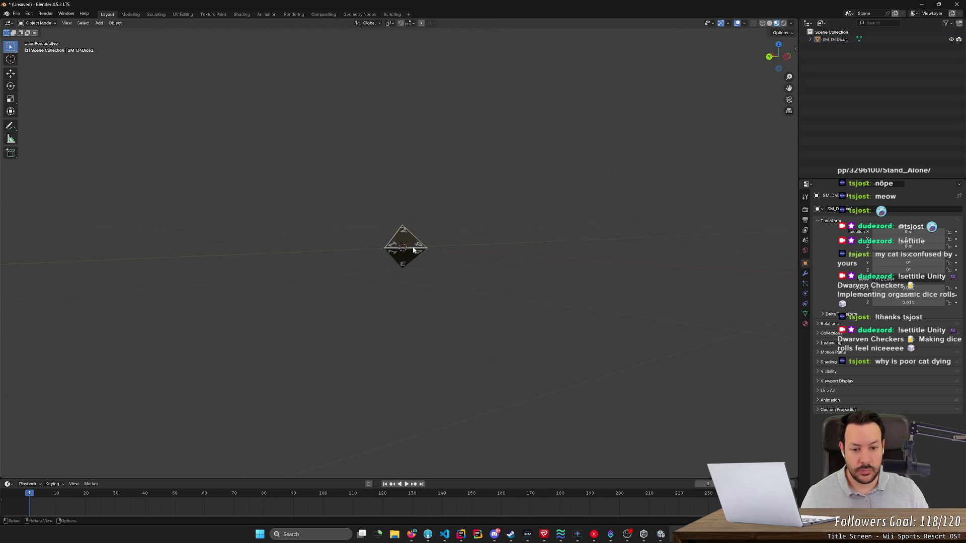
{"action": "left_click", "coordinate": [399, 240]}
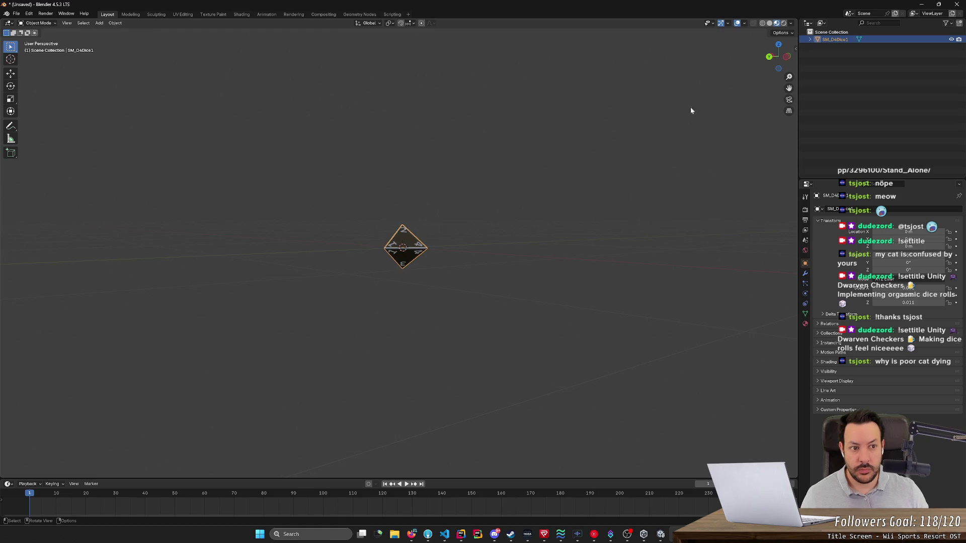
{"action": "left_click", "coordinate": [778, 47]}
{"action": "left_click", "coordinate": [779, 57]}
{"action": "mouse_move", "coordinate": [561, 179]}
{"action": "left_mouse_down"}
{"action": "mouse_move", "coordinate": [597, 263]}
{"action": "mouse_move", "coordinate": [582, 282]}
{"action": "mouse_move", "coordinate": [626, 278]}
{"action": "mouse_move", "coordinate": [583, 273]}
{"action": "left_mouse_up"}
- Rotate the die around global X, then around global Y
{"action": "key", "text": "r"}
{"action": "key", "text": "x"}
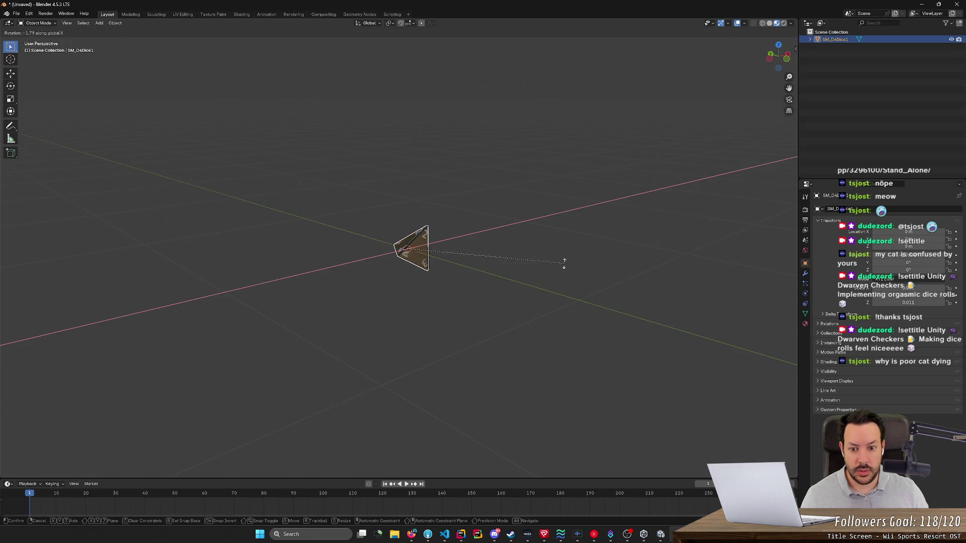
{"action": "left_click", "coordinate": [525, 223]}
{"action": "key", "text": "r"}
{"action": "key", "text": "z"}
{"action": "key", "text": "y"}
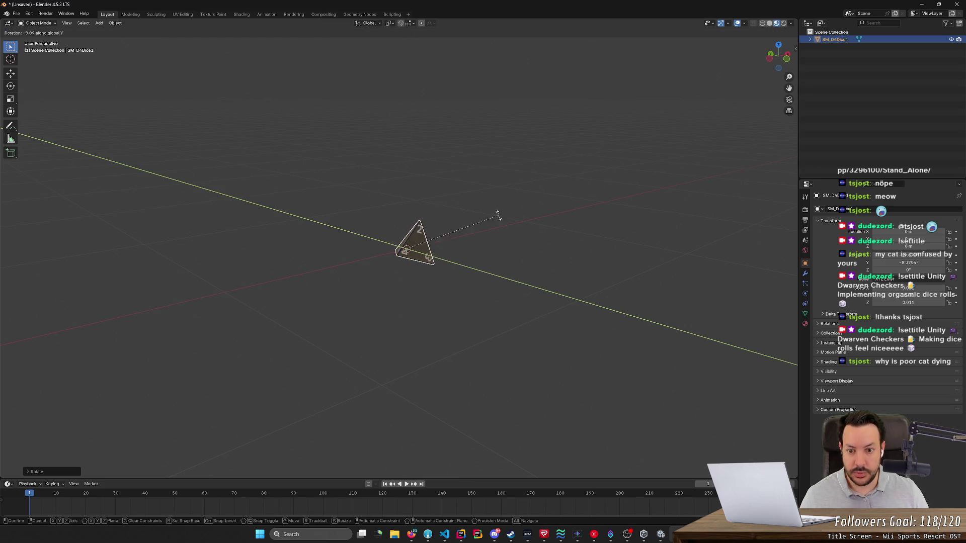
{"action": "left_click", "coordinate": [440, 211]}
{"action": "mouse_move", "coordinate": [447, 307]}
{"action": "left_mouse_down"}
{"action": "mouse_move", "coordinate": [488, 273]}
{"action": "mouse_move", "coordinate": [515, 293]}
{"action": "mouse_move", "coordinate": [584, 301]}
{"action": "left_mouse_up"}
- Cancel the pending rotation and set the die's Y rotation to 0°
{"action": "key", "text": "r"}
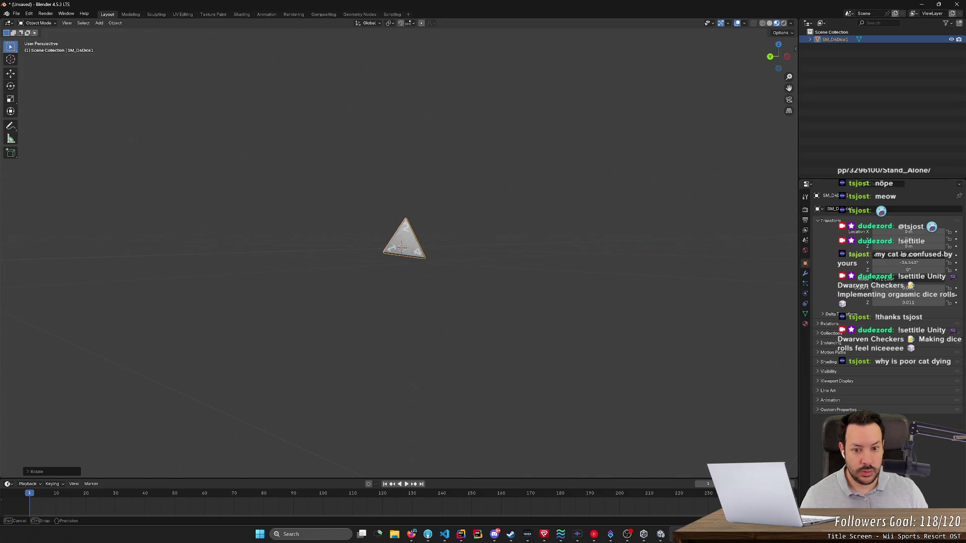
{"action": "key", "text": "r"}
{"action": "key", "text": "Escape"}
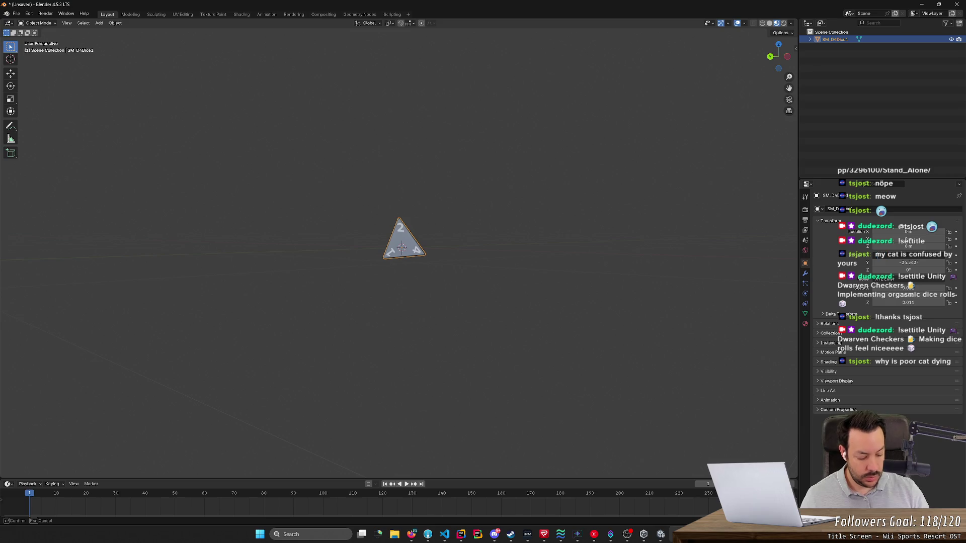
{"action": "key", "text": "Return"}
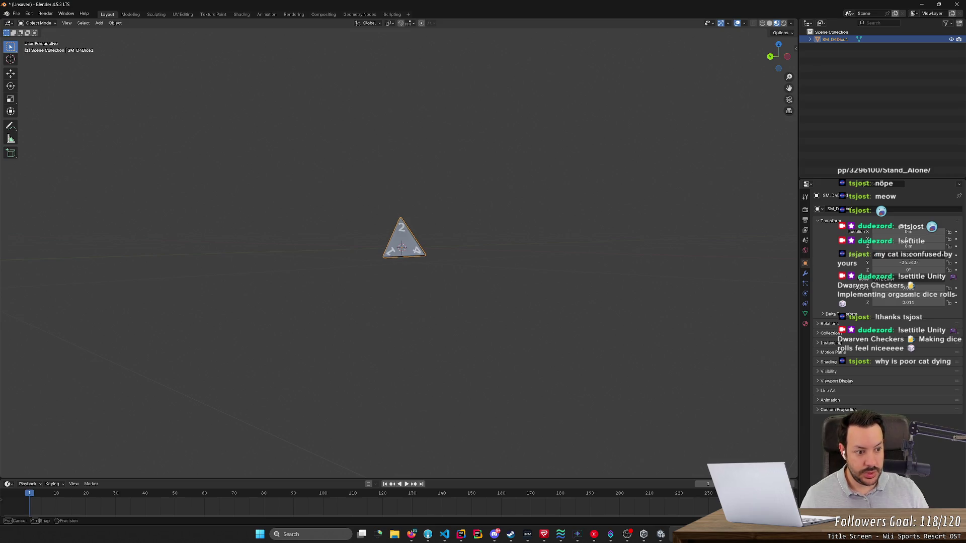
{"action": "key", "text": "Tab"}
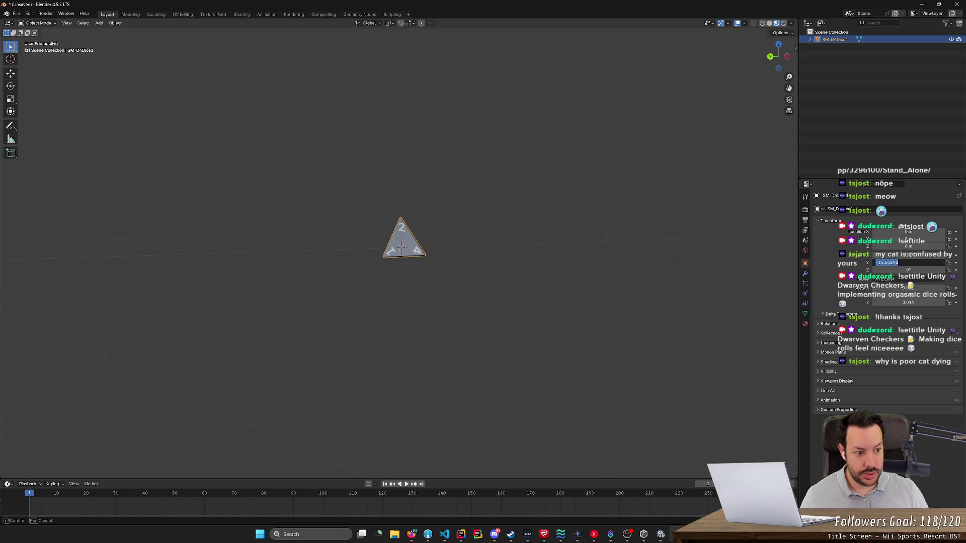
{"action": "key", "text": "Return"}
- Change the die's Y rotation to -180° and view it from a new angle
{"action": "mouse_move", "coordinate": [905, 262]}
{"action": "left_mouse_down"}
{"action": "mouse_move", "coordinate": [870, 263]}
{"action": "mouse_move", "coordinate": [910, 256]}
{"action": "mouse_move", "coordinate": [901, 262]}
{"action": "left_mouse_up"}
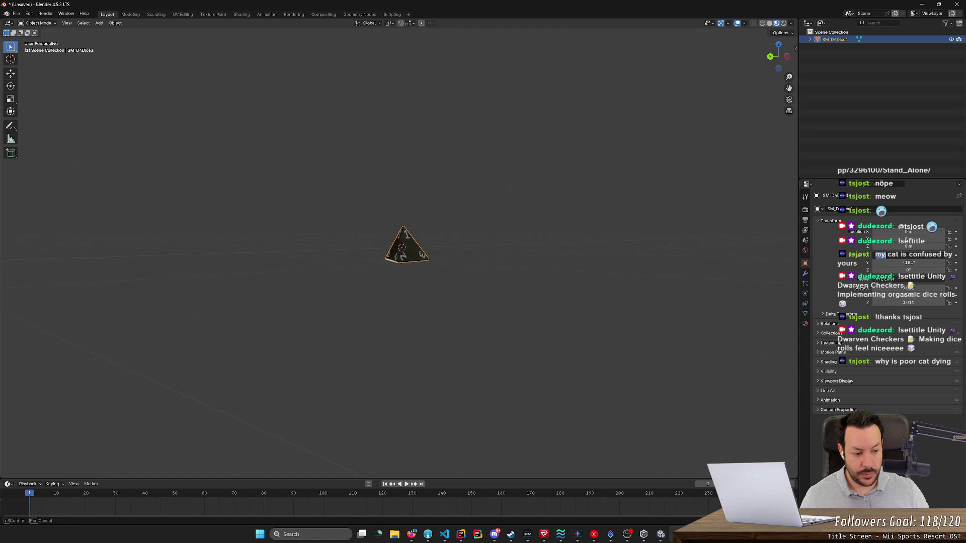
{"action": "left_click", "coordinate": [908, 262]}
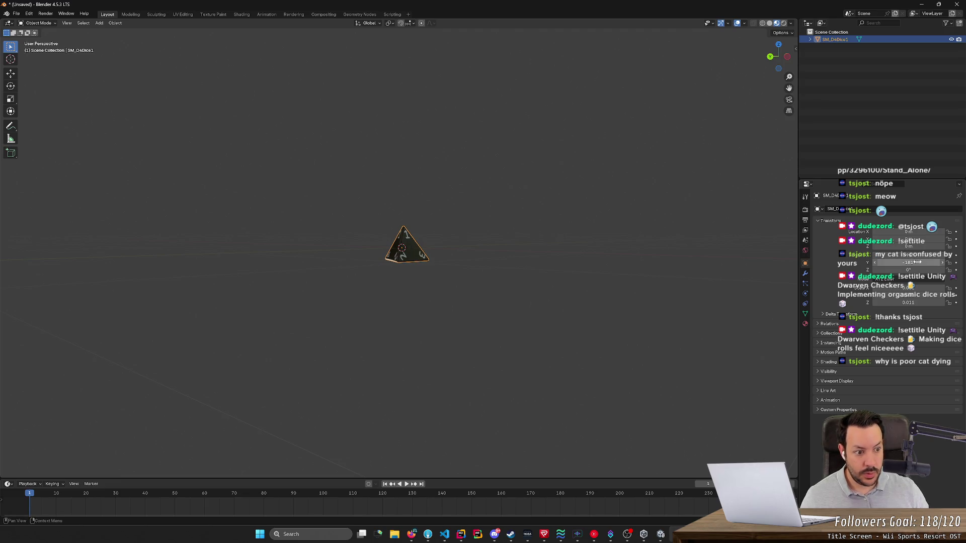
{"action": "type", "text": "80"}
{"action": "key", "text": "Return"}
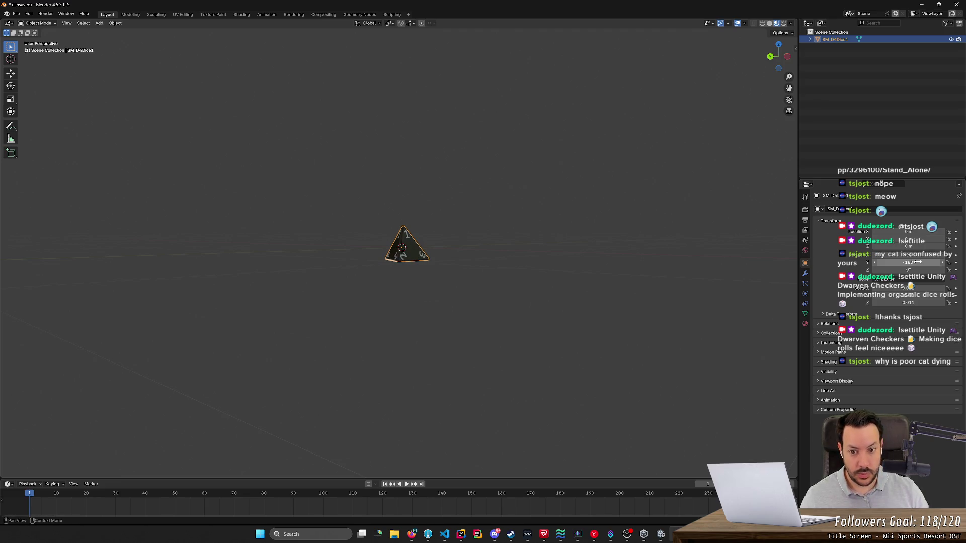
{"action": "mouse_move", "coordinate": [394, 309]}
{"action": "left_mouse_down"}
{"action": "mouse_move", "coordinate": [446, 316]}
{"action": "mouse_move", "coordinate": [445, 329]}
{"action": "mouse_move", "coordinate": [398, 335]}
{"action": "mouse_move", "coordinate": [390, 385]}
{"action": "mouse_move", "coordinate": [465, 336]}
{"action": "mouse_move", "coordinate": [419, 333]}
{"action": "left_mouse_up"}
{"action": "scroll", "coordinate": [406, 276], "scroll_direction": "up", "scroll_amount": 5}
{"action": "mouse_move", "coordinate": [403, 289]}
{"action": "left_mouse_down"}
{"action": "mouse_move", "coordinate": [373, 321]}
{"action": "mouse_move", "coordinate": [360, 309]}
{"action": "mouse_move", "coordinate": [355, 344]}
{"action": "mouse_move", "coordinate": [496, 299]}
{"action": "mouse_move", "coordinate": [546, 318]}
{"action": "mouse_move", "coordinate": [567, 306]}
{"action": "mouse_move", "coordinate": [539, 312]}
{"action": "mouse_move", "coordinate": [542, 339]}
{"action": "mouse_move", "coordinate": [557, 333]}
{"action": "left_mouse_up"}
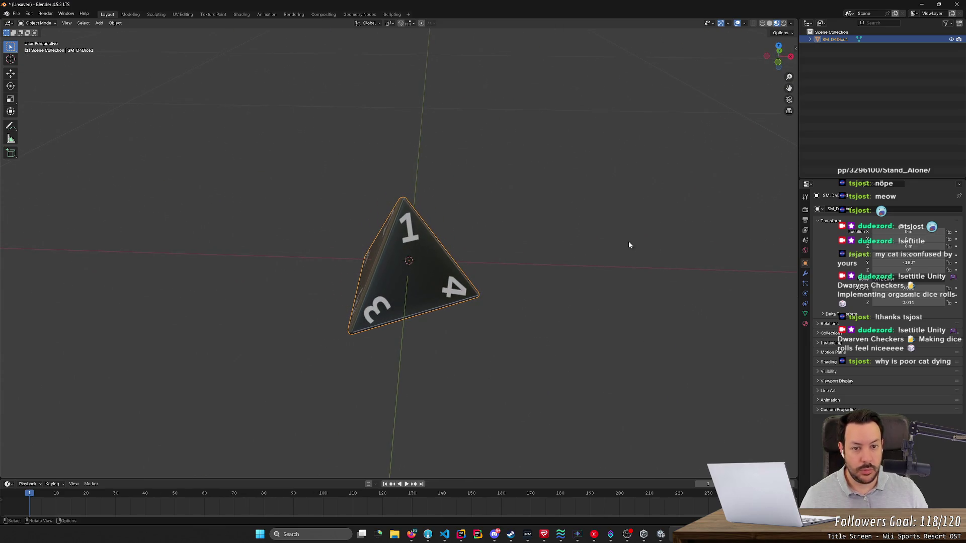
- Apply the die's rotation and scale from the Object menu in Layout
{"action": "left_click", "coordinate": [210, 16]}
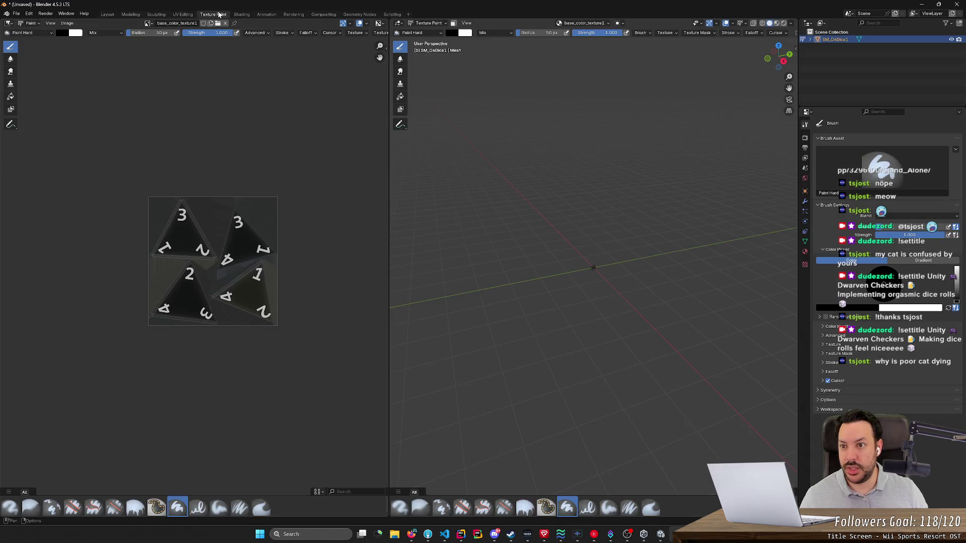
{"action": "left_click", "coordinate": [267, 14]}
{"action": "left_click", "coordinate": [108, 15]}
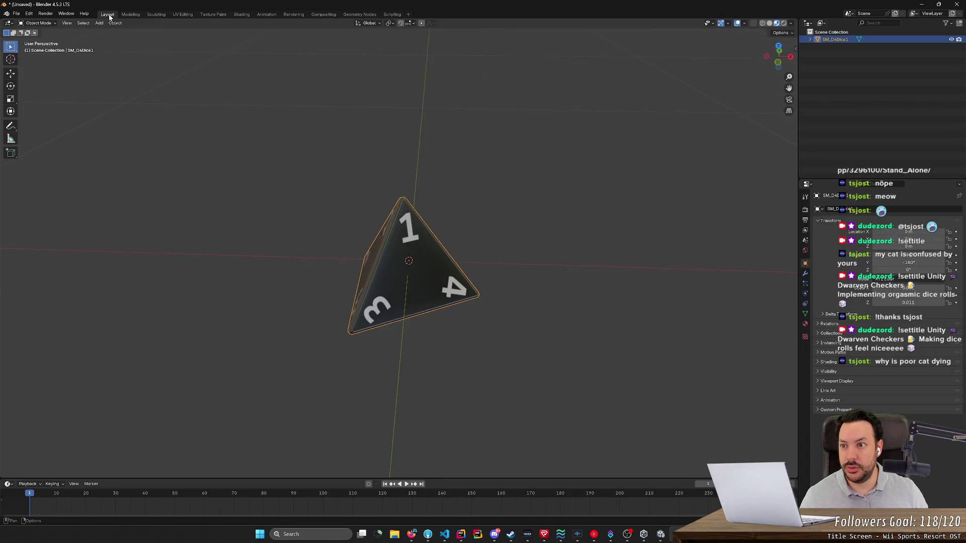
{"action": "left_click", "coordinate": [115, 23]}
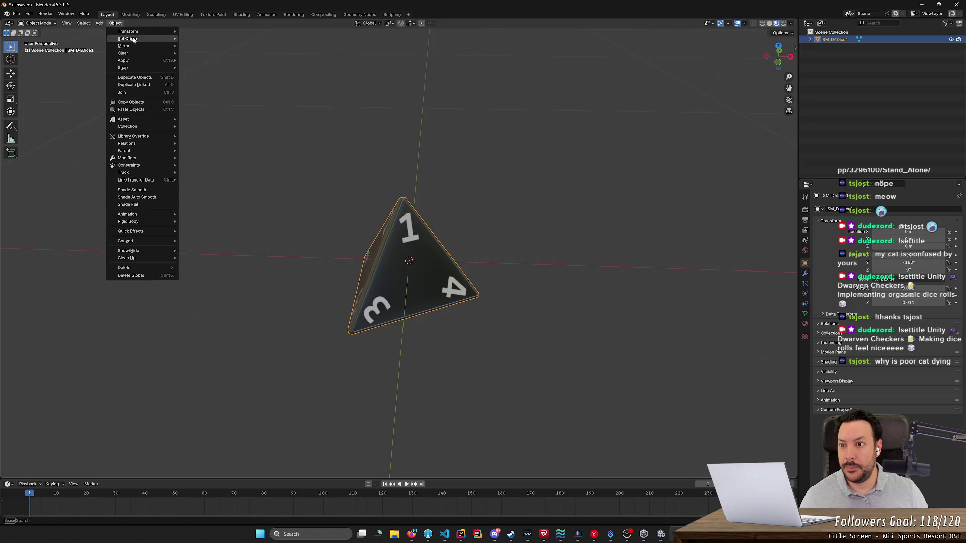
{"action": "left_click", "coordinate": [201, 83]}
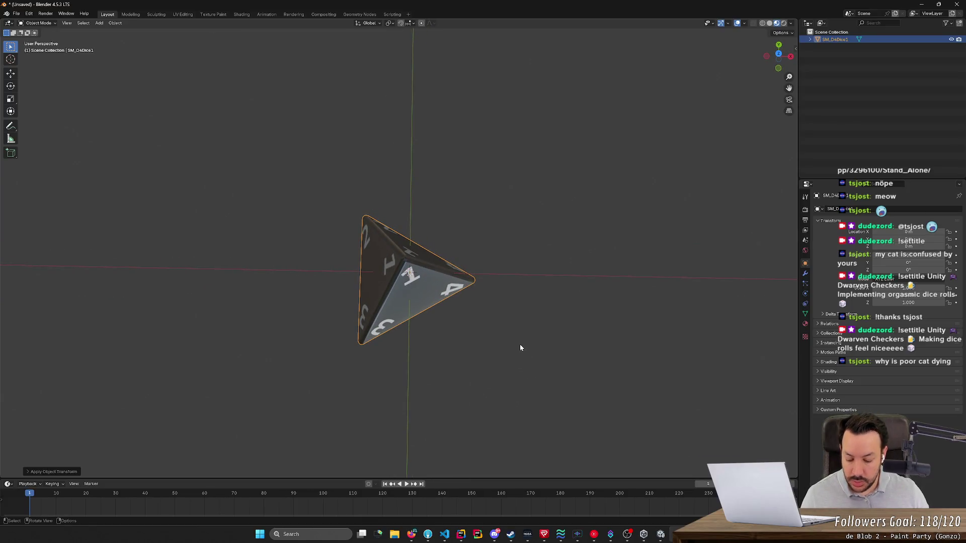
- Rotate the die around global Z and set its Z rotation to 30°
{"action": "key", "text": "r"}
{"action": "key", "text": "z"}
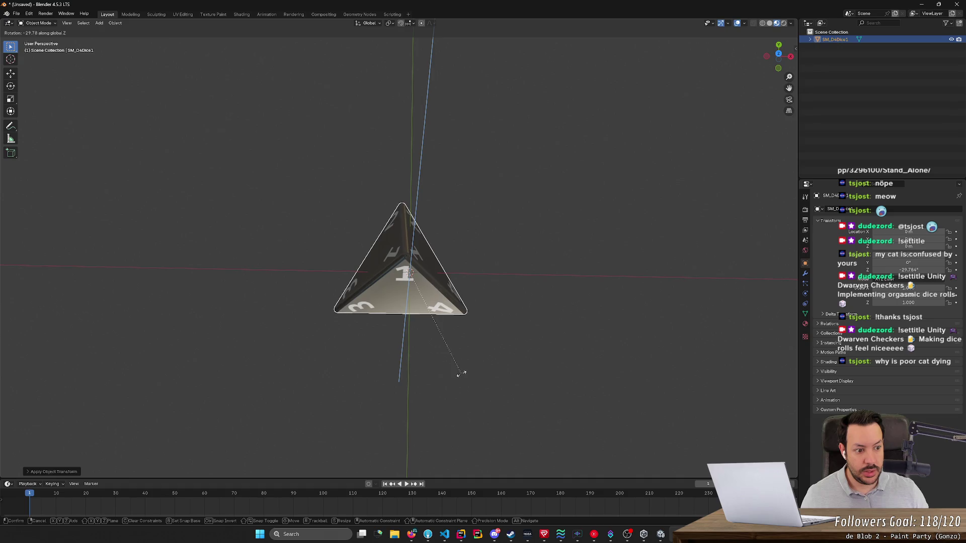
{"action": "left_click", "coordinate": [461, 374]}
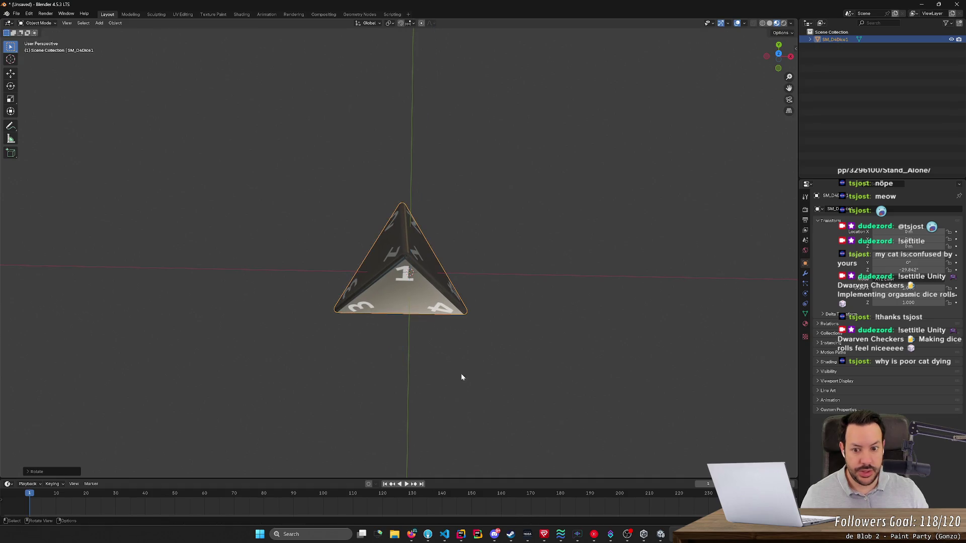
{"action": "left_click", "coordinate": [909, 269]}
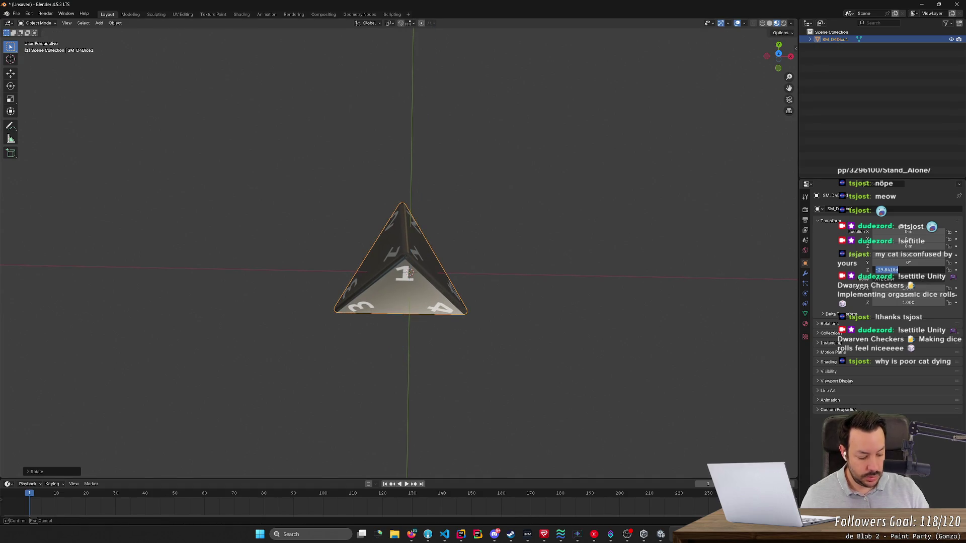
{"action": "type", "text": "30"}
{"action": "key", "text": "Return"}
{"action": "left_click", "coordinate": [927, 270]}
{"action": "type", "text": "30"}
{"action": "key", "text": "Return"}
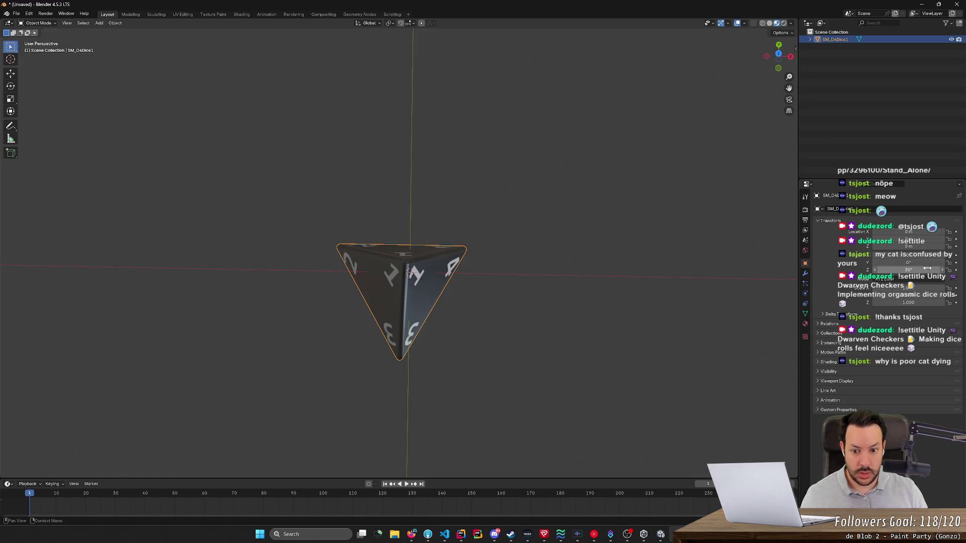
{"action": "mouse_move", "coordinate": [780, 300]}
{"action": "left_mouse_down"}
{"action": "mouse_move", "coordinate": [679, 321]}
{"action": "mouse_move", "coordinate": [685, 267]}
{"action": "mouse_move", "coordinate": [675, 208]}
{"action": "mouse_move", "coordinate": [671, 346]}
{"action": "mouse_move", "coordinate": [687, 347]}
{"action": "mouse_move", "coordinate": [682, 342]}
{"action": "left_mouse_up"}
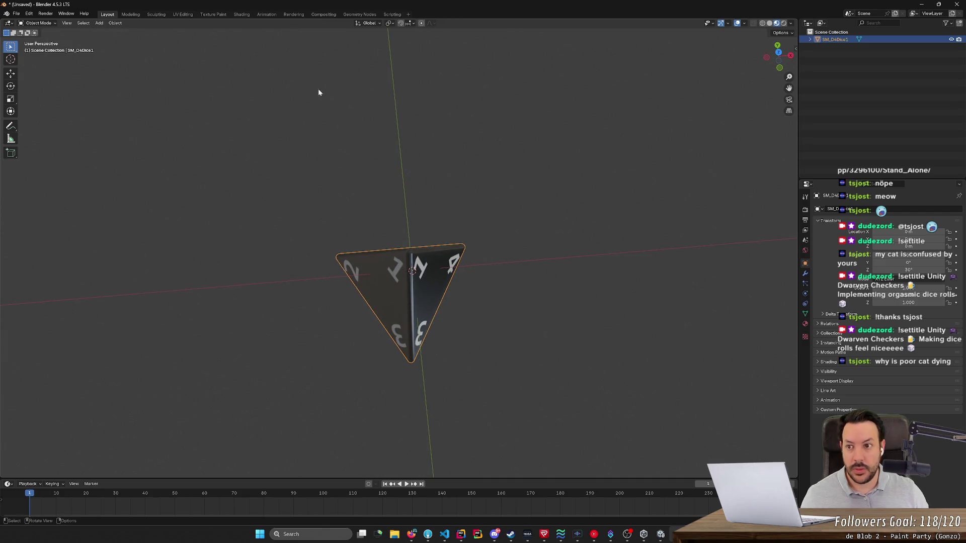
- Apply All Transforms to the die, then orbit to face the side numbered 1
{"action": "left_click", "coordinate": [174, 15]}
{"action": "left_click", "coordinate": [108, 14]}
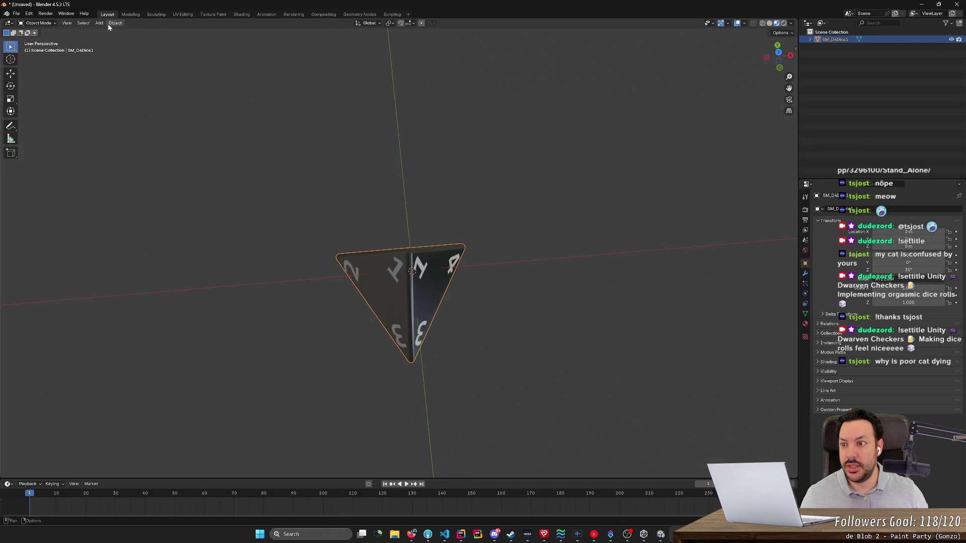
{"action": "left_click", "coordinate": [99, 23]}
{"action": "mouse_move", "coordinate": [83, 23]}
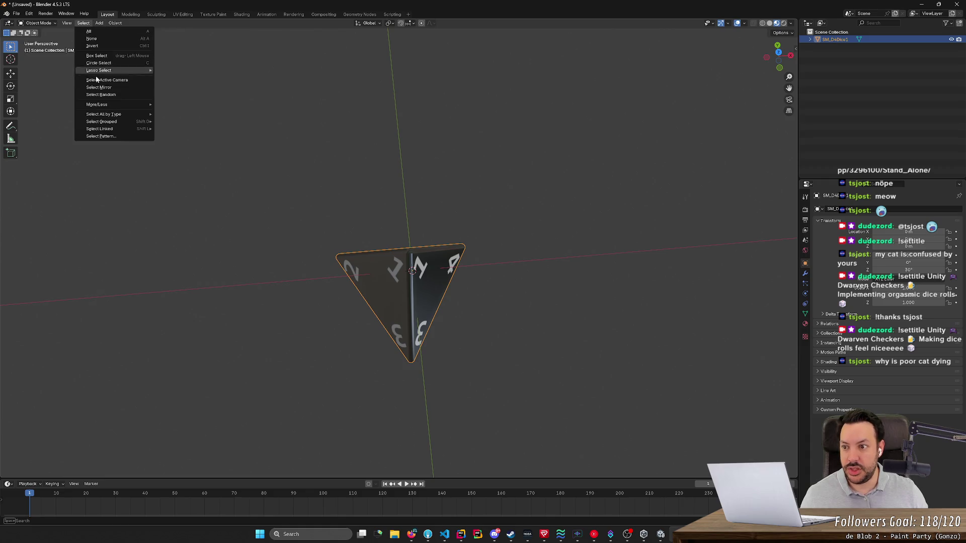
{"action": "left_click", "coordinate": [100, 30]}
{"action": "left_click", "coordinate": [100, 26]}
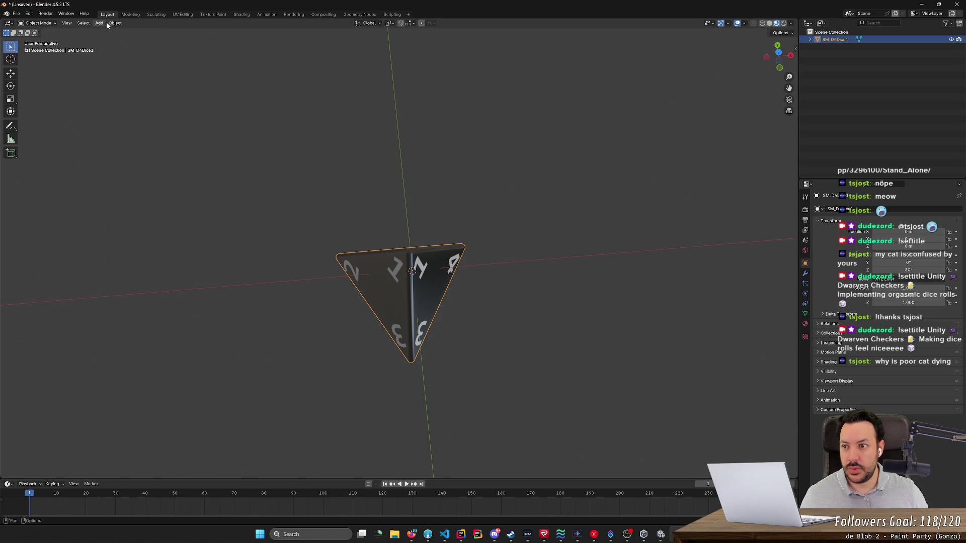
{"action": "left_click", "coordinate": [115, 23]}
{"action": "mouse_move", "coordinate": [148, 61]}
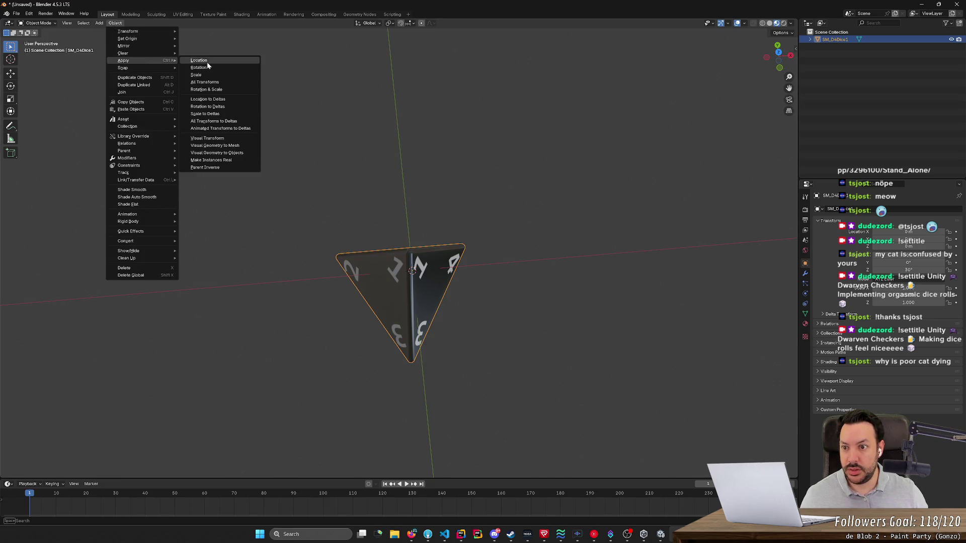
{"action": "left_click", "coordinate": [205, 82]}
{"action": "left_click", "coordinate": [582, 260]}
{"action": "mouse_move", "coordinate": [486, 238]}
{"action": "left_mouse_down"}
{"action": "mouse_move", "coordinate": [511, 215]}
{"action": "mouse_move", "coordinate": [420, 313]}
{"action": "mouse_move", "coordinate": [422, 321]}
{"action": "left_mouse_up"}
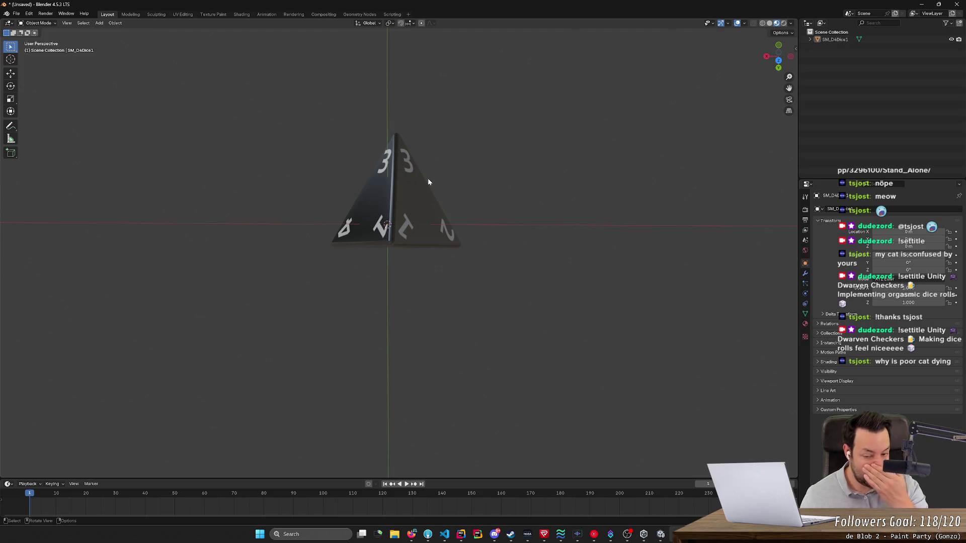
{"action": "mouse_move", "coordinate": [437, 309]}
{"action": "left_mouse_down"}
{"action": "mouse_move", "coordinate": [473, 224]}
{"action": "mouse_move", "coordinate": [542, 237]}
{"action": "mouse_move", "coordinate": [565, 218]}
{"action": "mouse_move", "coordinate": [542, 216]}
{"action": "mouse_move", "coordinate": [551, 215]}
{"action": "left_mouse_up"}
{"action": "left_click", "coordinate": [443, 273]}
{"action": "key", "text": "Tab"}
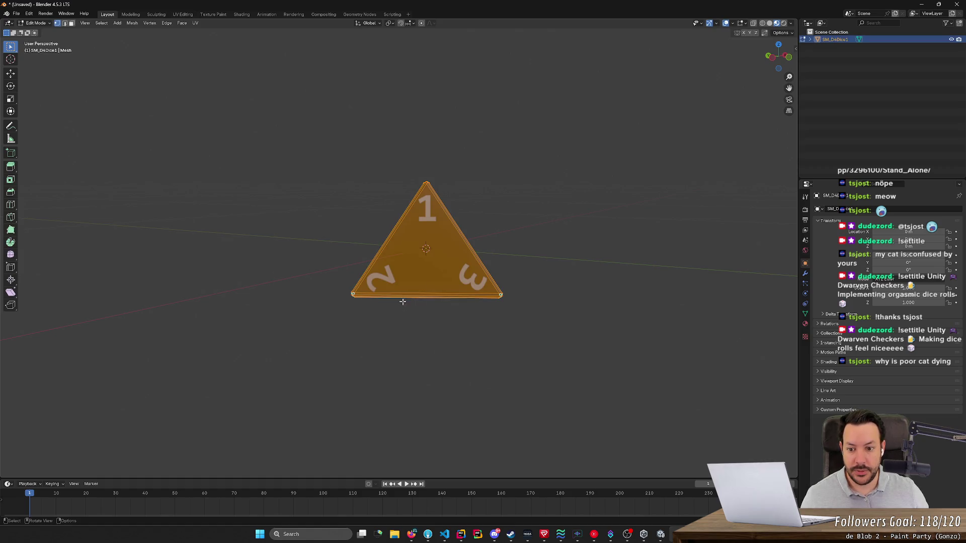
{"action": "scroll", "coordinate": [398, 303], "scroll_direction": "up", "scroll_amount": 3}
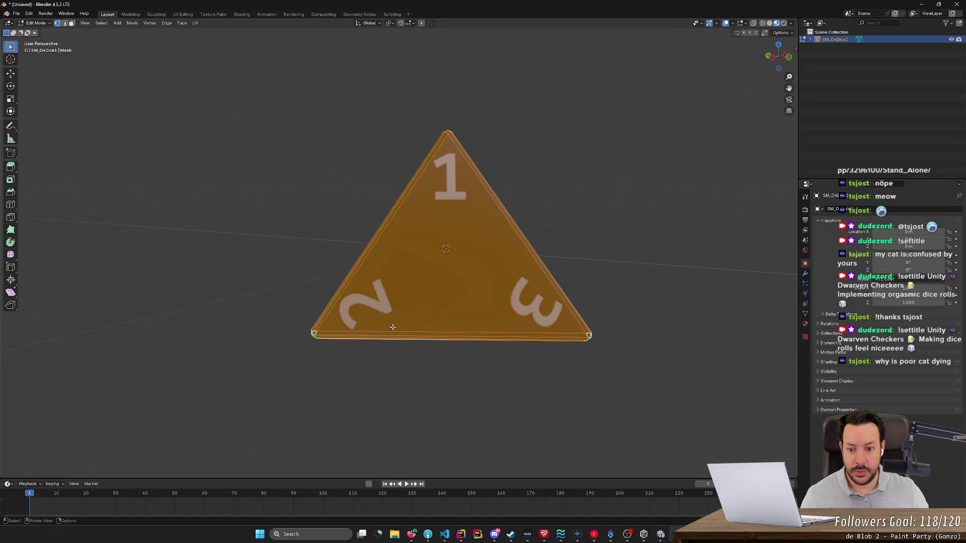
{"action": "key", "text": "alt+a"}
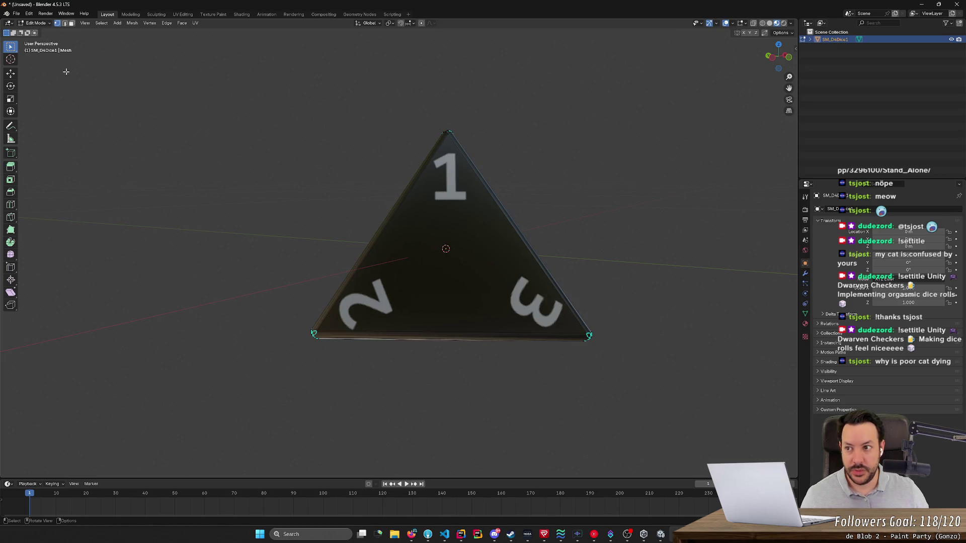
{"action": "left_click", "coordinate": [403, 330]}
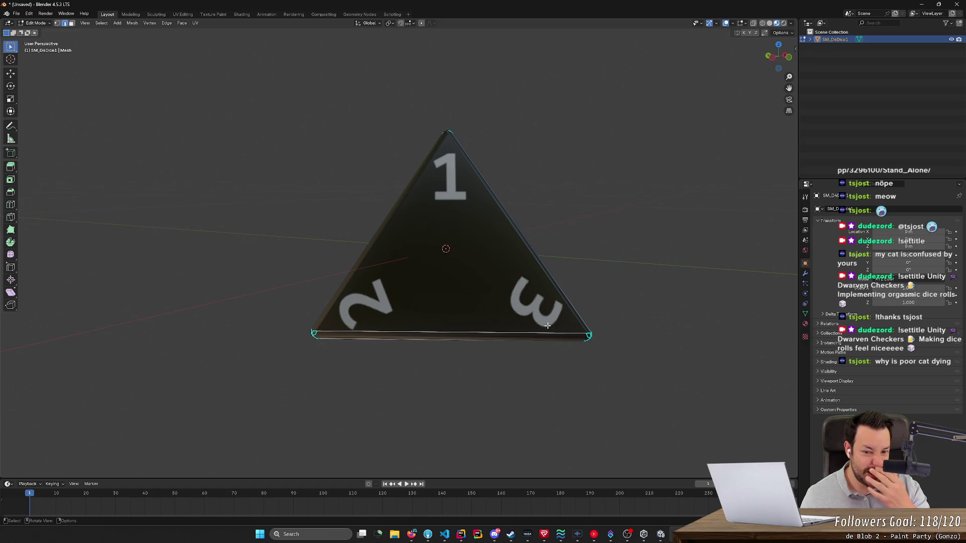
{"action": "scroll", "coordinate": [618, 285], "scroll_direction": "up", "scroll_amount": 1}
{"action": "left_click", "coordinate": [367, 247]}
{"action": "left_click", "coordinate": [544, 233]}
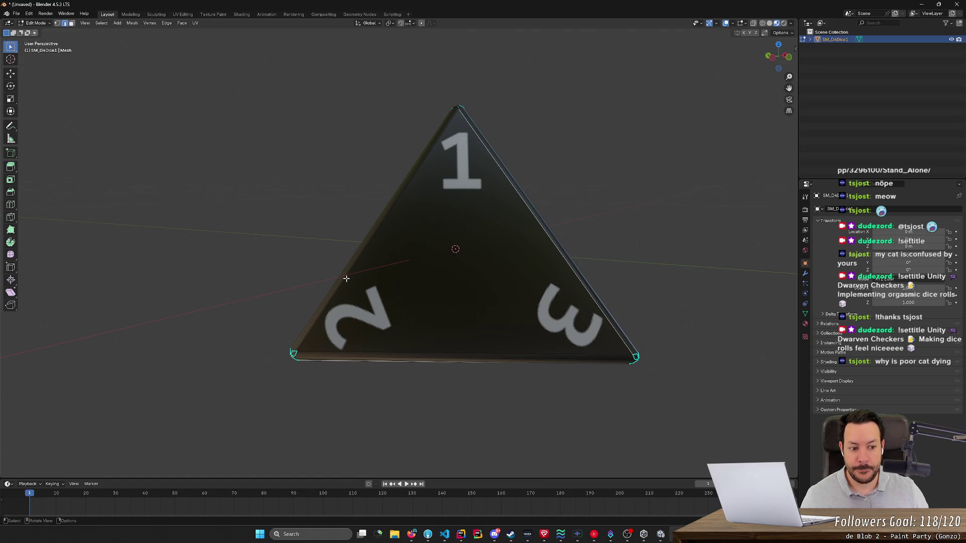
{"action": "left_click", "coordinate": [817, 324]}
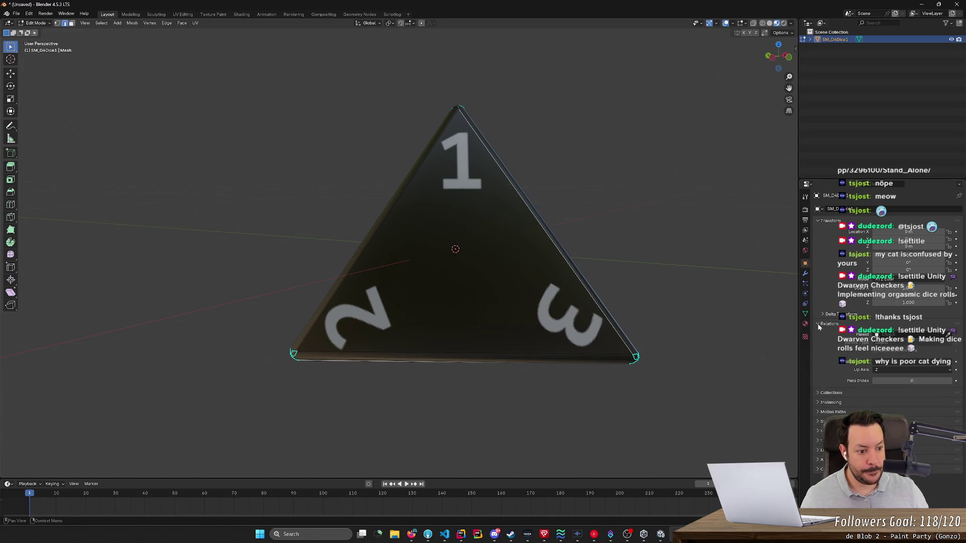
{"action": "left_click", "coordinate": [818, 324]}
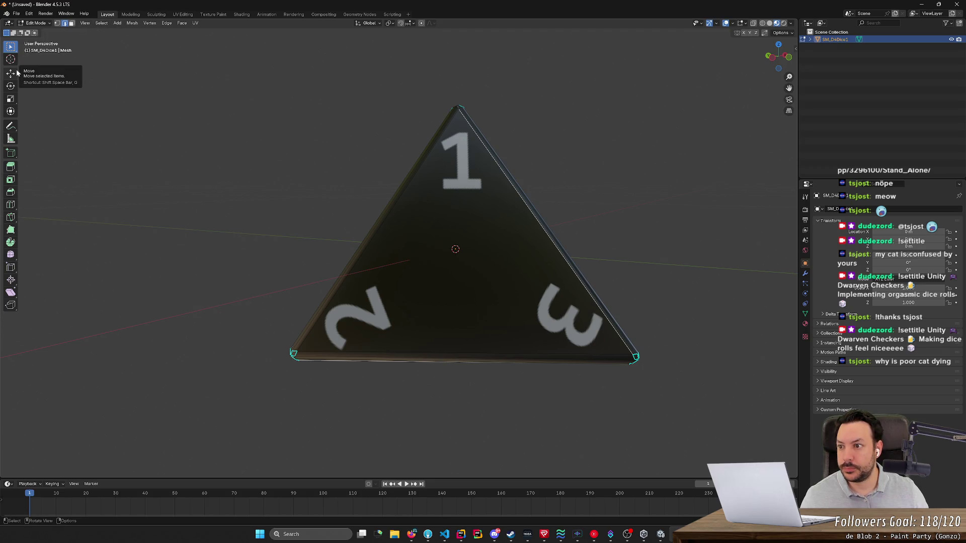
- In a new Firefox tab, search for 'blender length edge'
{"action": "left_click", "coordinate": [411, 534]}
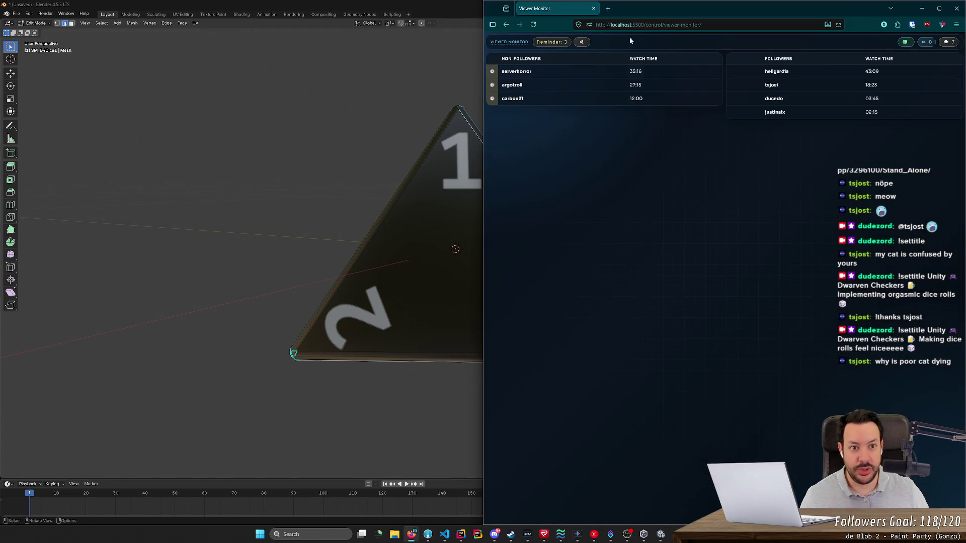
{"action": "left_click", "coordinate": [608, 9]}
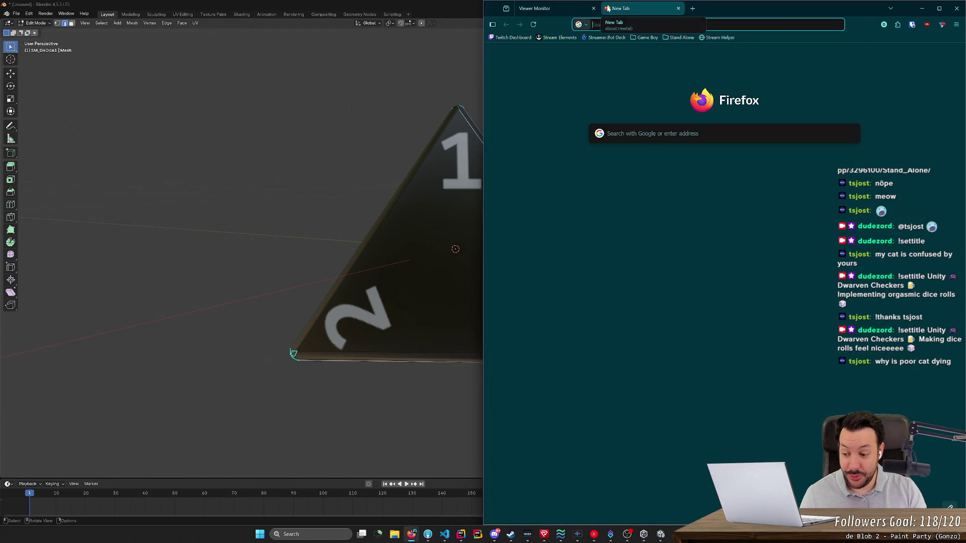
{"action": "type", "text": "3d"}
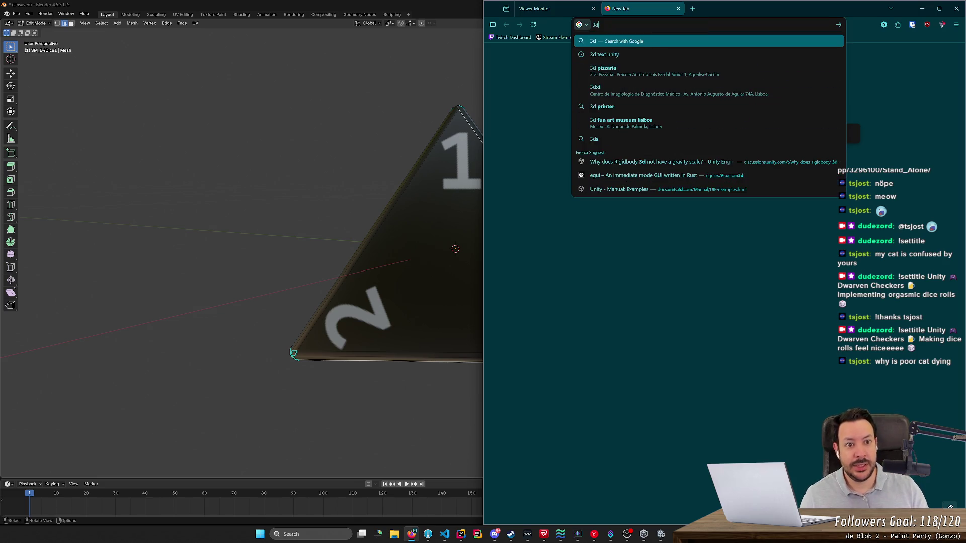
{"action": "key", "text": "BackSpace"}
{"action": "key", "text": "BackSpace"}
{"action": "type", "text": "blen"}
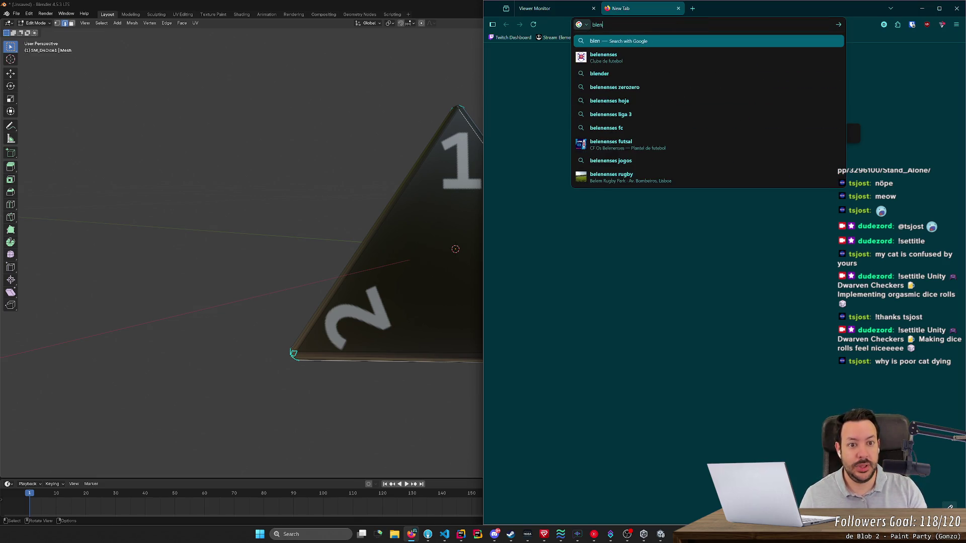
{"action": "type", "text": "der length edgfe"}
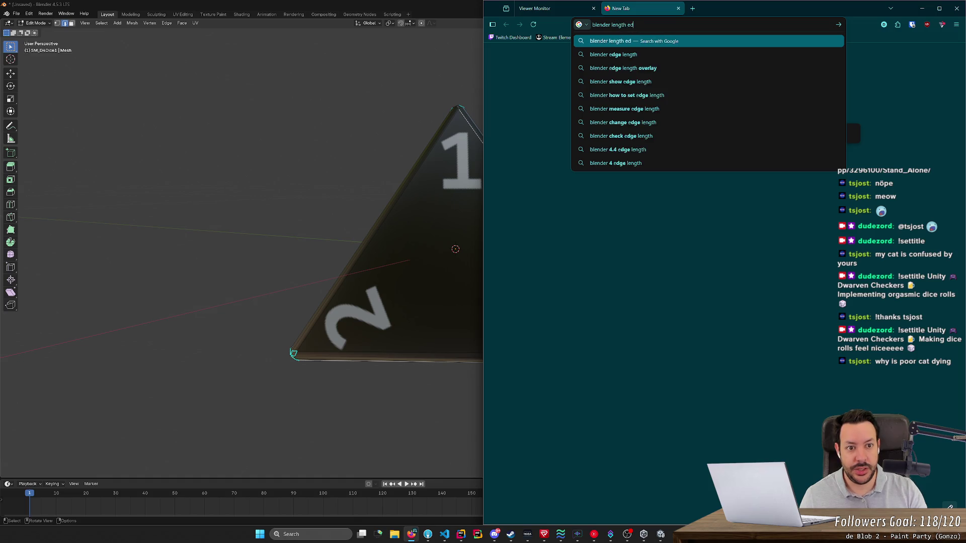
{"action": "key", "text": "BackSpace"}
{"action": "type", "text": "e"}
{"action": "key", "text": "Return"}
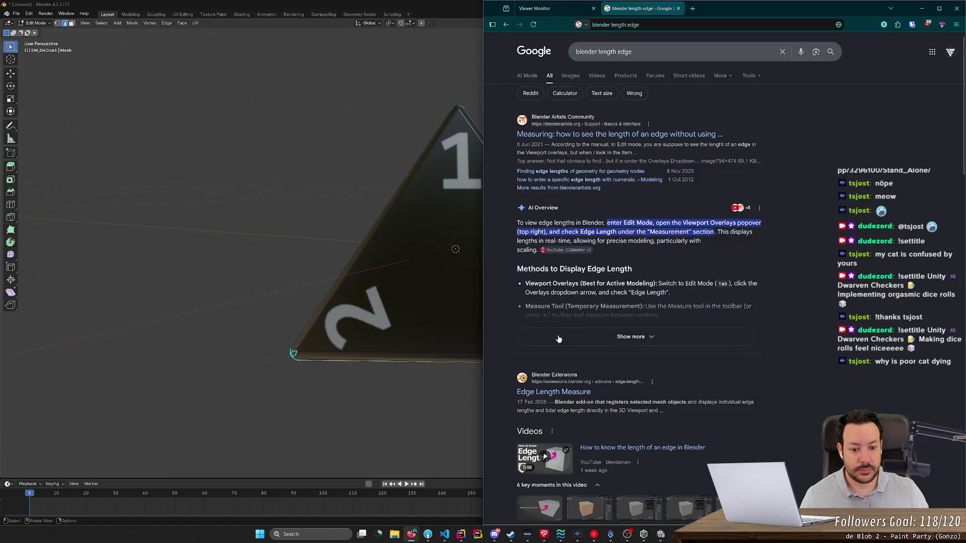
- Read the Blender Artists thread on showing edge lengths, then return to Blender
{"action": "left_click", "coordinate": [559, 394]}
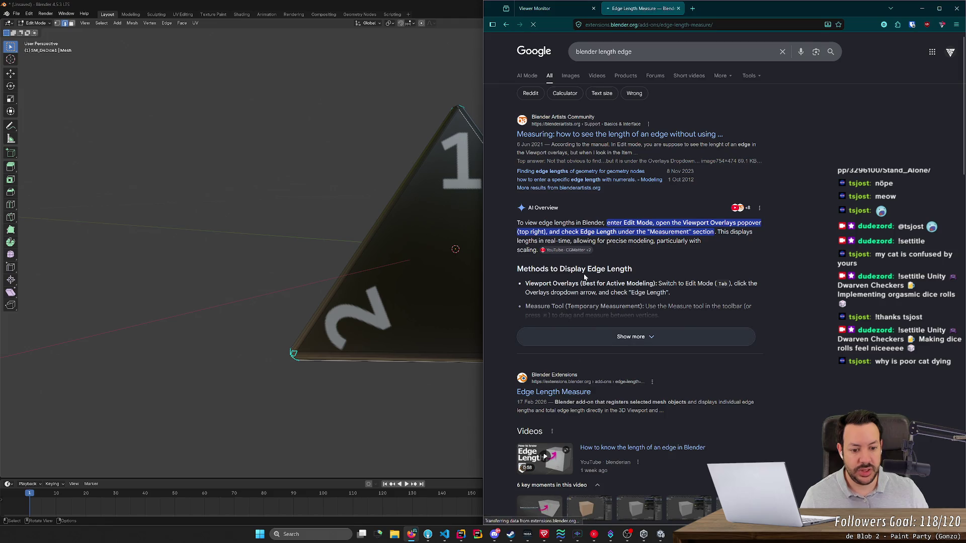
{"action": "key", "text": "alt+Left"}
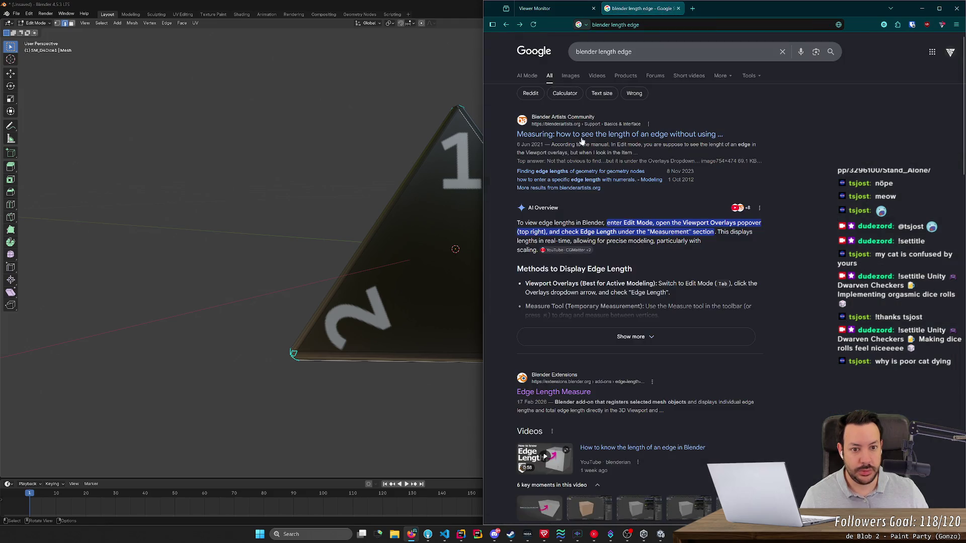
{"action": "left_click", "coordinate": [582, 141]}
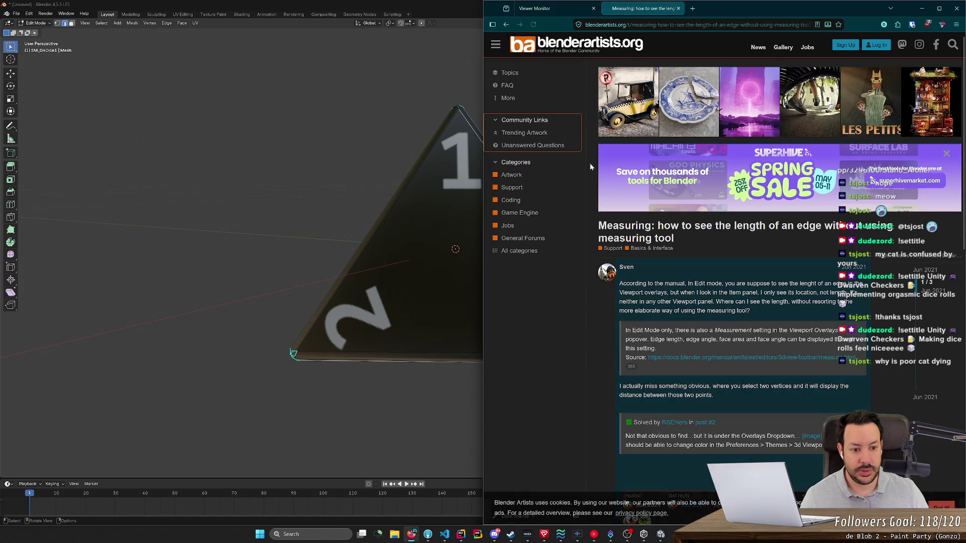
{"action": "scroll", "coordinate": [661, 207], "scroll_direction": "down", "scroll_amount": 1}
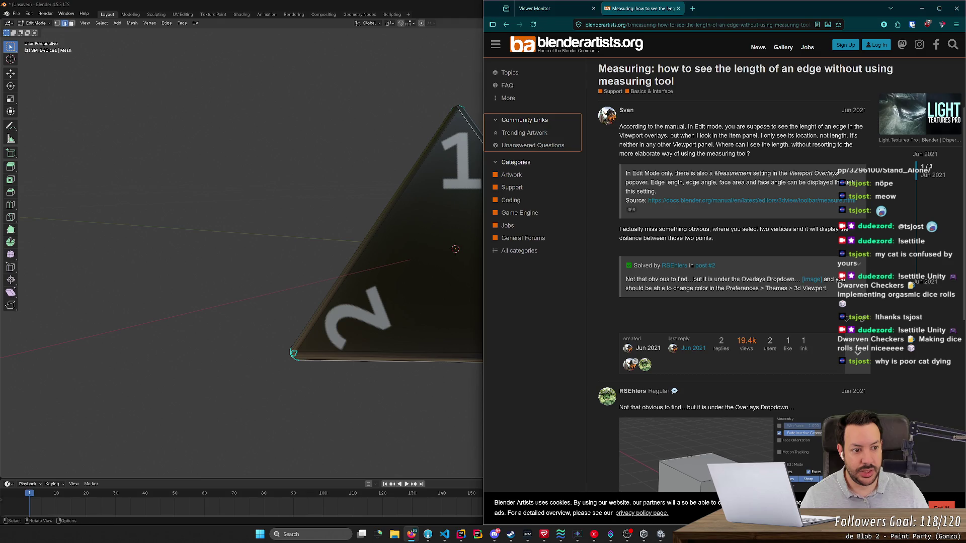
{"action": "scroll", "coordinate": [597, 255], "scroll_direction": "down", "scroll_amount": 4}
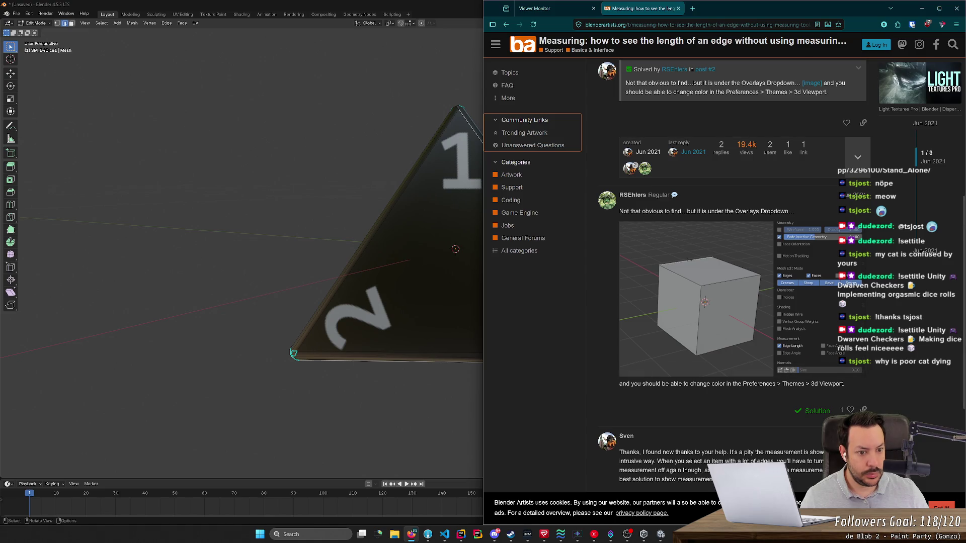
{"action": "left_click", "coordinate": [457, 12]}
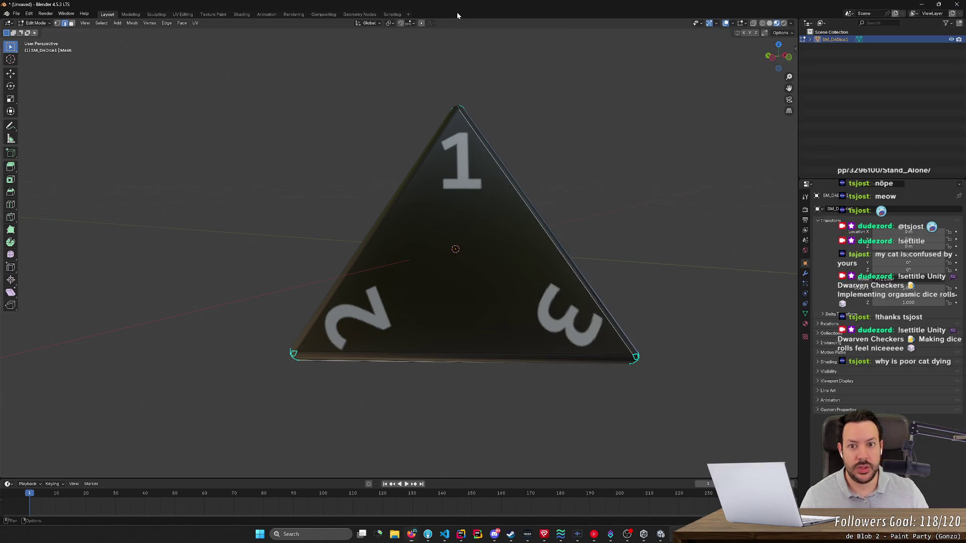
- Enable the Edge Length measurement overlay for Edit Mode
{"action": "left_click", "coordinate": [789, 33]}
{"action": "left_click", "coordinate": [789, 23]}
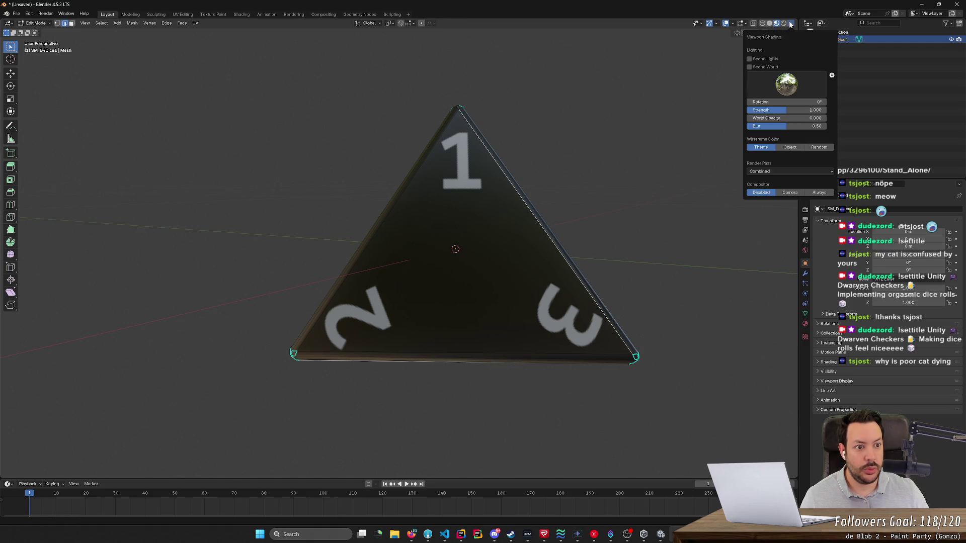
{"action": "left_click", "coordinate": [744, 23]}
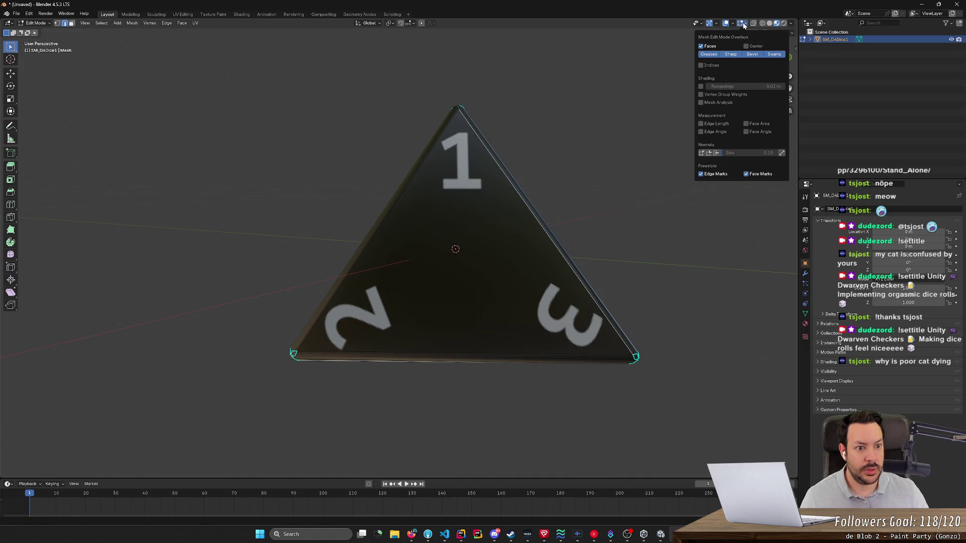
{"action": "left_click", "coordinate": [700, 124]}
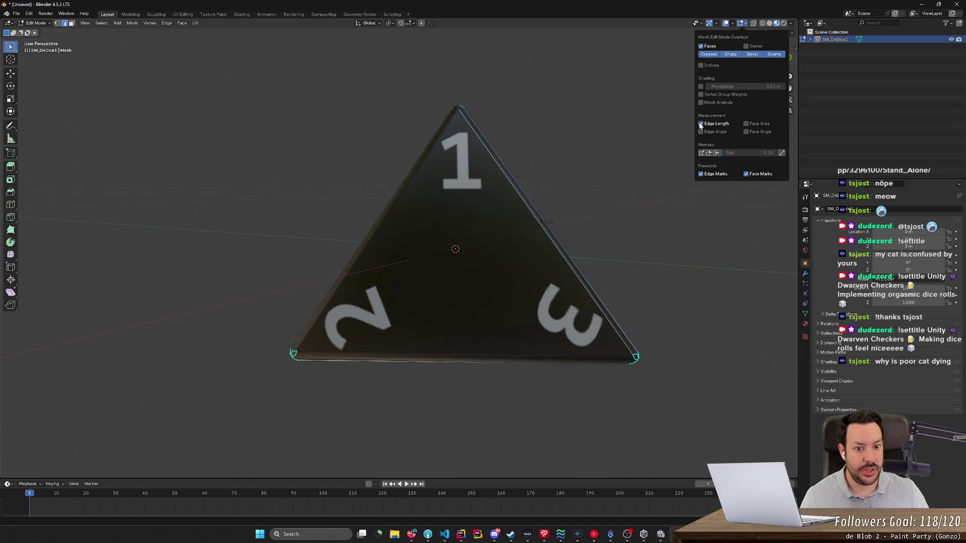
- Select the die's left and right edges from below, one reading 0.214 m
{"action": "mouse_move", "coordinate": [602, 220]}
{"action": "left_mouse_down"}
{"action": "mouse_move", "coordinate": [583, 231]}
{"action": "mouse_move", "coordinate": [610, 215]}
{"action": "left_mouse_up"}
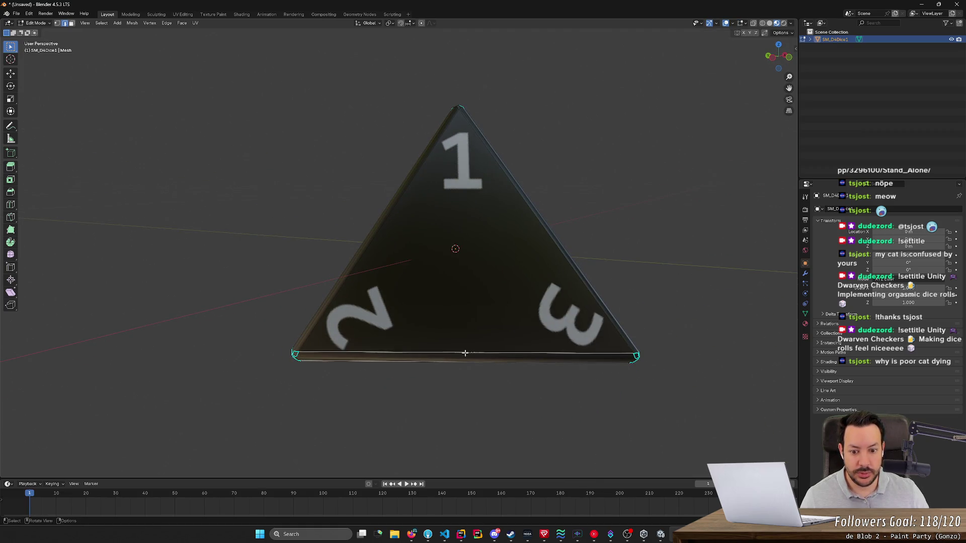
{"action": "mouse_move", "coordinate": [465, 355]}
{"action": "left_mouse_down"}
{"action": "mouse_move", "coordinate": [479, 448]}
{"action": "mouse_move", "coordinate": [488, 364]}
{"action": "mouse_move", "coordinate": [487, 375]}
{"action": "mouse_move", "coordinate": [471, 362]}
{"action": "left_mouse_up"}
{"action": "left_click", "coordinate": [354, 250]}
{"action": "mouse_move", "coordinate": [355, 250]}
{"action": "left_mouse_down"}
{"action": "mouse_move", "coordinate": [483, 367]}
{"action": "mouse_move", "coordinate": [426, 371]}
{"action": "mouse_move", "coordinate": [494, 366]}
{"action": "mouse_move", "coordinate": [464, 357]}
{"action": "mouse_move", "coordinate": [495, 321]}
{"action": "left_mouse_up"}
{"action": "left_click", "coordinate": [465, 232]}
{"action": "mouse_move", "coordinate": [533, 241]}
{"action": "left_mouse_down"}
{"action": "mouse_move", "coordinate": [545, 233]}
{"action": "mouse_move", "coordinate": [440, 319]}
{"action": "mouse_move", "coordinate": [501, 338]}
{"action": "mouse_move", "coordinate": [481, 319]}
{"action": "left_mouse_up"}
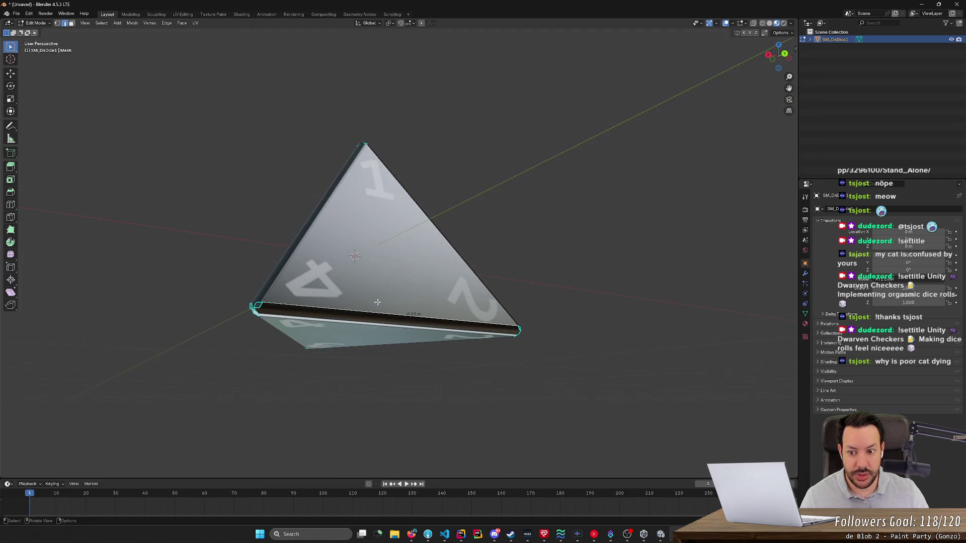
{"action": "left_click", "coordinate": [276, 283]}
- Face the die front-on and check its left and bottom edge lengths
{"action": "mouse_move", "coordinate": [509, 247]}
{"action": "left_mouse_down"}
{"action": "mouse_move", "coordinate": [500, 253]}
{"action": "mouse_move", "coordinate": [500, 244]}
{"action": "left_mouse_up"}
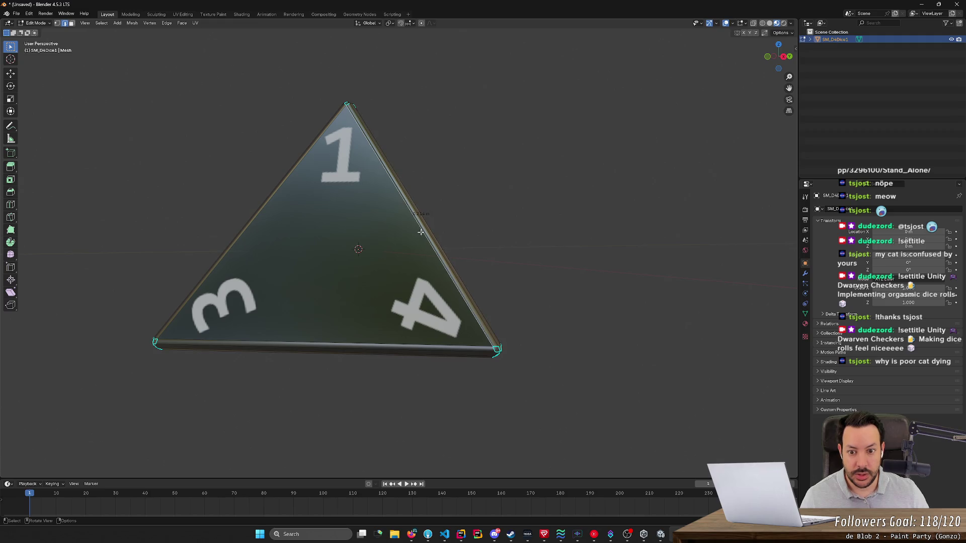
{"action": "left_click_drag", "start_coordinate": [421, 232], "coordinate": [327, 233]}
{"action": "left_click", "coordinate": [264, 233]}
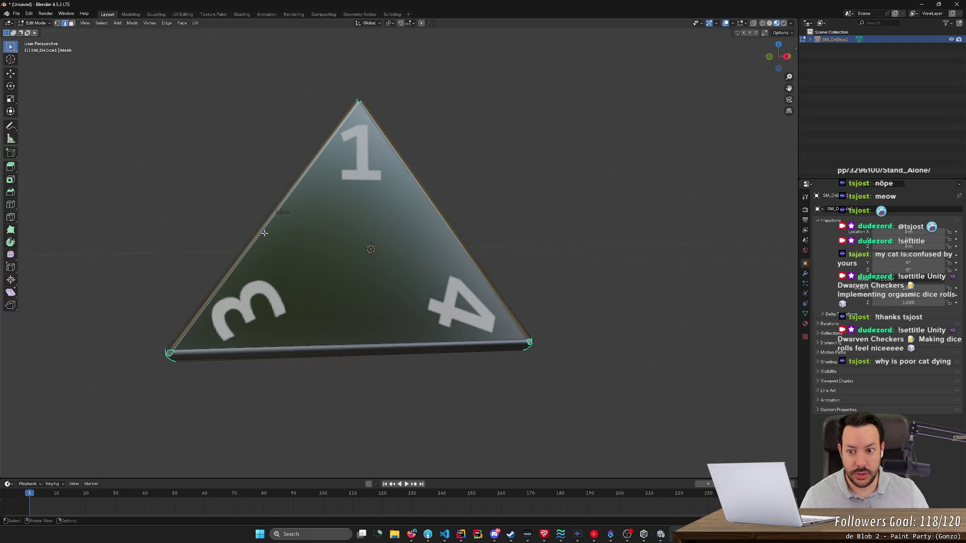
{"action": "left_click", "coordinate": [367, 342]}
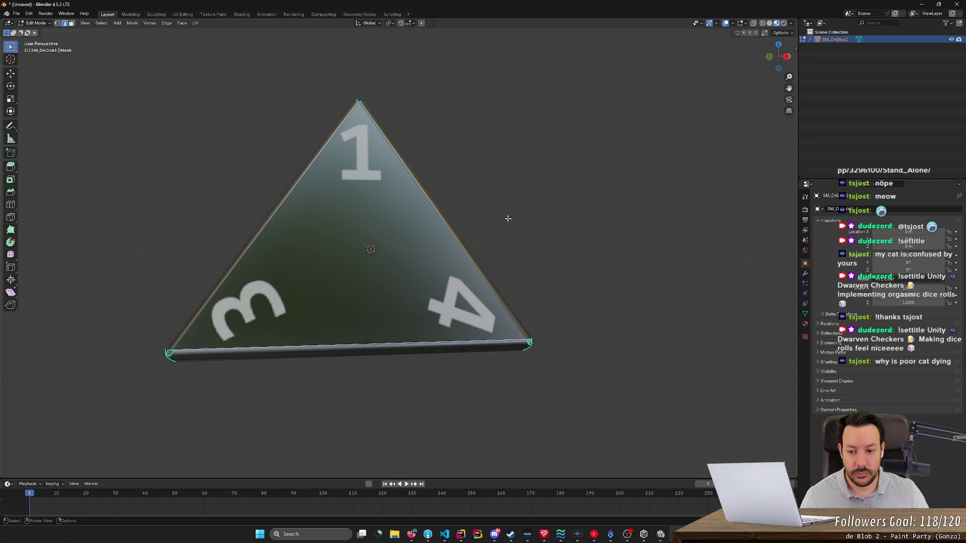
{"action": "left_click", "coordinate": [237, 271]}
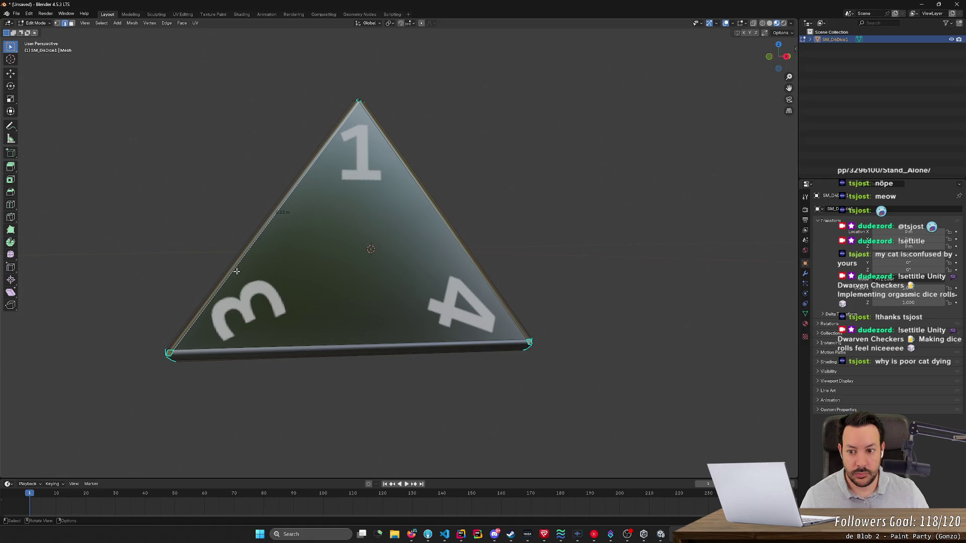
{"action": "left_click_drag", "start_coordinate": [237, 272], "coordinate": [398, 130]}
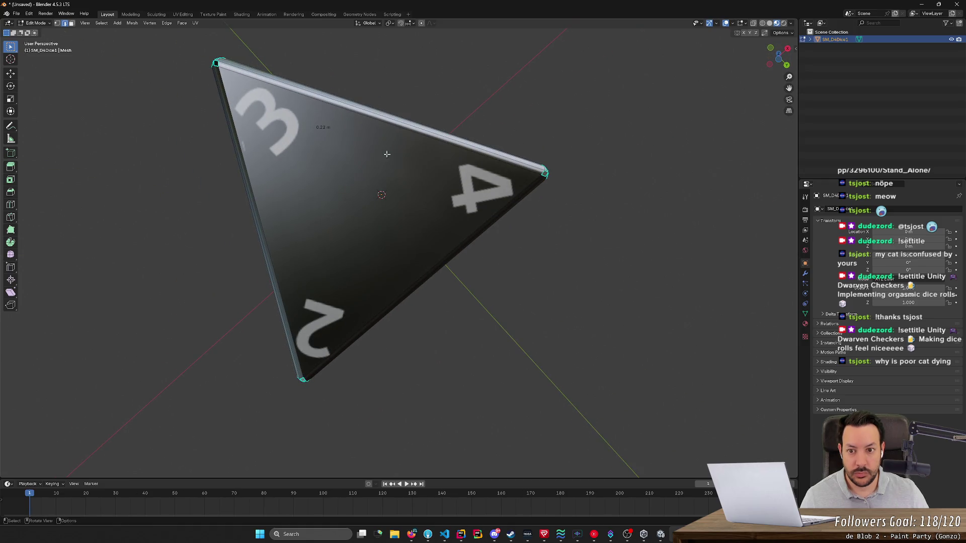
- Check the edge lengths of the 1-2-3 face, the left edge reading 0.234 m
{"action": "left_click", "coordinate": [252, 183]}
{"action": "left_click", "coordinate": [422, 271]}
{"action": "mouse_move", "coordinate": [422, 271]}
{"action": "left_mouse_down"}
{"action": "mouse_move", "coordinate": [513, 326]}
{"action": "mouse_move", "coordinate": [500, 267]}
{"action": "mouse_move", "coordinate": [501, 303]}
{"action": "mouse_move", "coordinate": [524, 304]}
{"action": "mouse_move", "coordinate": [513, 302]}
{"action": "mouse_move", "coordinate": [524, 279]}
{"action": "mouse_move", "coordinate": [504, 384]}
{"action": "mouse_move", "coordinate": [522, 378]}
{"action": "mouse_move", "coordinate": [575, 463]}
{"action": "mouse_move", "coordinate": [558, 395]}
{"action": "left_mouse_up"}
{"action": "mouse_move", "coordinate": [562, 269]}
{"action": "left_mouse_down"}
{"action": "mouse_move", "coordinate": [558, 295]}
{"action": "mouse_move", "coordinate": [575, 106]}
{"action": "left_mouse_up"}
{"action": "left_click", "coordinate": [385, 232]}
{"action": "left_click", "coordinate": [535, 253]}
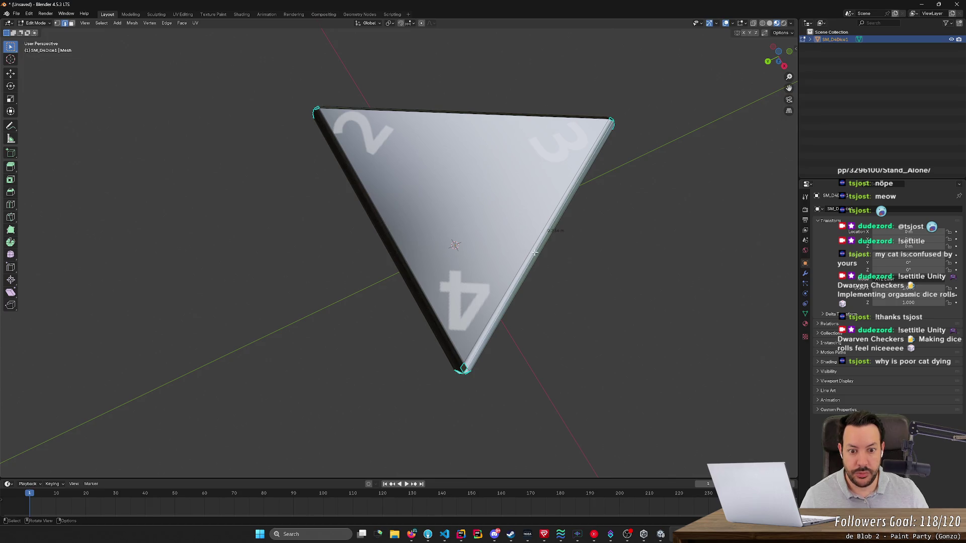
{"action": "left_click_drag", "start_coordinate": [493, 152], "coordinate": [479, 140]}
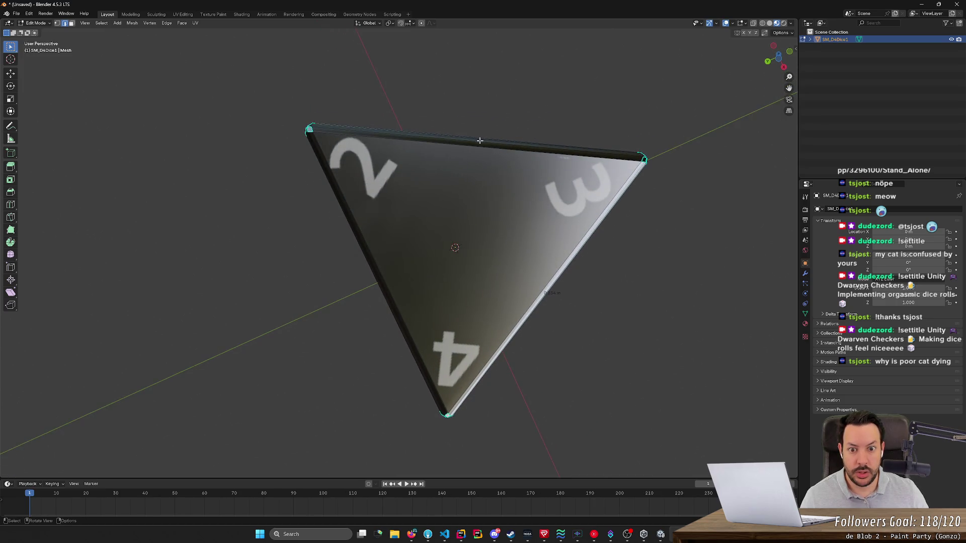
{"action": "left_click", "coordinate": [479, 141]}
{"action": "mouse_move", "coordinate": [516, 172]}
{"action": "left_mouse_down"}
{"action": "mouse_move", "coordinate": [518, 159]}
{"action": "mouse_move", "coordinate": [515, 180]}
{"action": "left_mouse_up"}
- Box-select the apex vertex at the top of the die
{"action": "left_click_drag", "start_coordinate": [466, 280], "coordinate": [475, 340]}
{"action": "left_click_drag", "start_coordinate": [403, 87], "coordinate": [509, 144]}
{"action": "key", "text": "b"}
{"action": "mouse_move", "coordinate": [428, 92]}
{"action": "left_mouse_down"}
{"action": "mouse_move", "coordinate": [541, 153]}
{"action": "mouse_move", "coordinate": [614, 144]}
{"action": "mouse_move", "coordinate": [634, 162]}
{"action": "mouse_move", "coordinate": [594, 166]}
{"action": "left_mouse_up"}
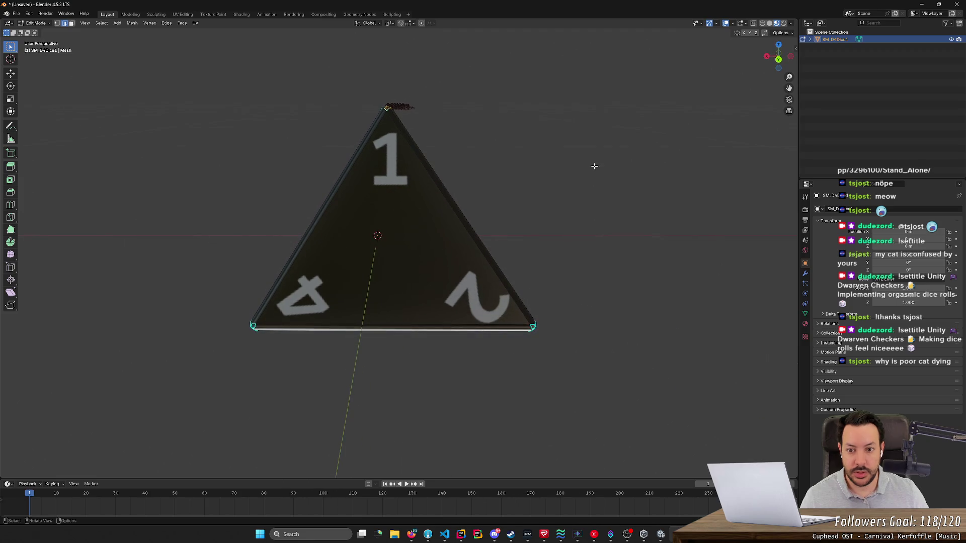
{"action": "mouse_move", "coordinate": [516, 161]}
{"action": "left_mouse_down"}
{"action": "mouse_move", "coordinate": [515, 236]}
{"action": "mouse_move", "coordinate": [516, 186]}
{"action": "left_mouse_up"}
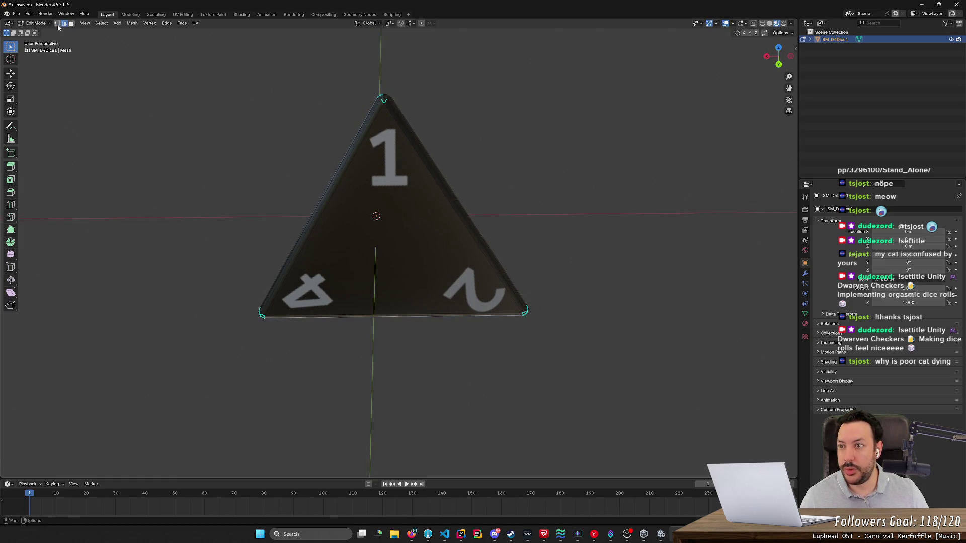
{"action": "left_click_drag", "start_coordinate": [301, 76], "coordinate": [354, 91]}
{"action": "mouse_move", "coordinate": [419, 111]}
{"action": "left_mouse_down"}
{"action": "mouse_move", "coordinate": [464, 174]}
{"action": "mouse_move", "coordinate": [272, 135]}
{"action": "mouse_move", "coordinate": [431, 185]}
{"action": "left_mouse_up"}
{"action": "left_click_drag", "start_coordinate": [543, 160], "coordinate": [539, 142]}
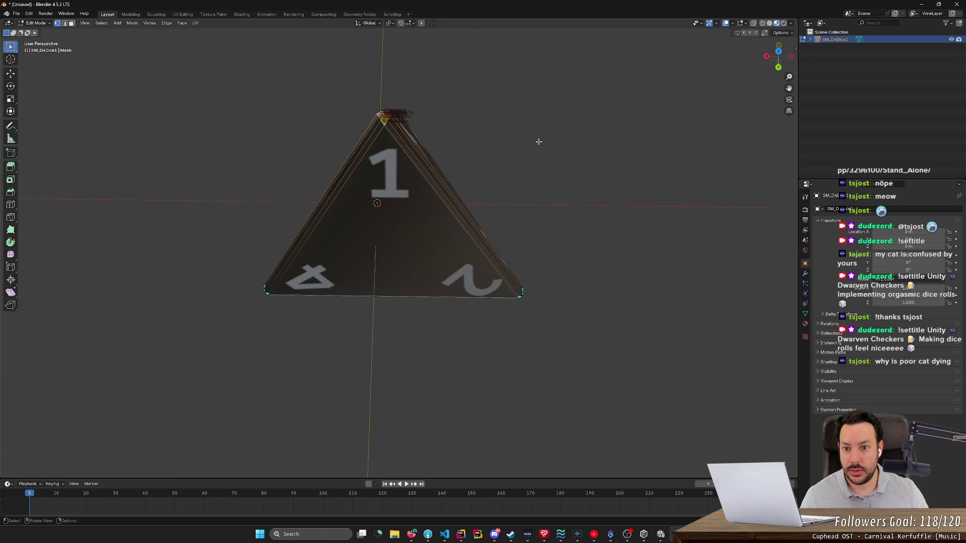
- Hide the selected apex geometry, then undo to bring the faces back
{"action": "key", "text": "h"}
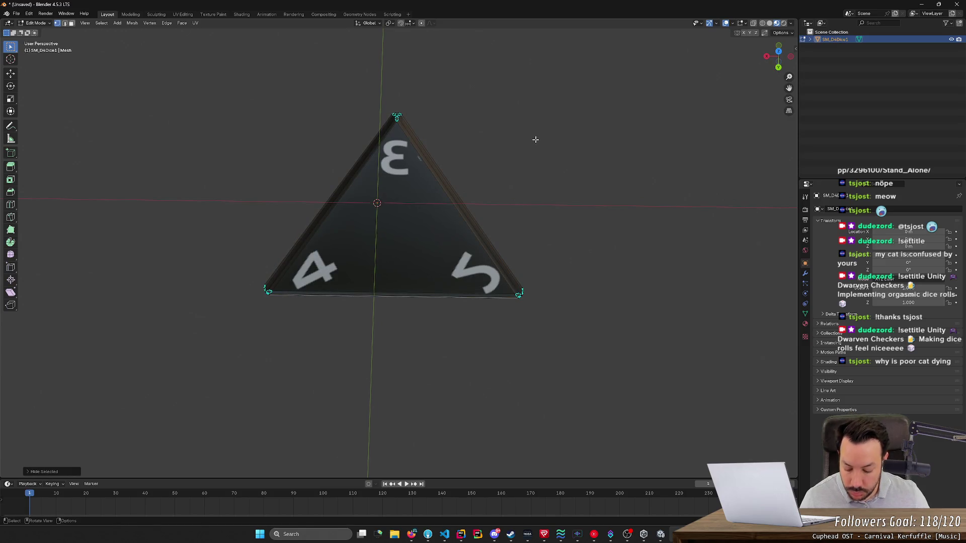
{"action": "mouse_move", "coordinate": [531, 138]}
{"action": "left_mouse_down"}
{"action": "mouse_move", "coordinate": [513, 250]}
{"action": "mouse_move", "coordinate": [524, 186]}
{"action": "mouse_move", "coordinate": [513, 106]}
{"action": "mouse_move", "coordinate": [494, 81]}
{"action": "left_mouse_up"}
{"action": "key", "text": "ctrl+z"}
{"action": "left_click_drag", "start_coordinate": [570, 105], "coordinate": [531, 93]}
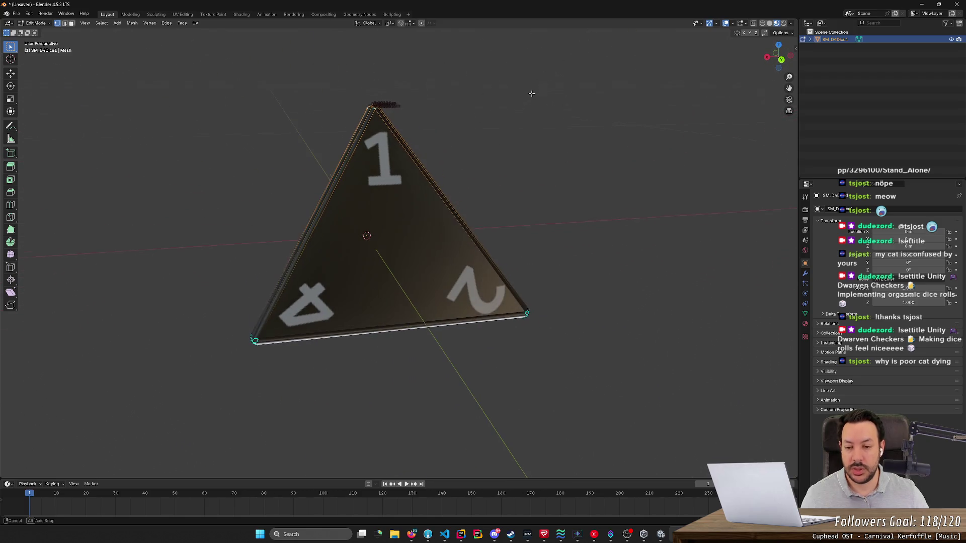
- Slide the apex vertex along global X, inspect the faces, and switch to top view
{"action": "key", "text": "g"}
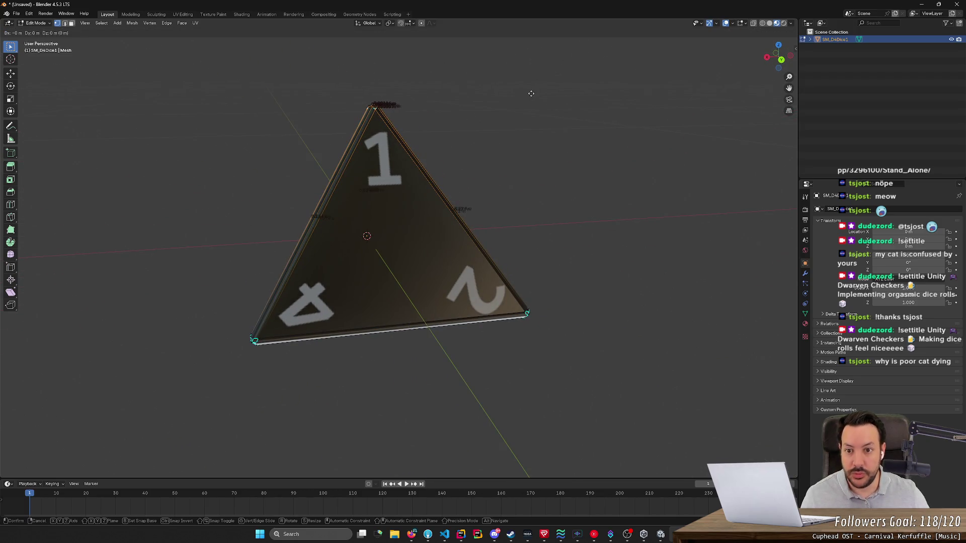
{"action": "key", "text": "x"}
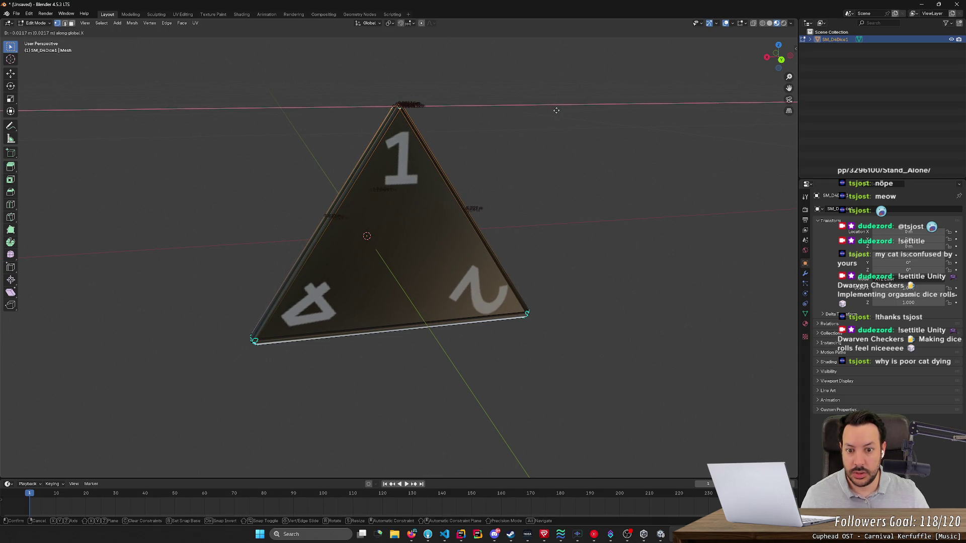
{"action": "left_click", "coordinate": [556, 110]}
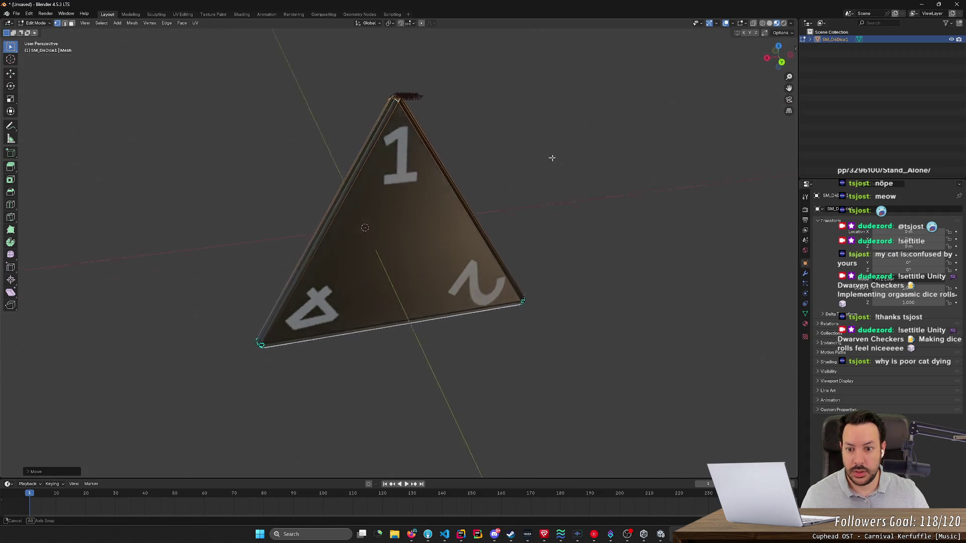
{"action": "mouse_move", "coordinate": [632, 135]}
{"action": "left_mouse_down"}
{"action": "mouse_move", "coordinate": [554, 162]}
{"action": "mouse_move", "coordinate": [522, 228]}
{"action": "mouse_move", "coordinate": [530, 245]}
{"action": "mouse_move", "coordinate": [558, 249]}
{"action": "left_mouse_up"}
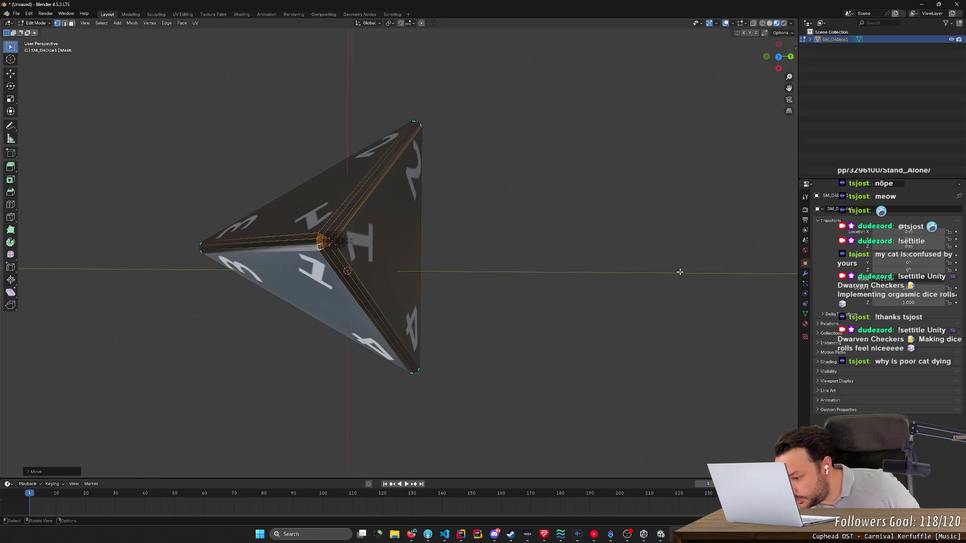
{"action": "mouse_move", "coordinate": [680, 271]}
{"action": "left_mouse_down"}
{"action": "mouse_move", "coordinate": [582, 225]}
{"action": "mouse_move", "coordinate": [582, 179]}
{"action": "mouse_move", "coordinate": [483, 184]}
{"action": "mouse_move", "coordinate": [526, 179]}
{"action": "left_mouse_up"}
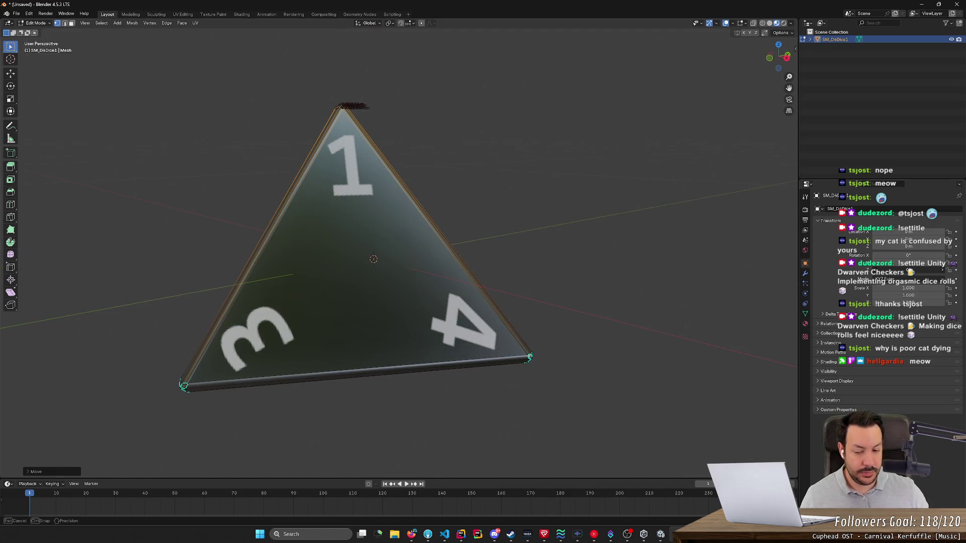
{"action": "left_click_drag", "start_coordinate": [765, 224], "coordinate": [704, 211]}
{"action": "mouse_move", "coordinate": [523, 312]}
{"action": "left_mouse_down"}
{"action": "mouse_move", "coordinate": [568, 332]}
{"action": "mouse_move", "coordinate": [602, 308]}
{"action": "mouse_move", "coordinate": [433, 290]}
{"action": "mouse_move", "coordinate": [443, 297]}
{"action": "left_mouse_up"}
{"action": "mouse_move", "coordinate": [586, 354]}
{"action": "left_mouse_down"}
{"action": "mouse_move", "coordinate": [591, 284]}
{"action": "mouse_move", "coordinate": [705, 312]}
{"action": "mouse_move", "coordinate": [628, 355]}
{"action": "mouse_move", "coordinate": [671, 340]}
{"action": "mouse_move", "coordinate": [664, 405]}
{"action": "mouse_move", "coordinate": [614, 410]}
{"action": "mouse_move", "coordinate": [609, 330]}
{"action": "mouse_move", "coordinate": [621, 334]}
{"action": "left_mouse_up"}
{"action": "left_click", "coordinate": [778, 57]}
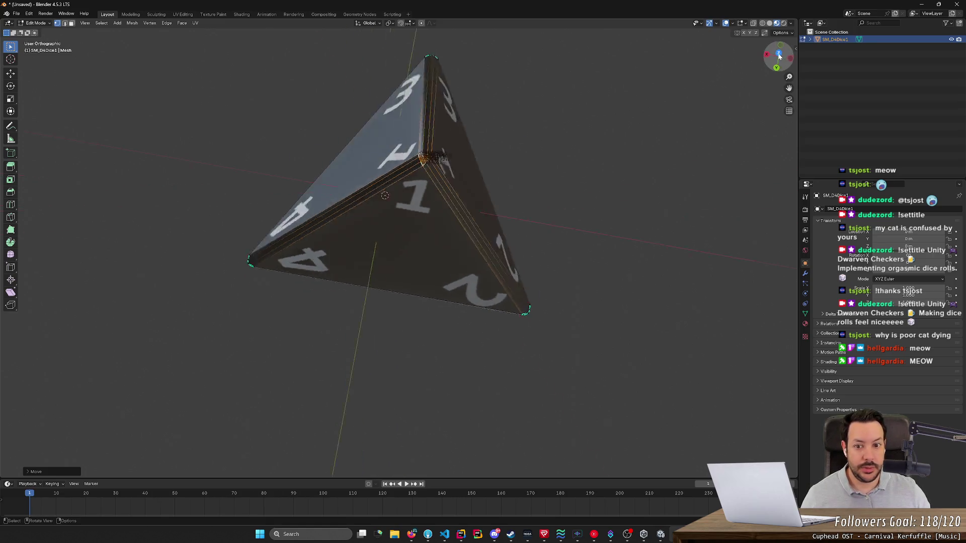
{"action": "left_click_drag", "start_coordinate": [414, 180], "coordinate": [464, 85]}
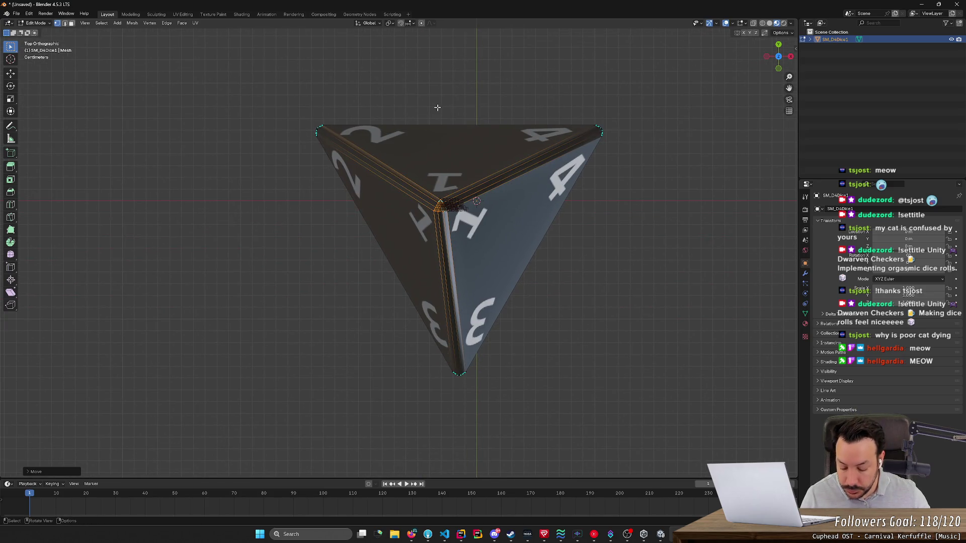
- Move the apex vertex about 0.016 m further along global X
{"action": "key", "text": "g"}
{"action": "key", "text": "x"}
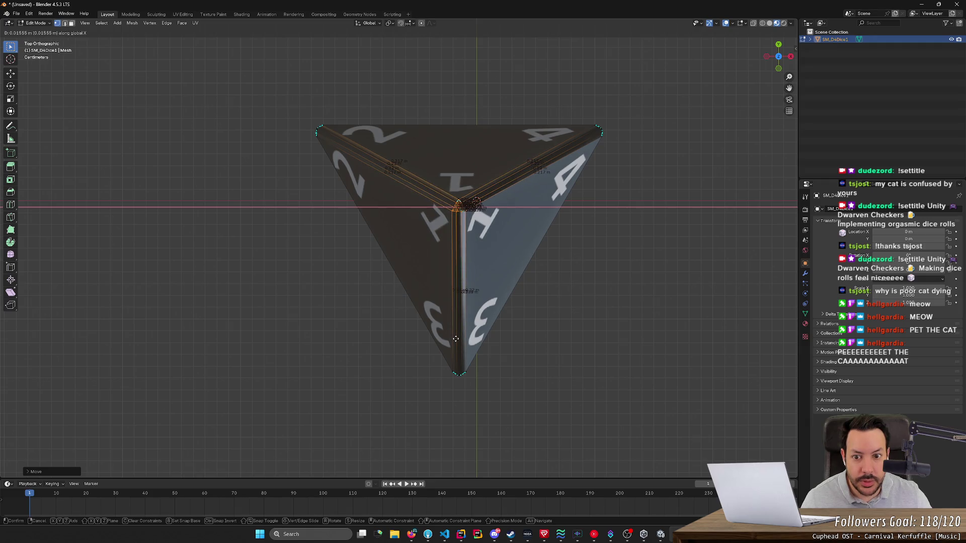
{"action": "left_click", "coordinate": [455, 339]}
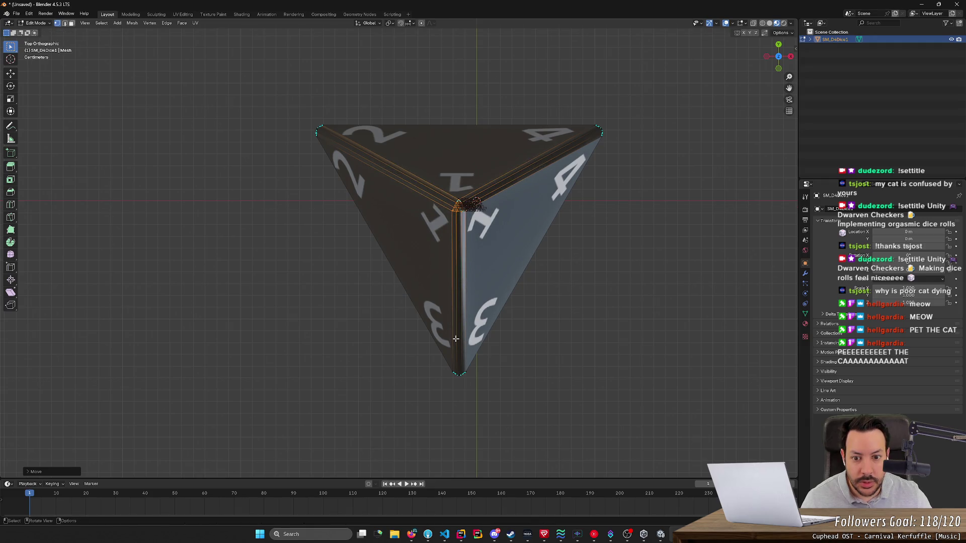
{"action": "mouse_move", "coordinate": [359, 391]}
{"action": "left_mouse_down"}
{"action": "mouse_move", "coordinate": [454, 385]}
{"action": "mouse_move", "coordinate": [479, 373]}
{"action": "mouse_move", "coordinate": [470, 388]}
{"action": "left_mouse_up"}
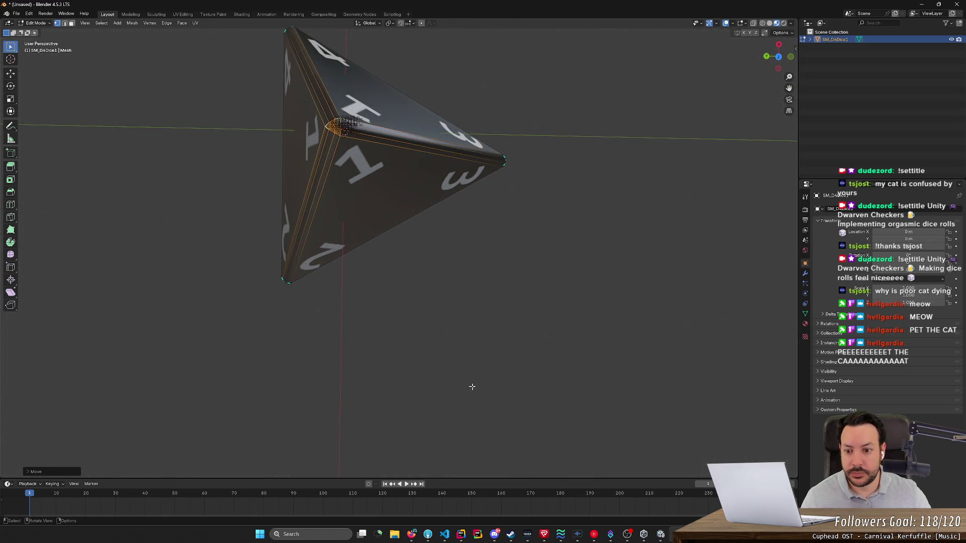
- Nudge the apex vertex along global Y
{"action": "mouse_move", "coordinate": [453, 210]}
{"action": "left_mouse_down"}
{"action": "mouse_move", "coordinate": [498, 243]}
{"action": "mouse_move", "coordinate": [453, 227]}
{"action": "mouse_move", "coordinate": [453, 237]}
{"action": "mouse_move", "coordinate": [451, 224]}
{"action": "mouse_move", "coordinate": [518, 237]}
{"action": "left_mouse_up"}
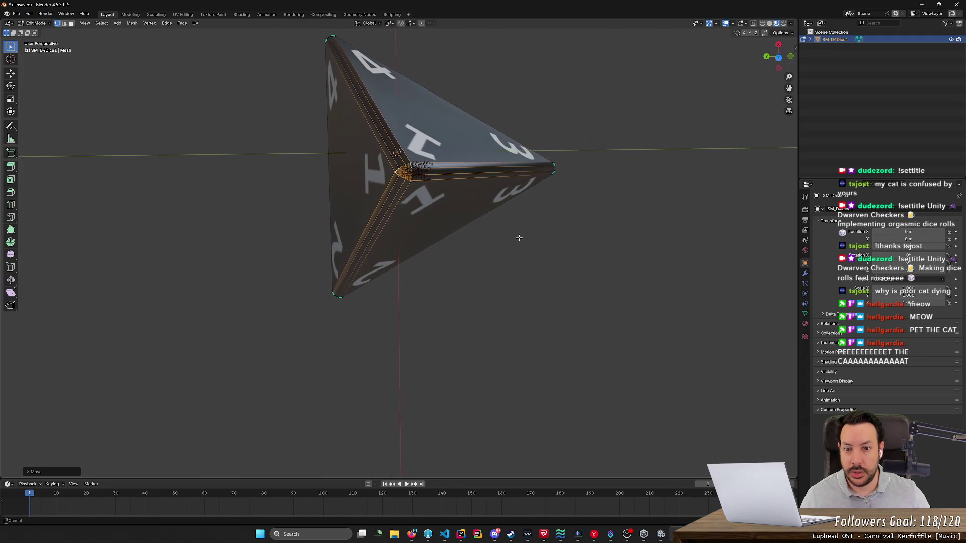
{"action": "key", "text": "g"}
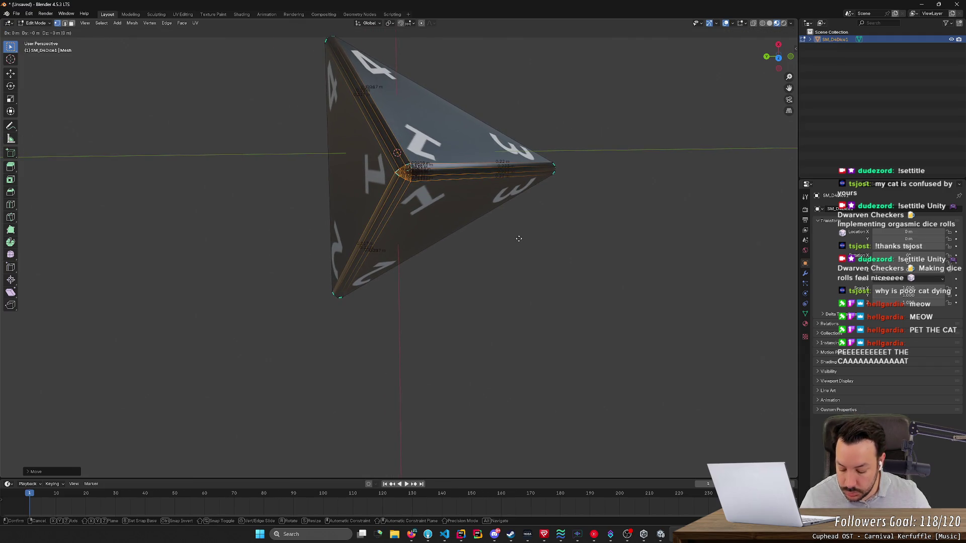
{"action": "key", "text": "y"}
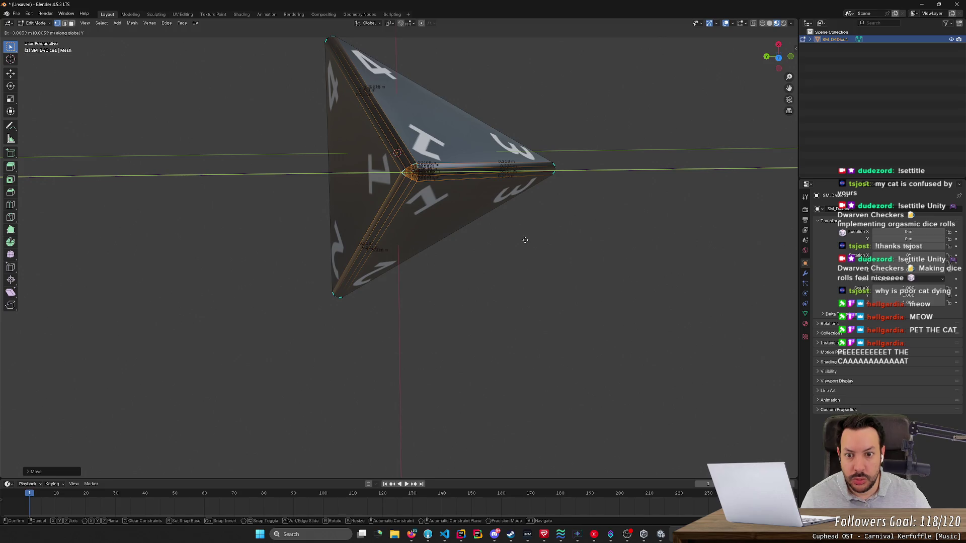
{"action": "left_click", "coordinate": [526, 240]}
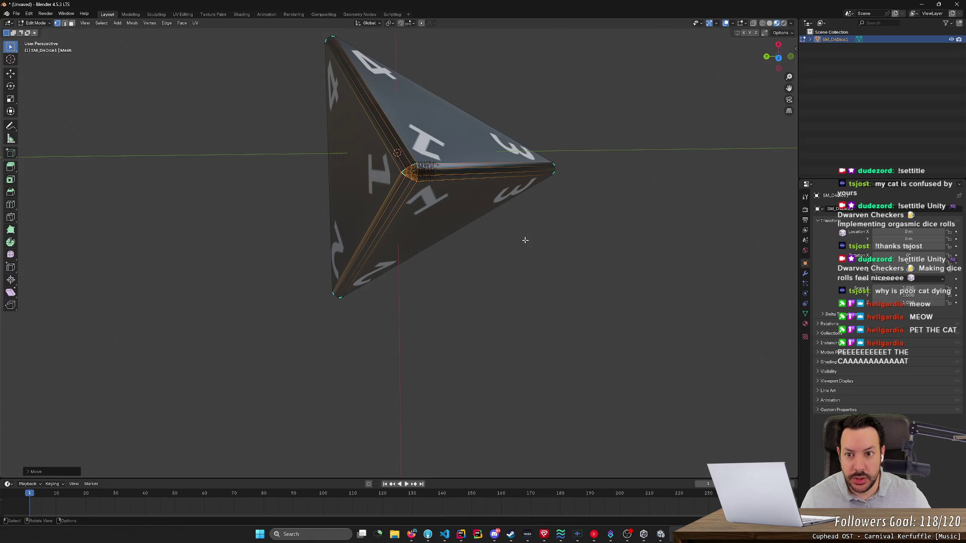
{"action": "mouse_move", "coordinate": [528, 242]}
{"action": "left_mouse_down"}
{"action": "mouse_move", "coordinate": [739, 212]}
{"action": "mouse_move", "coordinate": [619, 187]}
{"action": "mouse_move", "coordinate": [671, 218]}
{"action": "mouse_move", "coordinate": [626, 205]}
{"action": "mouse_move", "coordinate": [567, 213]}
{"action": "left_mouse_up"}
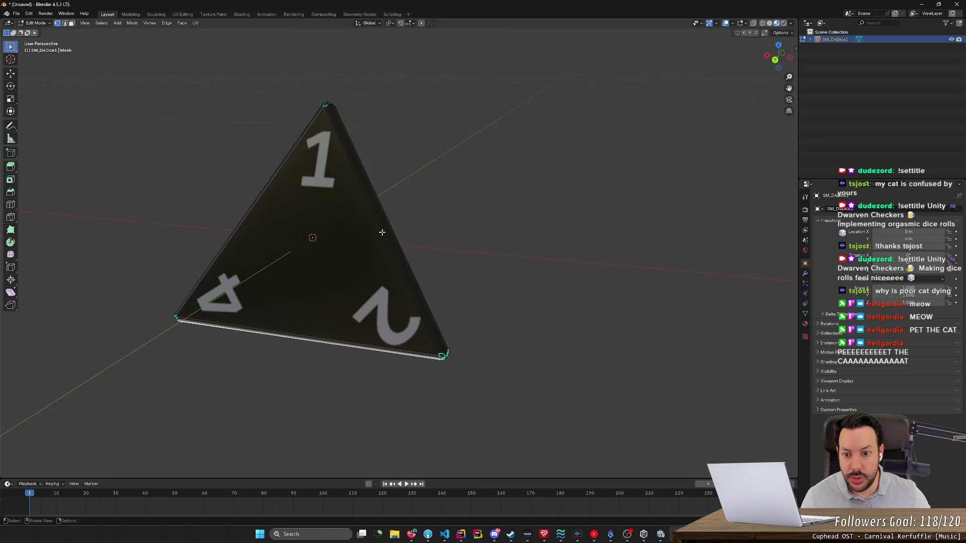
- In edge select mode, read the lengths of face 1's left and bottom edges
{"action": "key", "text": "2"}
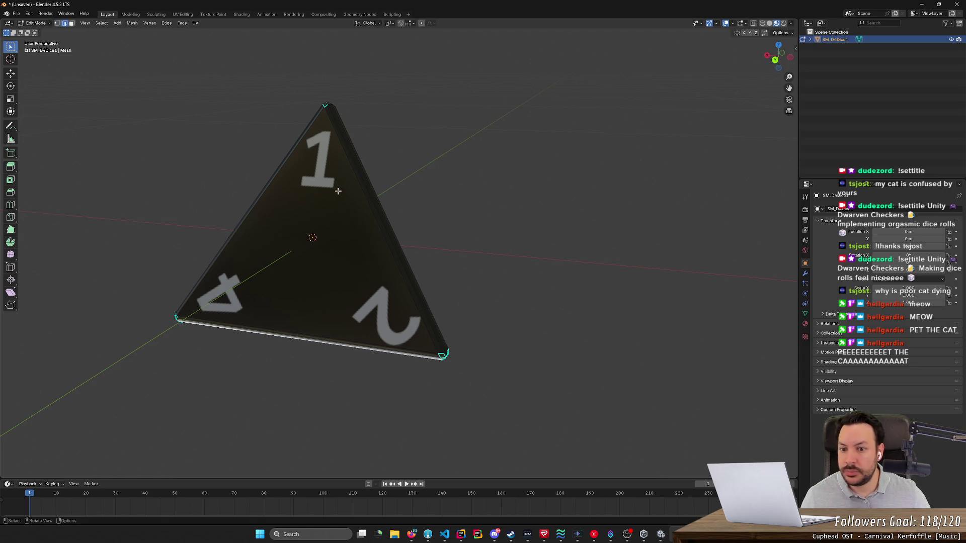
{"action": "left_click_drag", "start_coordinate": [437, 211], "coordinate": [487, 188]}
{"action": "left_click", "coordinate": [267, 218]}
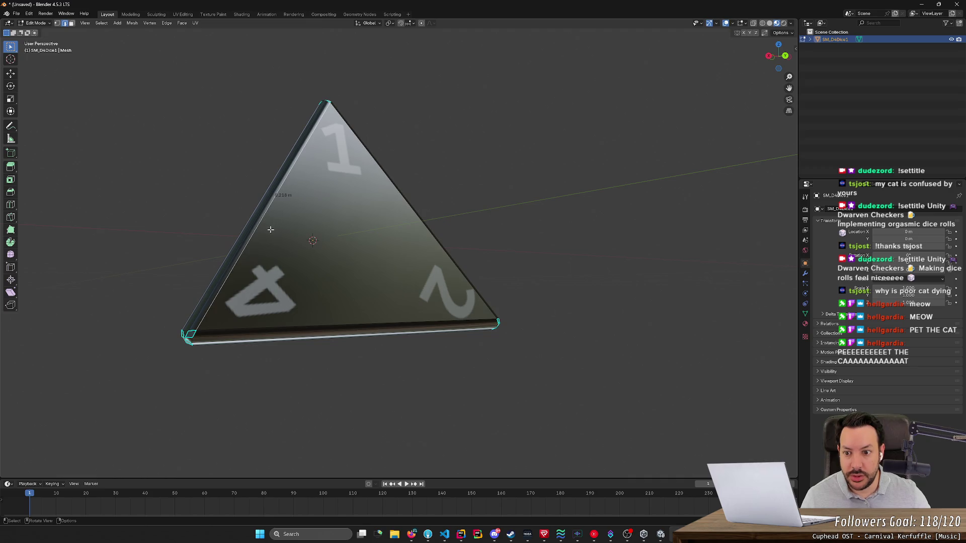
{"action": "left_click", "coordinate": [352, 327]}
{"action": "left_click_drag", "start_coordinate": [354, 335], "coordinate": [384, 347]}
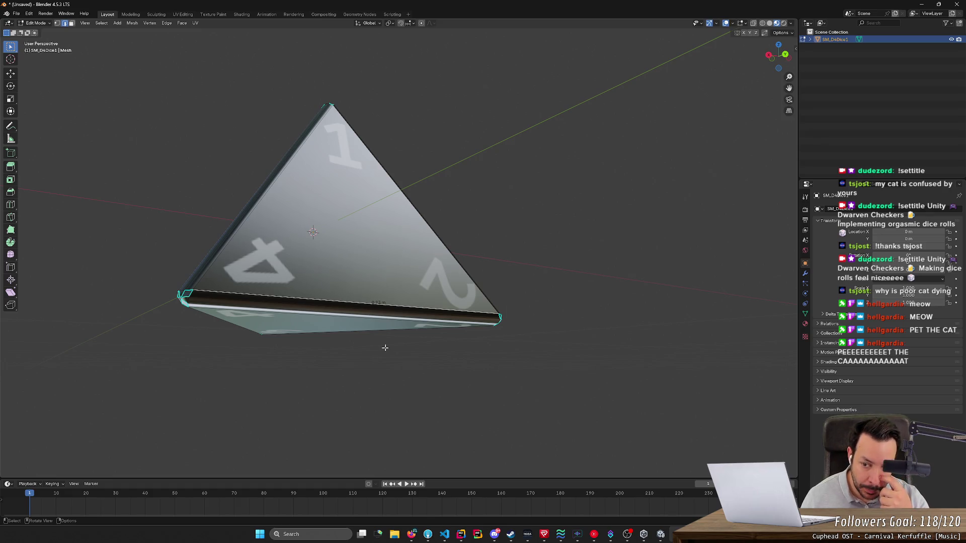
{"action": "scroll", "coordinate": [227, 156], "scroll_direction": "up", "scroll_amount": 2}
{"action": "left_click_drag", "start_coordinate": [227, 155], "coordinate": [291, 181]}
{"action": "scroll", "coordinate": [319, 171], "scroll_direction": "down", "scroll_amount": 2}
- Box-select the die's top vertex and orbit to a front view of face 1
{"action": "key", "text": "b"}
{"action": "mouse_move", "coordinate": [367, 138]}
{"action": "left_mouse_down"}
{"action": "mouse_move", "coordinate": [457, 166]}
{"action": "mouse_move", "coordinate": [474, 218]}
{"action": "left_mouse_up"}
{"action": "left_click_drag", "start_coordinate": [450, 185], "coordinate": [397, 263]}
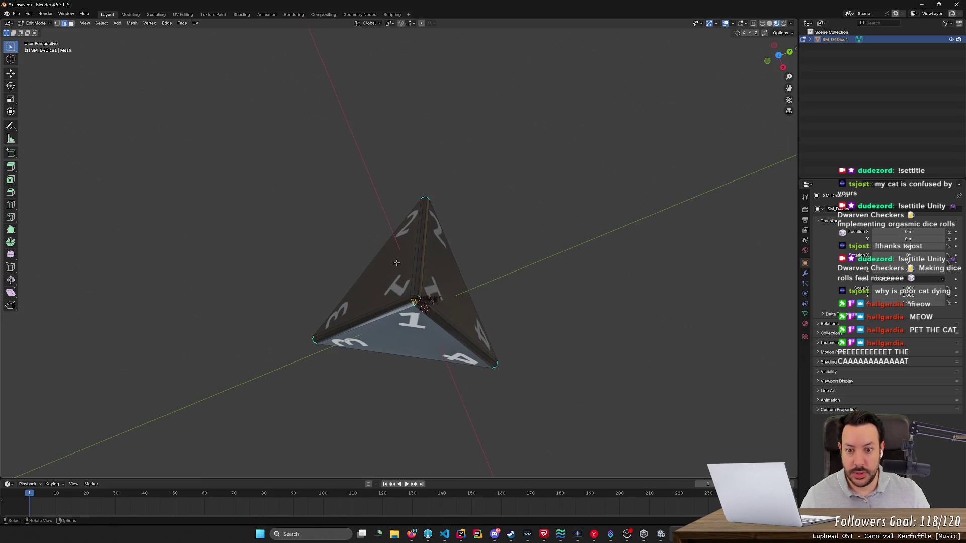
{"action": "left_click_drag", "start_coordinate": [547, 299], "coordinate": [554, 230]}
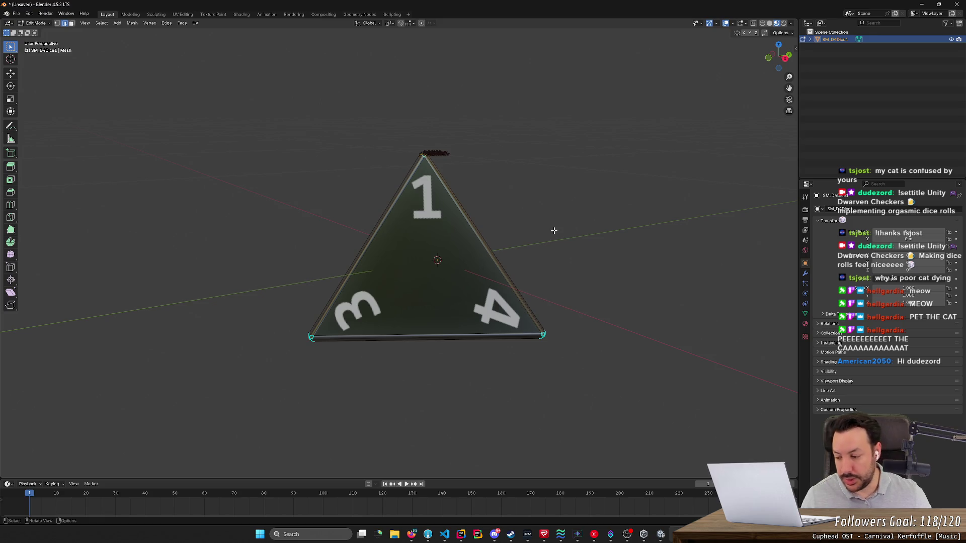
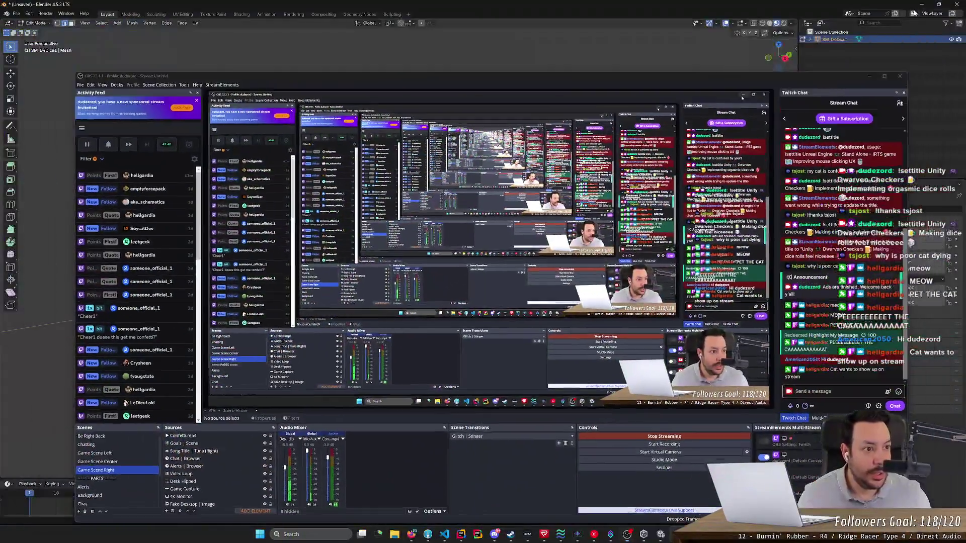
- Leave the Be Right Back screen and show the Blender scene with the d4 die again
{"action": "key", "text": "alt+Tab"}
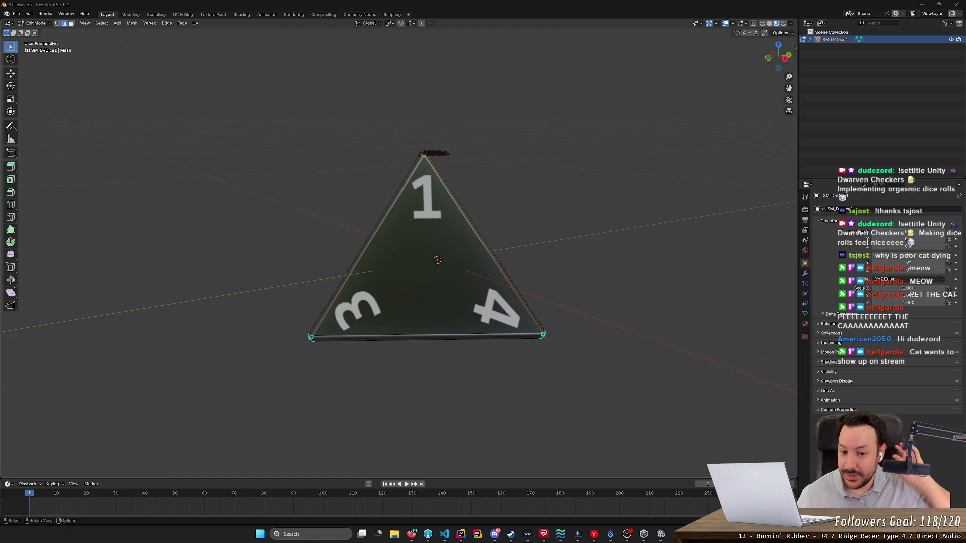
{"action": "mouse_move", "coordinate": [312, 126]}
{"action": "left_mouse_down"}
{"action": "mouse_move", "coordinate": [391, 108]}
{"action": "mouse_move", "coordinate": [365, 114]}
{"action": "mouse_move", "coordinate": [373, 182]}
{"action": "left_mouse_up"}
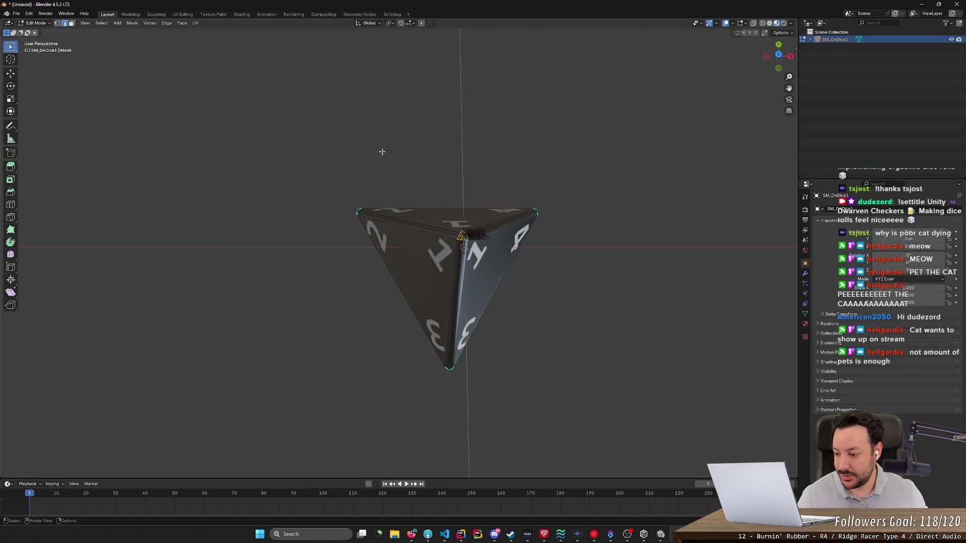
{"action": "mouse_move", "coordinate": [431, 172]}
{"action": "left_mouse_down"}
{"action": "mouse_move", "coordinate": [439, 134]}
{"action": "mouse_move", "coordinate": [430, 85]}
{"action": "left_mouse_up"}
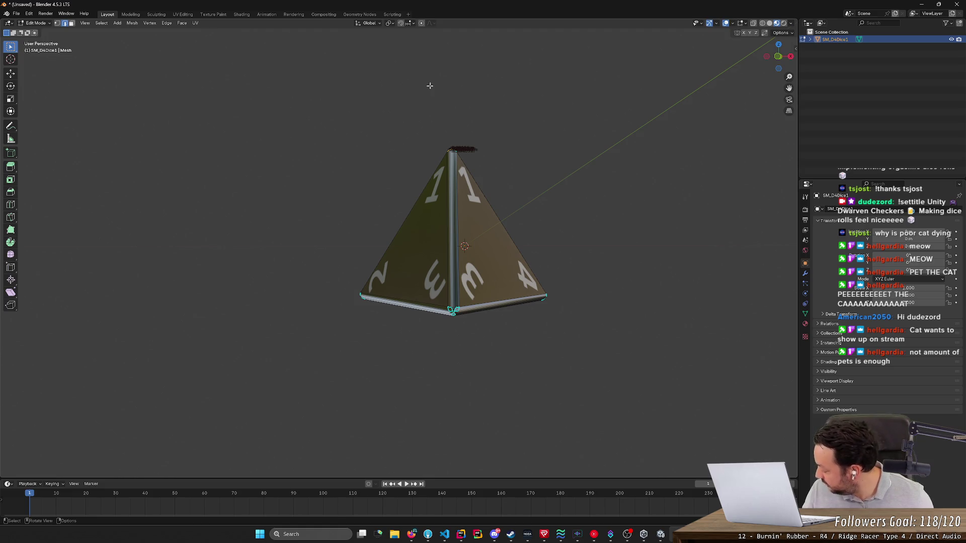
{"action": "mouse_move", "coordinate": [429, 95]}
{"action": "left_mouse_down"}
{"action": "mouse_move", "coordinate": [448, 116]}
{"action": "mouse_move", "coordinate": [544, 95]}
{"action": "mouse_move", "coordinate": [520, 106]}
{"action": "mouse_move", "coordinate": [528, 138]}
{"action": "mouse_move", "coordinate": [425, 155]}
{"action": "mouse_move", "coordinate": [463, 170]}
{"action": "mouse_move", "coordinate": [480, 160]}
{"action": "mouse_move", "coordinate": [494, 80]}
{"action": "mouse_move", "coordinate": [479, 86]}
{"action": "mouse_move", "coordinate": [490, 125]}
{"action": "mouse_move", "coordinate": [481, 156]}
{"action": "left_mouse_up"}
{"action": "scroll", "coordinate": [448, 157], "scroll_direction": "up", "scroll_amount": 3}
{"action": "mouse_move", "coordinate": [379, 129]}
{"action": "left_mouse_down"}
{"action": "mouse_move", "coordinate": [383, 194]}
{"action": "mouse_move", "coordinate": [399, 202]}
{"action": "mouse_move", "coordinate": [469, 348]}
{"action": "mouse_move", "coordinate": [472, 323]}
{"action": "mouse_move", "coordinate": [457, 335]}
{"action": "mouse_move", "coordinate": [485, 317]}
{"action": "mouse_move", "coordinate": [458, 290]}
{"action": "mouse_move", "coordinate": [498, 295]}
{"action": "left_mouse_up"}
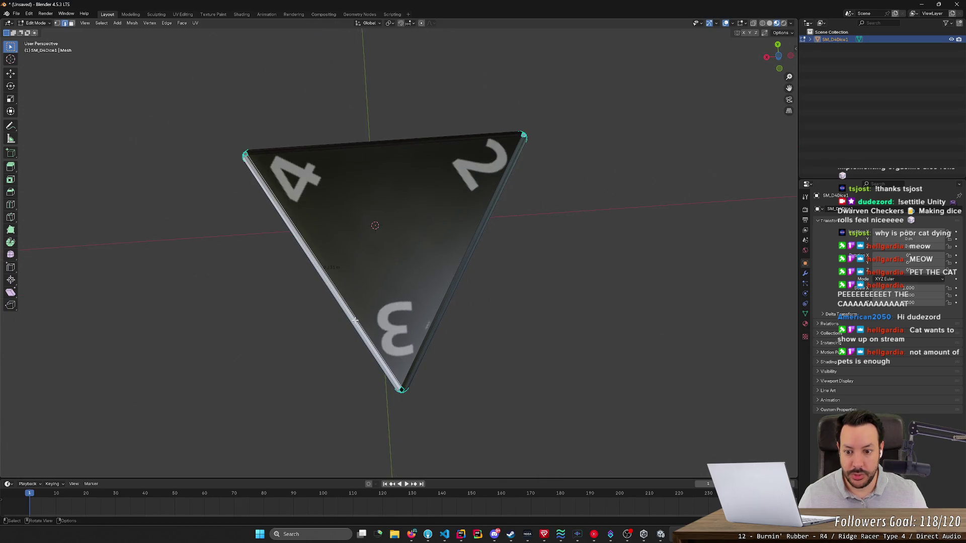
{"action": "mouse_move", "coordinate": [468, 252]}
{"action": "left_mouse_down"}
{"action": "mouse_move", "coordinate": [511, 307]}
{"action": "mouse_move", "coordinate": [468, 172]}
{"action": "mouse_move", "coordinate": [515, 171]}
{"action": "mouse_move", "coordinate": [442, 242]}
{"action": "mouse_move", "coordinate": [462, 179]}
{"action": "mouse_move", "coordinate": [452, 170]}
{"action": "left_mouse_up"}
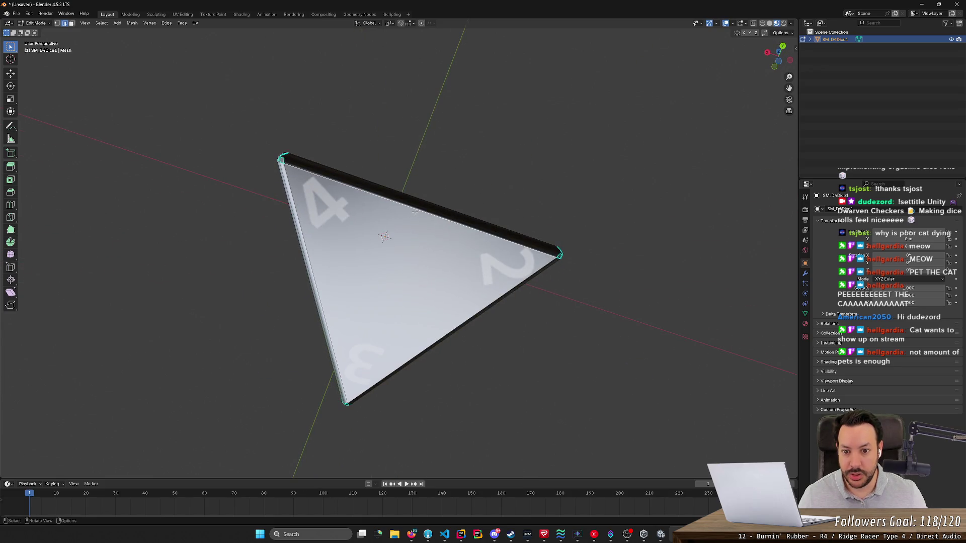
{"action": "left_click_drag", "start_coordinate": [515, 191], "coordinate": [500, 227]}
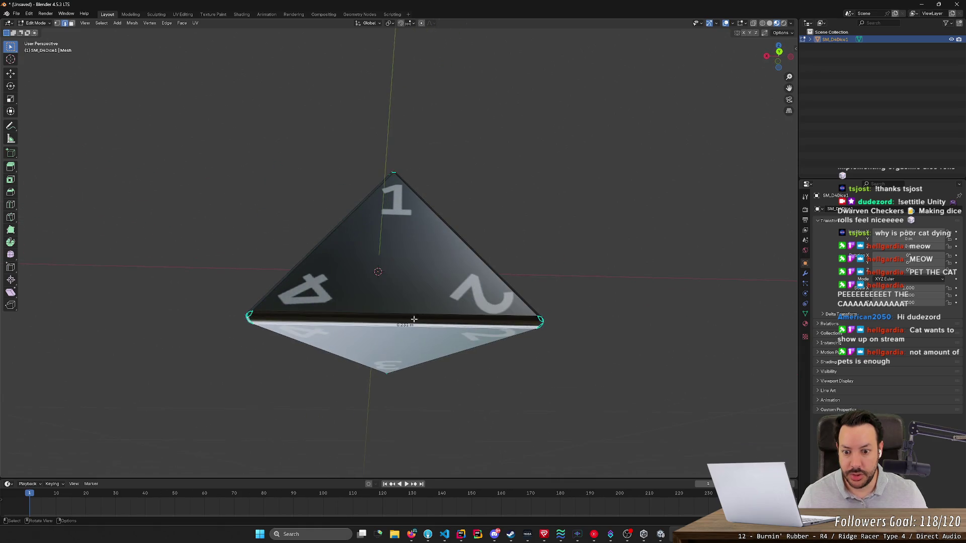
{"action": "mouse_move", "coordinate": [403, 284]}
{"action": "left_mouse_down"}
{"action": "mouse_move", "coordinate": [337, 263]}
{"action": "mouse_move", "coordinate": [550, 209]}
{"action": "mouse_move", "coordinate": [516, 220]}
{"action": "mouse_move", "coordinate": [462, 265]}
{"action": "mouse_move", "coordinate": [579, 251]}
{"action": "mouse_move", "coordinate": [391, 265]}
{"action": "left_mouse_up"}
{"action": "left_click_drag", "start_coordinate": [338, 241], "coordinate": [350, 131]}
{"action": "mouse_move", "coordinate": [457, 122]}
{"action": "left_mouse_down"}
{"action": "mouse_move", "coordinate": [411, 166]}
{"action": "mouse_move", "coordinate": [441, 119]}
{"action": "mouse_move", "coordinate": [352, 148]}
{"action": "left_mouse_up"}
{"action": "mouse_move", "coordinate": [353, 147]}
{"action": "left_mouse_down"}
{"action": "mouse_move", "coordinate": [440, 183]}
{"action": "mouse_move", "coordinate": [385, 191]}
{"action": "mouse_move", "coordinate": [344, 230]}
{"action": "mouse_move", "coordinate": [423, 286]}
{"action": "left_mouse_up"}
{"action": "mouse_move", "coordinate": [388, 243]}
{"action": "left_mouse_down"}
{"action": "mouse_move", "coordinate": [500, 218]}
{"action": "mouse_move", "coordinate": [539, 177]}
{"action": "mouse_move", "coordinate": [513, 168]}
{"action": "left_mouse_up"}
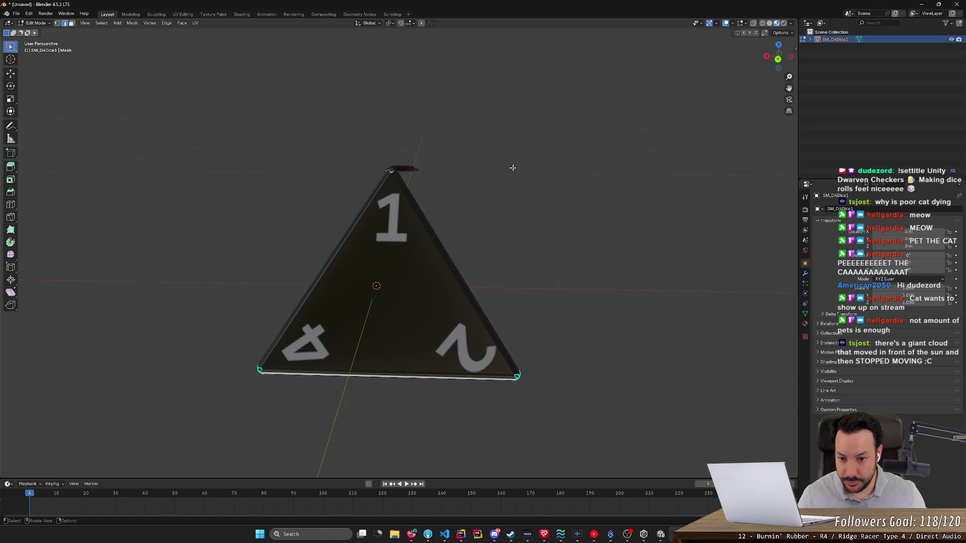
- Move the selected vertex, then the apex vertex, slightly along the global Z axis
{"action": "key", "text": "g"}
{"action": "key", "text": "z"}
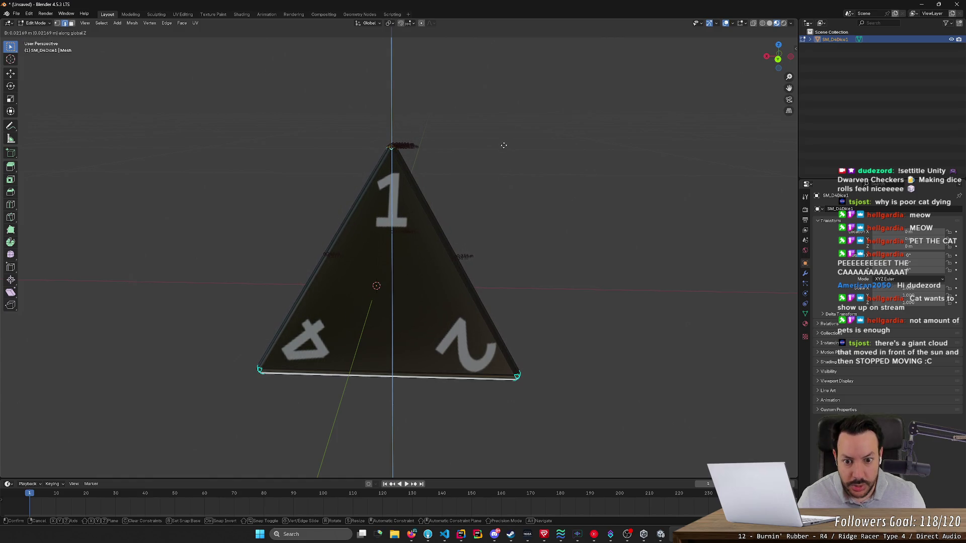
{"action": "left_click", "coordinate": [503, 146]}
{"action": "mouse_move", "coordinate": [518, 155]}
{"action": "left_mouse_down"}
{"action": "mouse_move", "coordinate": [491, 156]}
{"action": "mouse_move", "coordinate": [513, 135]}
{"action": "mouse_move", "coordinate": [492, 221]}
{"action": "mouse_move", "coordinate": [403, 106]}
{"action": "mouse_move", "coordinate": [411, 167]}
{"action": "mouse_move", "coordinate": [360, 215]}
{"action": "left_mouse_up"}
{"action": "left_click", "coordinate": [388, 241]}
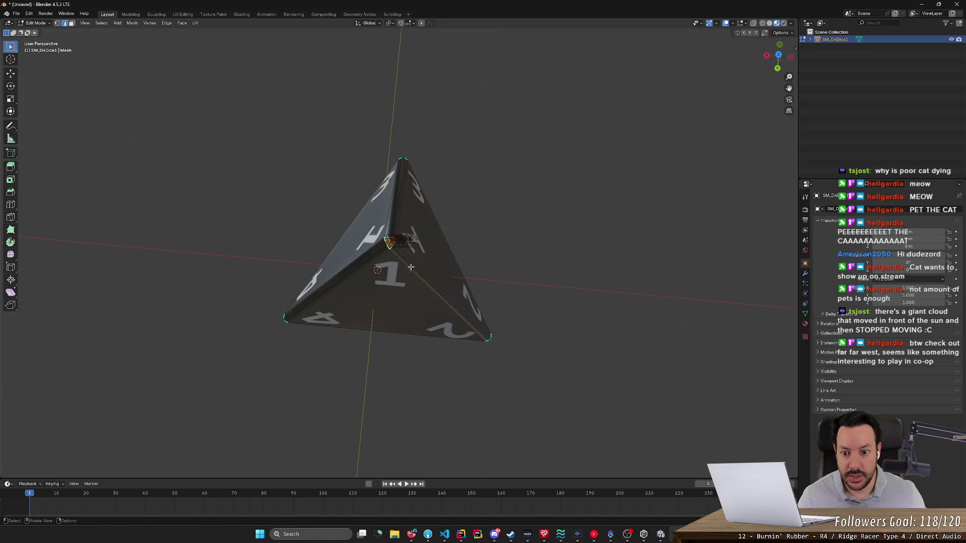
{"action": "mouse_move", "coordinate": [512, 233]}
{"action": "left_mouse_down"}
{"action": "mouse_move", "coordinate": [531, 201]}
{"action": "mouse_move", "coordinate": [522, 231]}
{"action": "mouse_move", "coordinate": [508, 228]}
{"action": "left_mouse_up"}
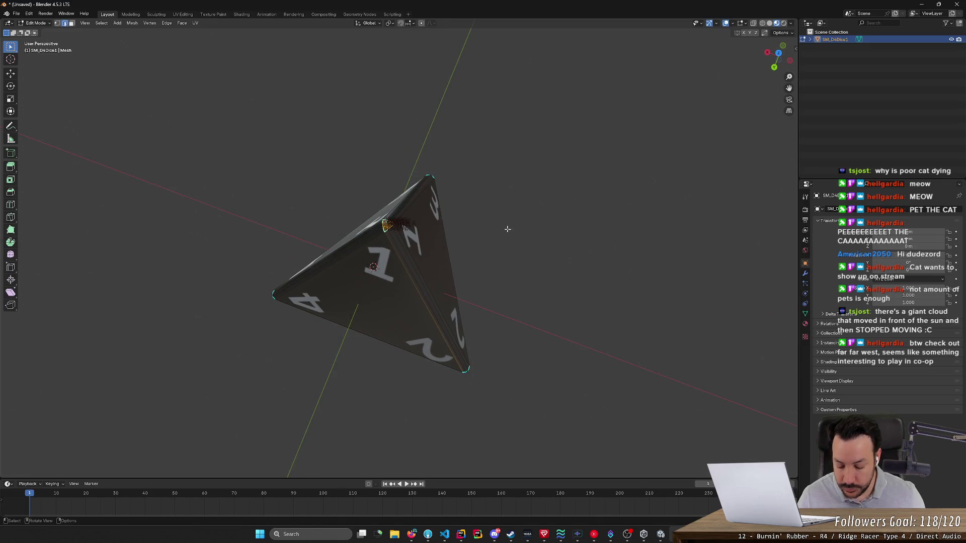
{"action": "key", "text": "g"}
{"action": "key", "text": "z"}
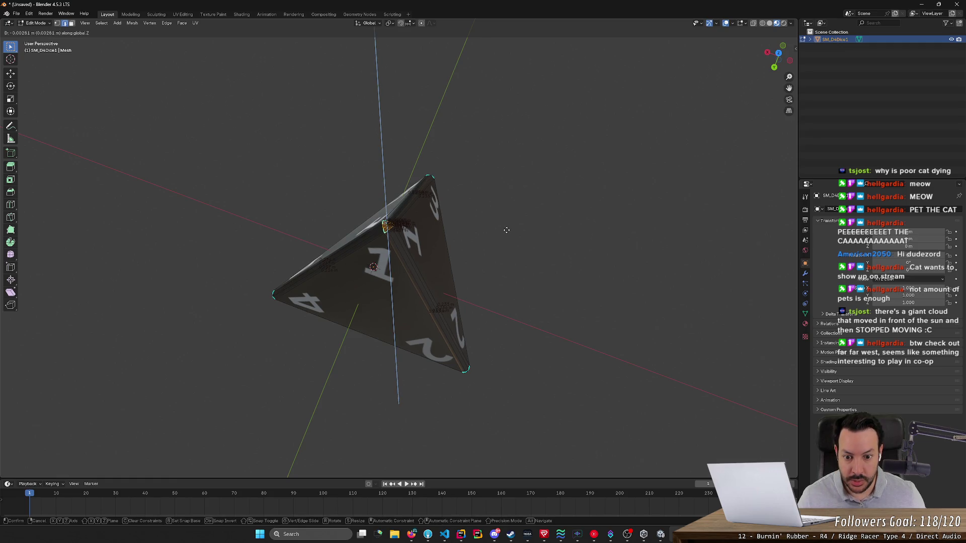
{"action": "left_click", "coordinate": [507, 230]}
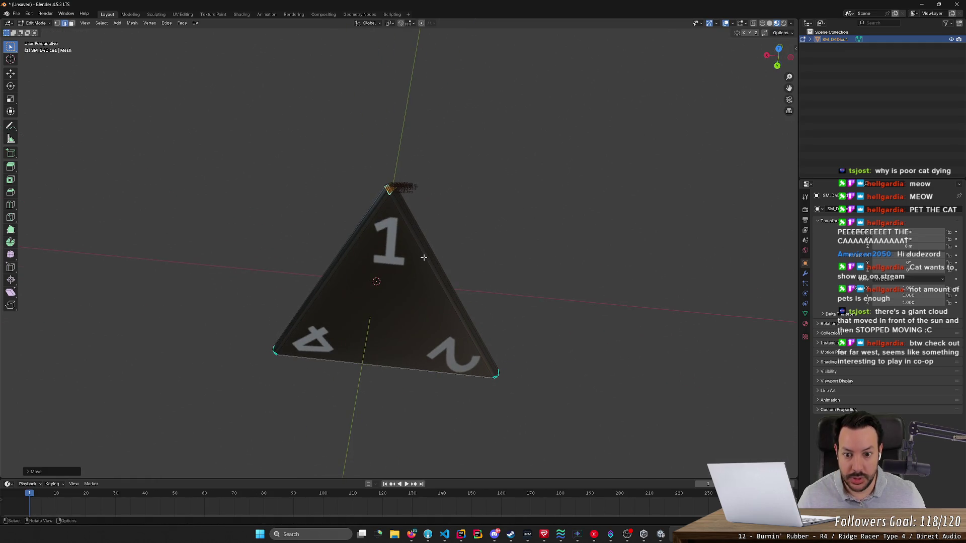
- Hide the toolbar and shift the edge beside the central vertex along Z
{"action": "mouse_move", "coordinate": [456, 250]}
{"action": "left_mouse_down"}
{"action": "mouse_move", "coordinate": [485, 230]}
{"action": "mouse_move", "coordinate": [468, 277]}
{"action": "left_mouse_up"}
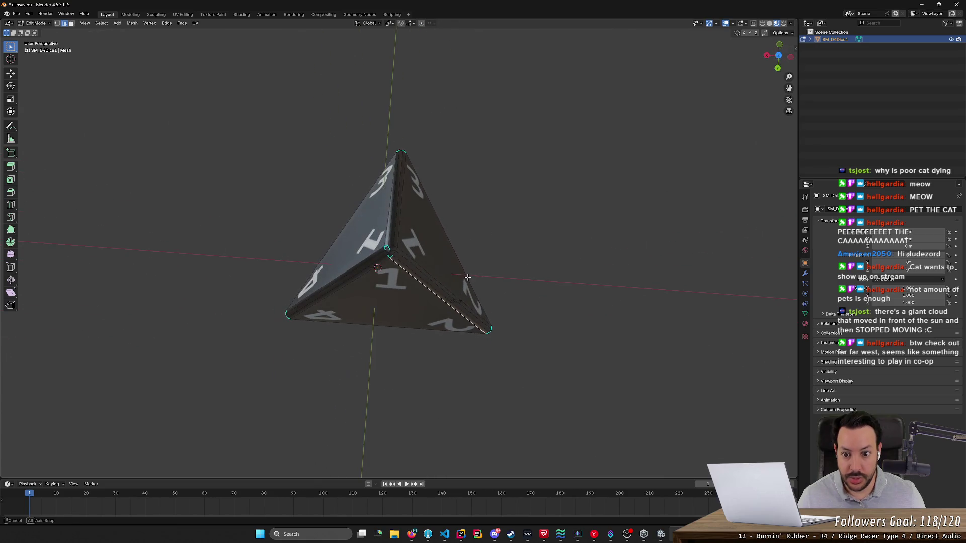
{"action": "left_click", "coordinate": [425, 283]}
{"action": "key", "text": "t"}
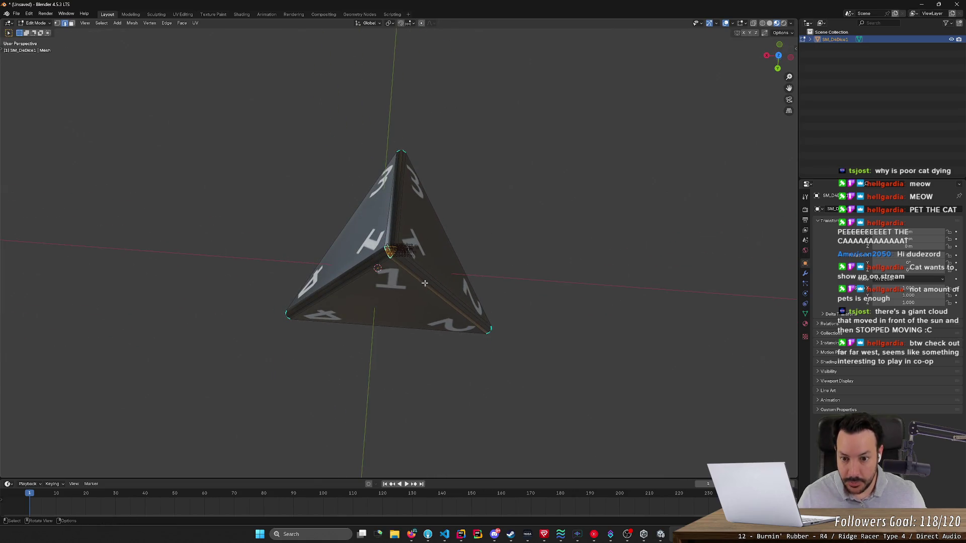
{"action": "key", "text": "g"}
{"action": "key", "text": "z"}
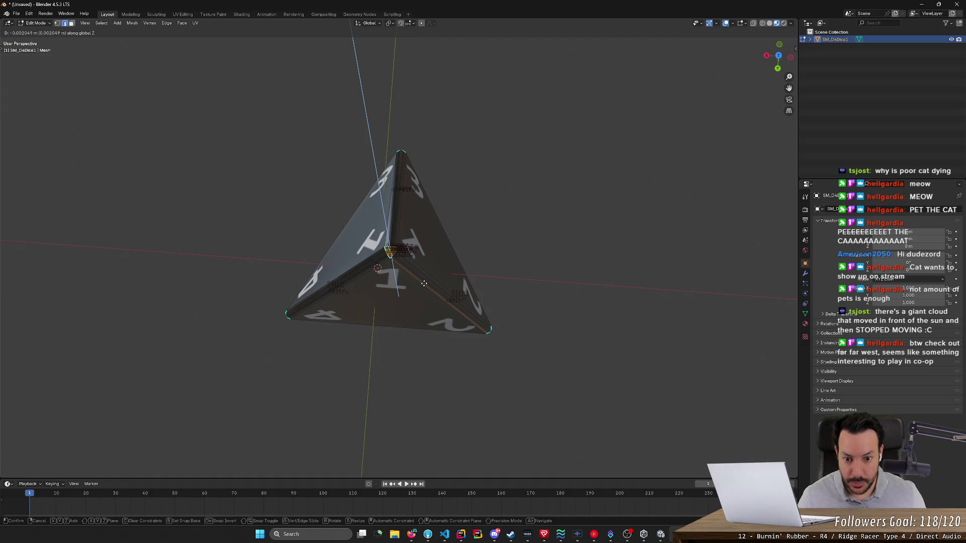
{"action": "left_click", "coordinate": [424, 284]}
- Inspect the die from several sides and select its left and top edges, with the left edge active
{"action": "mouse_move", "coordinate": [500, 272]}
{"action": "left_mouse_down"}
{"action": "mouse_move", "coordinate": [544, 211]}
{"action": "mouse_move", "coordinate": [528, 206]}
{"action": "mouse_move", "coordinate": [394, 257]}
{"action": "left_mouse_up"}
{"action": "mouse_move", "coordinate": [513, 250]}
{"action": "left_mouse_down"}
{"action": "mouse_move", "coordinate": [477, 240]}
{"action": "mouse_move", "coordinate": [463, 255]}
{"action": "mouse_move", "coordinate": [543, 233]}
{"action": "mouse_move", "coordinate": [346, 248]}
{"action": "mouse_move", "coordinate": [398, 211]}
{"action": "mouse_move", "coordinate": [421, 232]}
{"action": "left_mouse_up"}
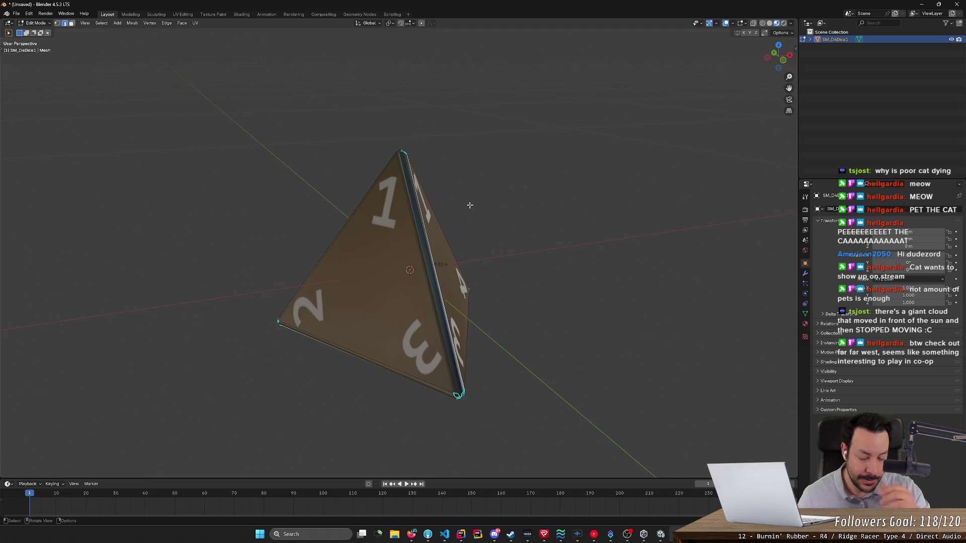
{"action": "left_click_drag", "start_coordinate": [470, 205], "coordinate": [278, 210]}
{"action": "left_click", "coordinate": [353, 251]}
{"action": "mouse_move", "coordinate": [353, 252]}
{"action": "left_mouse_down"}
{"action": "mouse_move", "coordinate": [539, 216]}
{"action": "mouse_move", "coordinate": [552, 197]}
{"action": "mouse_move", "coordinate": [426, 250]}
{"action": "left_mouse_up"}
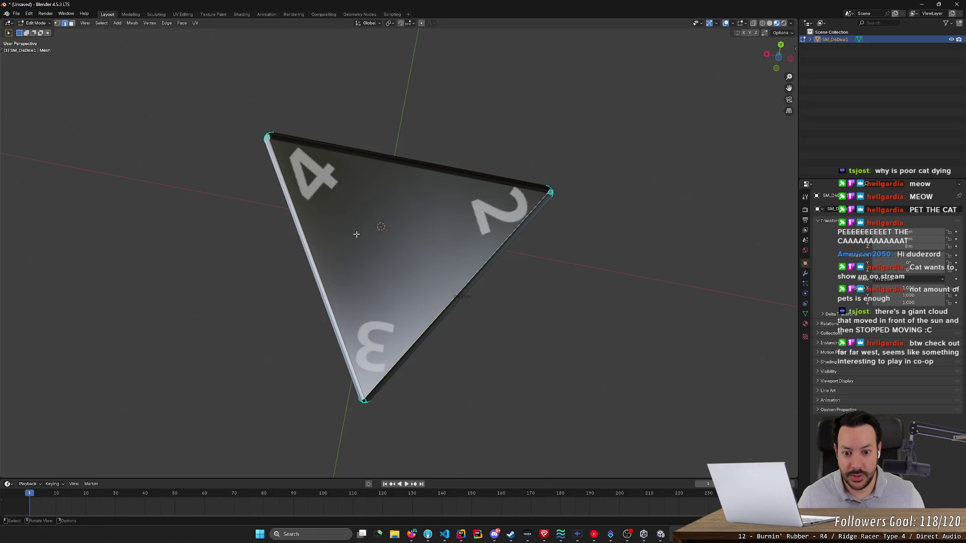
{"action": "left_click", "coordinate": [306, 244]}
{"action": "left_click", "coordinate": [361, 156]}
{"action": "left_click_drag", "start_coordinate": [339, 131], "coordinate": [410, 203]}
{"action": "left_click", "coordinate": [371, 225], "text": "shift"}
{"action": "mouse_move", "coordinate": [458, 225]}
{"action": "left_mouse_down"}
{"action": "mouse_move", "coordinate": [509, 280]}
{"action": "mouse_move", "coordinate": [552, 209]}
{"action": "mouse_move", "coordinate": [519, 199]}
{"action": "left_mouse_up"}
{"action": "key", "text": "ctrl+s"}
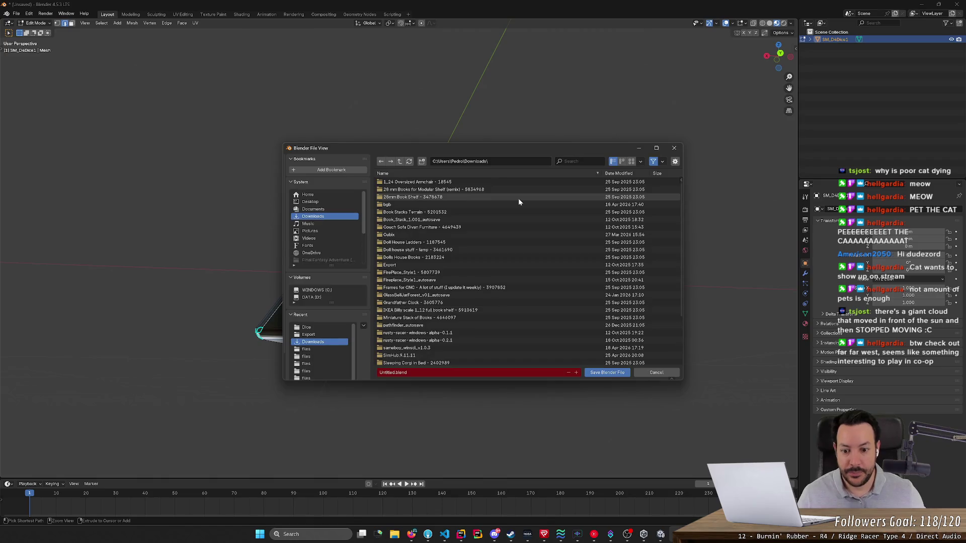
{"action": "key", "text": "Escape"}
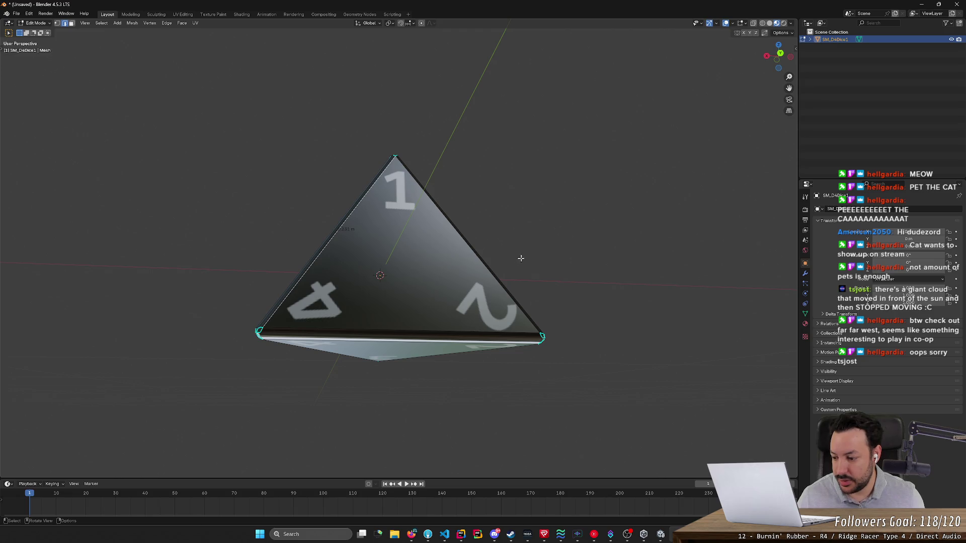
- Search for 'far west' in a new Firefox tab
{"action": "left_click", "coordinate": [413, 537]}
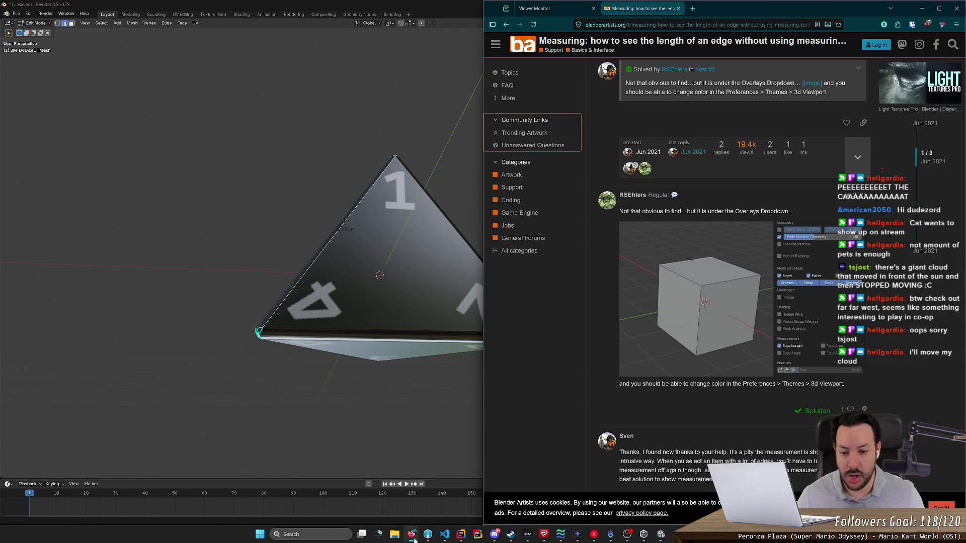
{"action": "left_click", "coordinate": [692, 8]}
{"action": "type", "text": "far"}
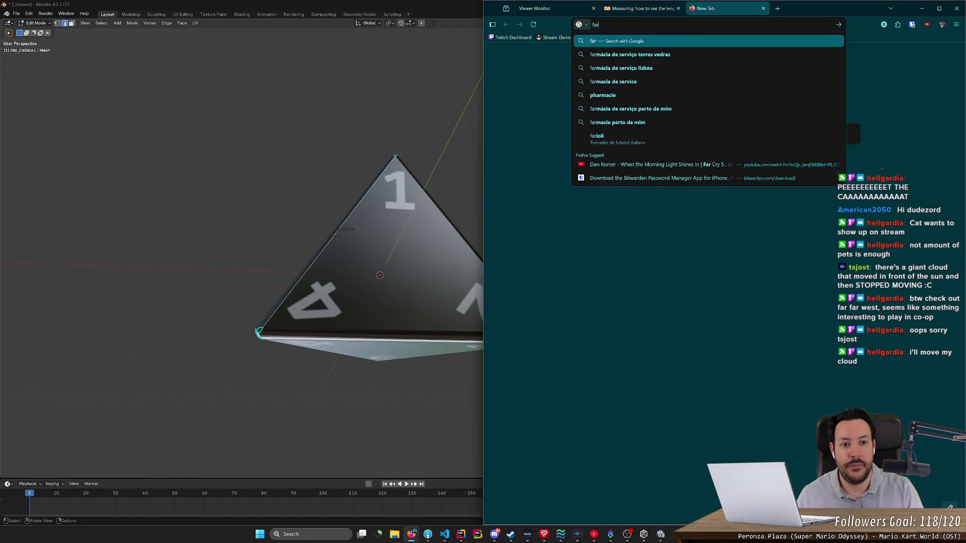
{"action": "type", "text": " far west"}
{"action": "key", "text": "Return"}
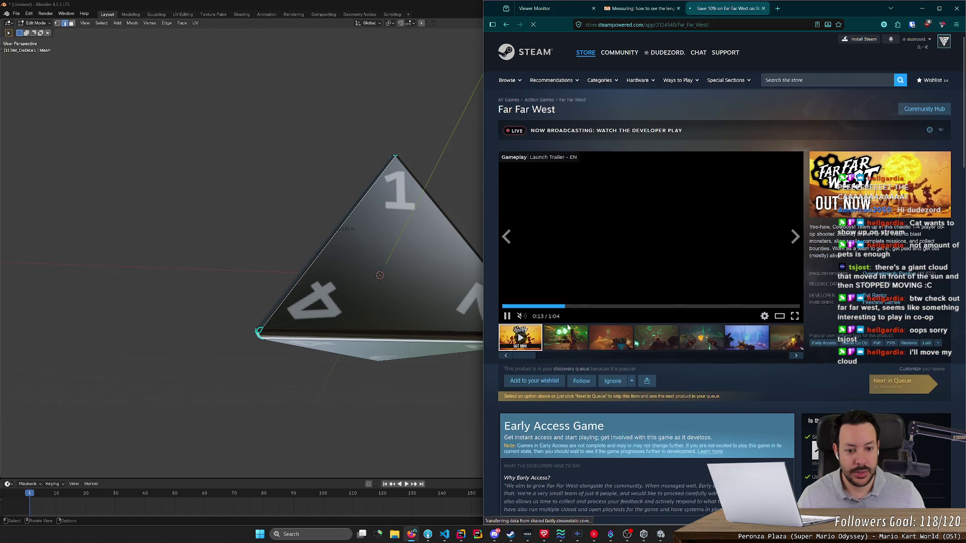
{"action": "left_click", "coordinate": [636, 341]}
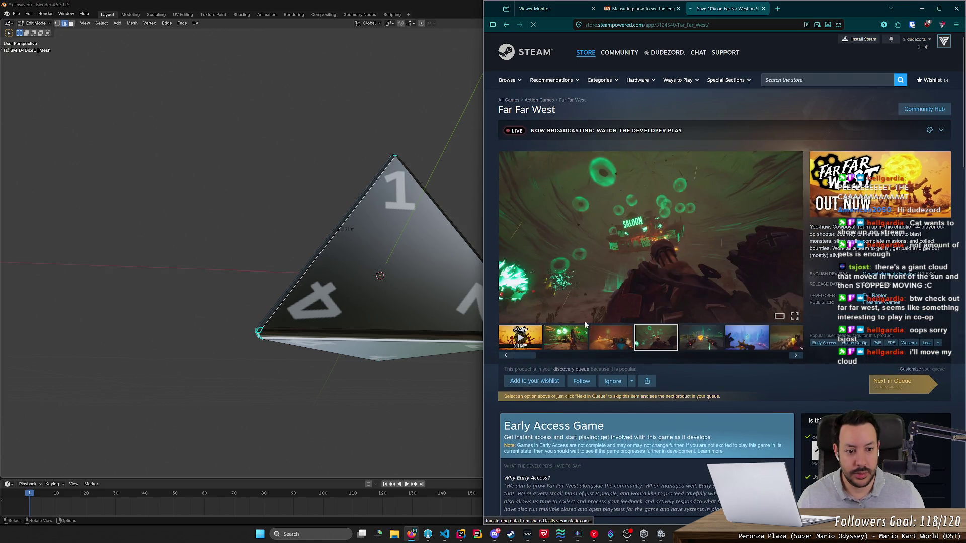
{"action": "left_click", "coordinate": [689, 342]}
{"action": "left_click", "coordinate": [757, 342]}
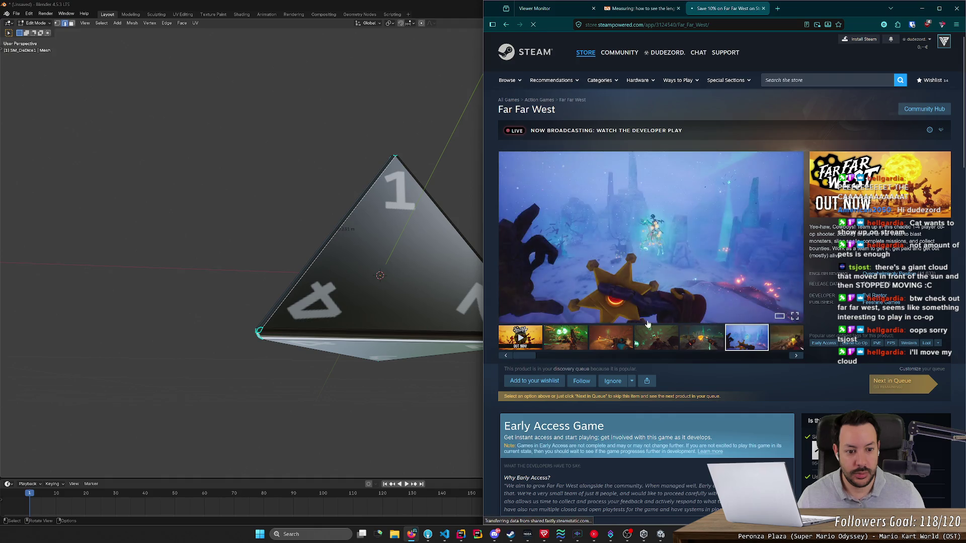
{"action": "left_click", "coordinate": [520, 337]}
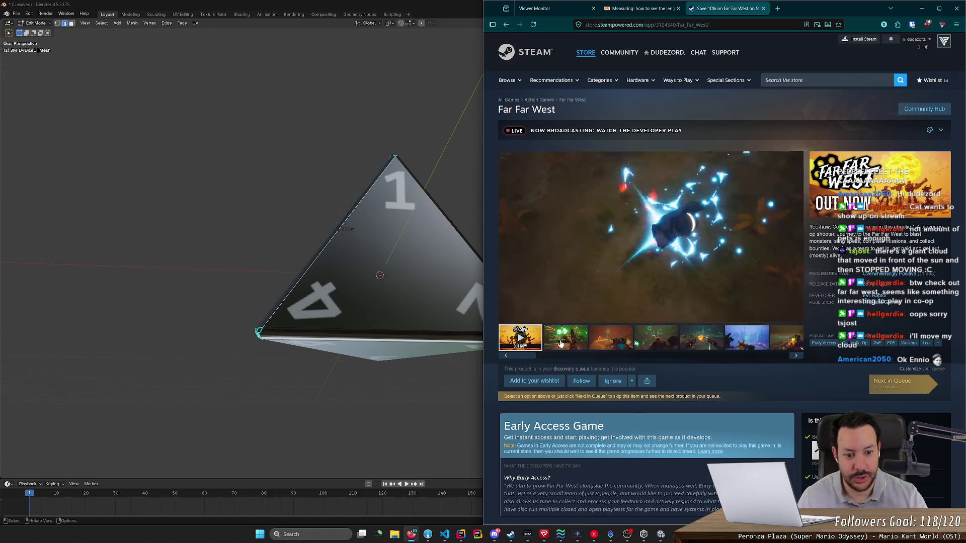
{"action": "left_click", "coordinate": [651, 307]}
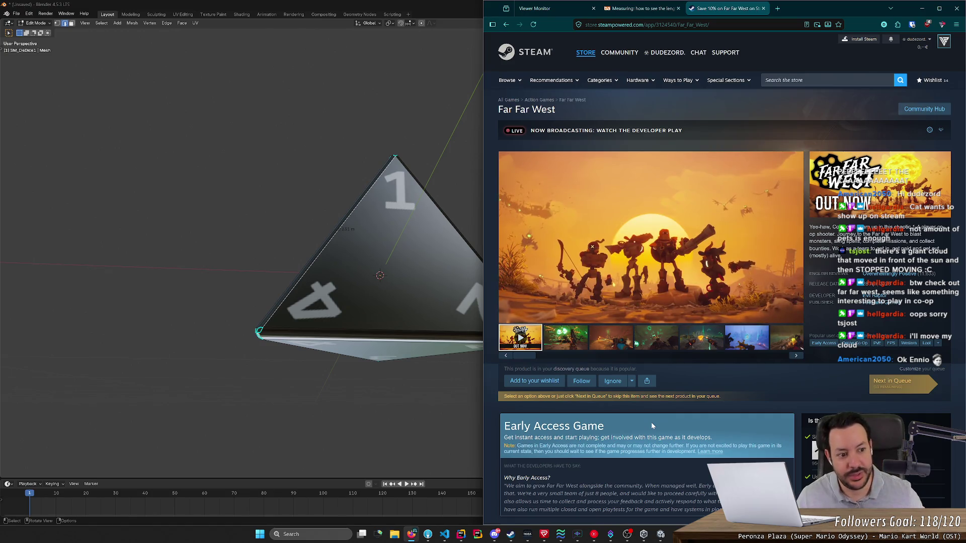
{"action": "mouse_move", "coordinate": [922, 274]}
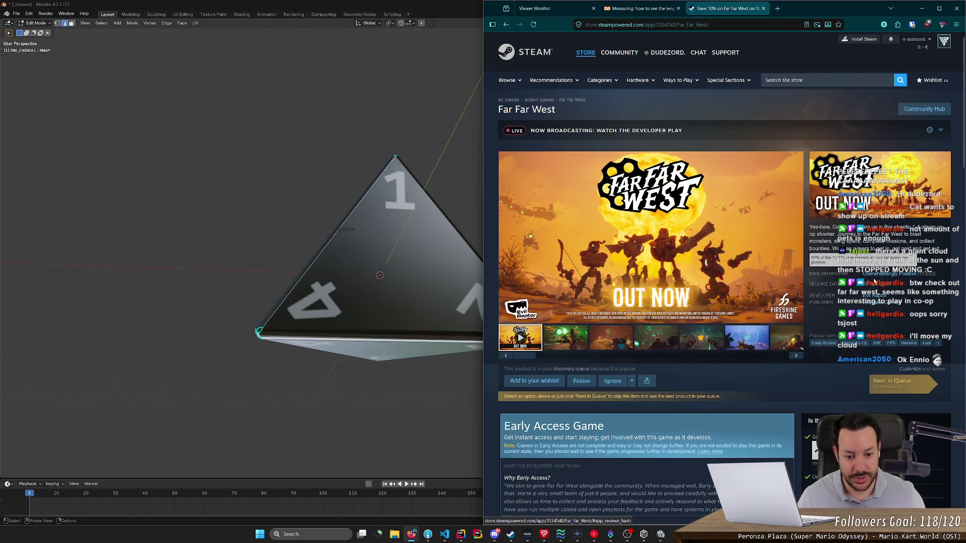
{"action": "mouse_move", "coordinate": [754, 242]}
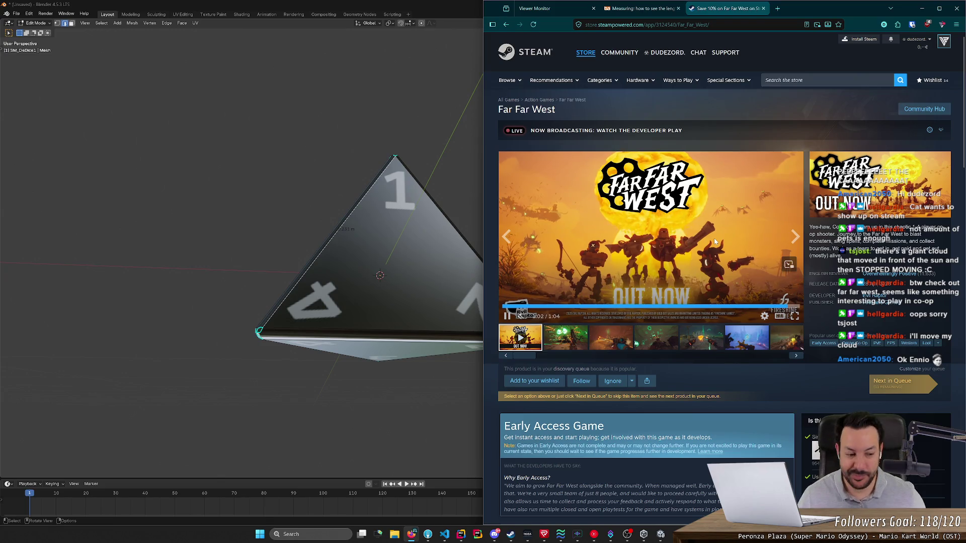
- Browse the Far Far West page and view its fifth, sixth and seventh screenshots
{"action": "scroll", "coordinate": [715, 242], "scroll_direction": "down", "scroll_amount": 3}
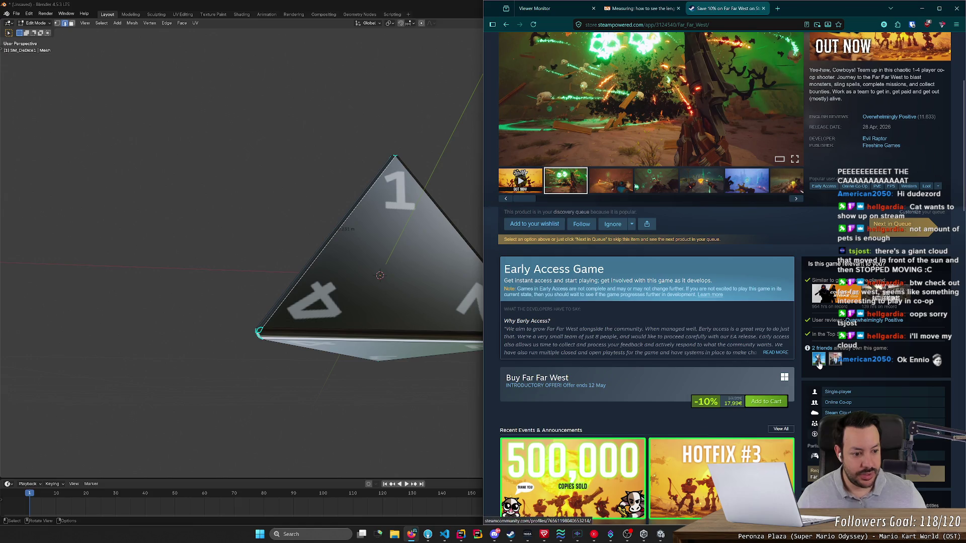
{"action": "mouse_move", "coordinate": [837, 364]}
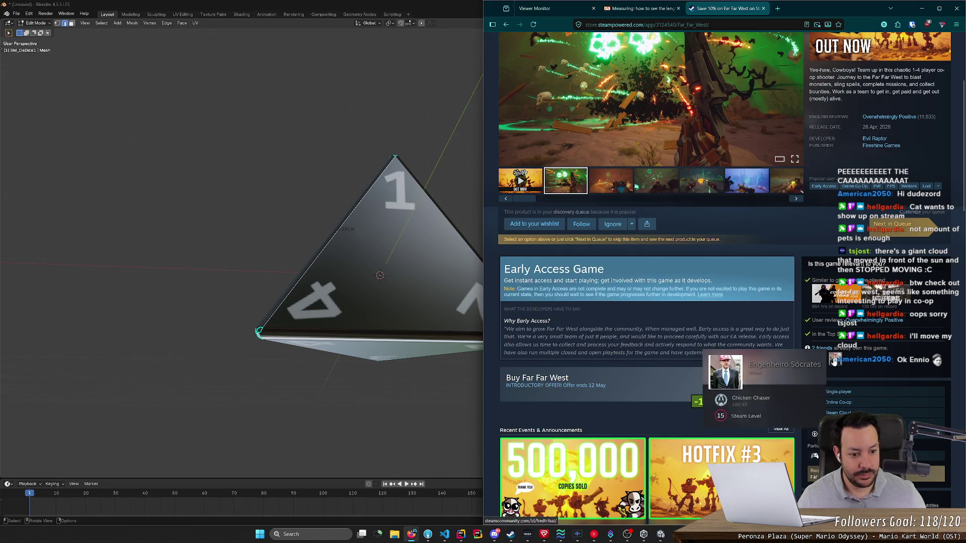
{"action": "scroll", "coordinate": [805, 352], "scroll_direction": "up", "scroll_amount": 1}
{"action": "scroll", "coordinate": [682, 307], "scroll_direction": "down", "scroll_amount": 4}
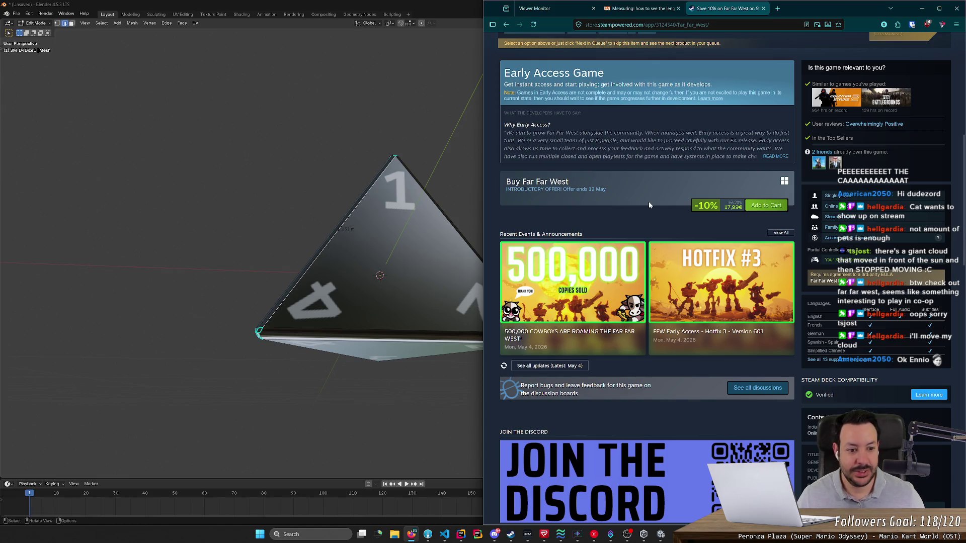
{"action": "scroll", "coordinate": [619, 240], "scroll_direction": "down", "scroll_amount": 4}
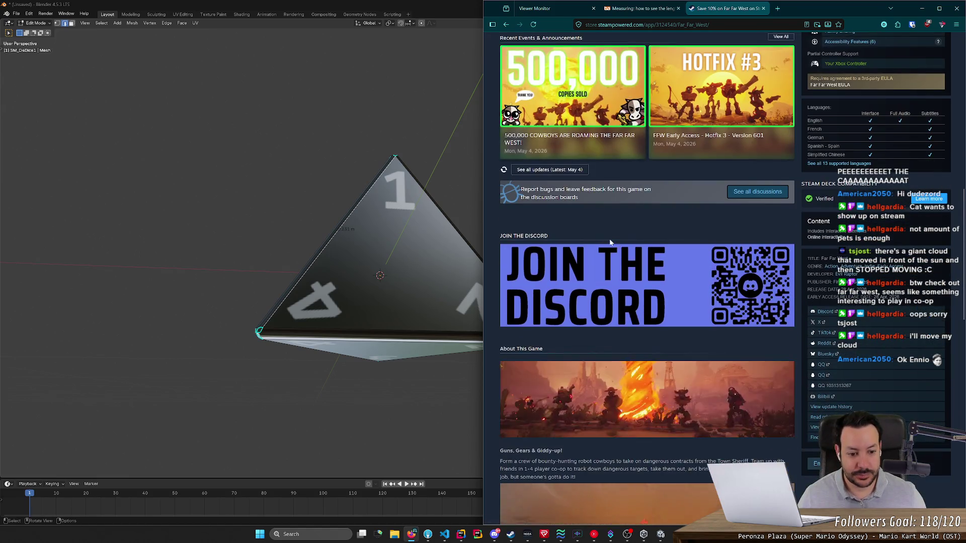
{"action": "scroll", "coordinate": [608, 247], "scroll_direction": "down", "scroll_amount": 3}
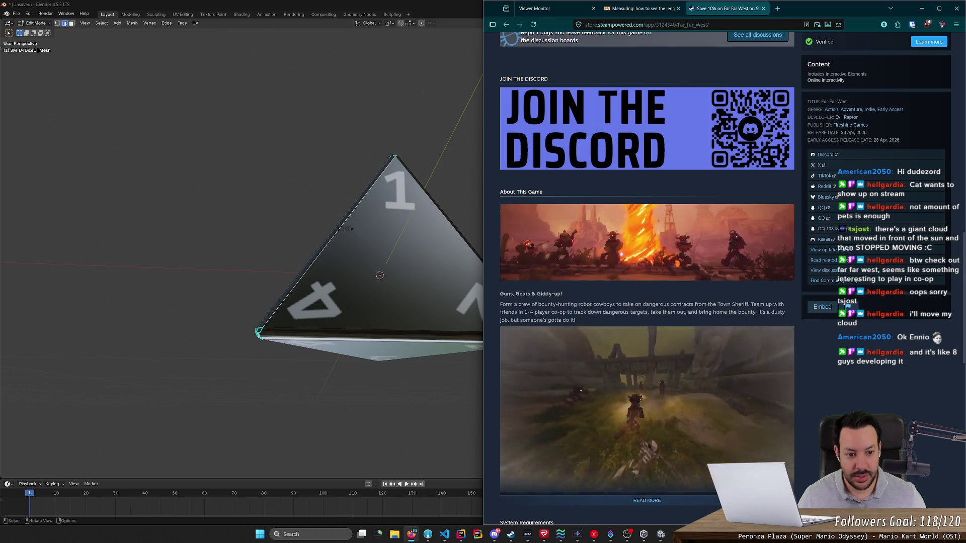
{"action": "scroll", "coordinate": [647, 252], "scroll_direction": "down", "scroll_amount": 5}
{"action": "scroll", "coordinate": [691, 221], "scroll_direction": "up", "scroll_amount": 10}
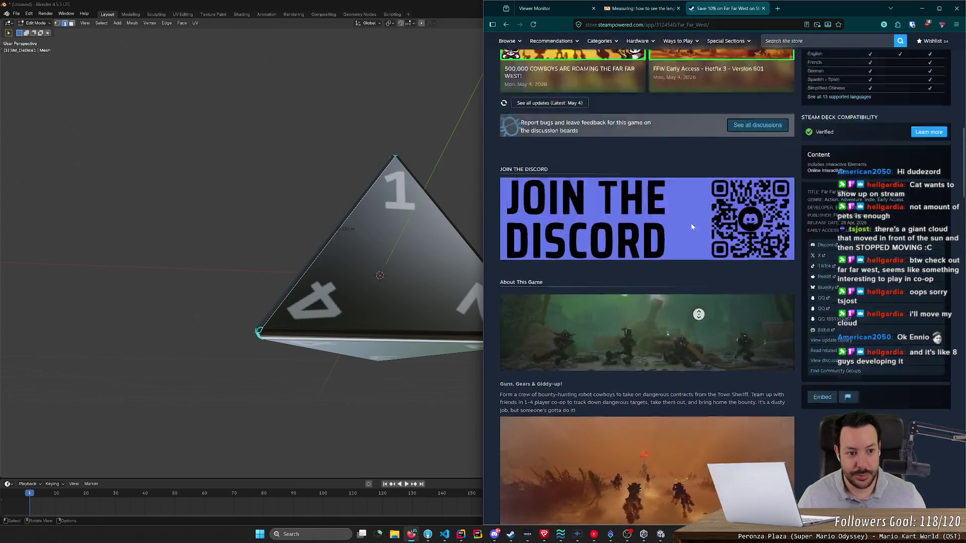
{"action": "left_click", "coordinate": [702, 339]}
{"action": "left_click", "coordinate": [743, 343]}
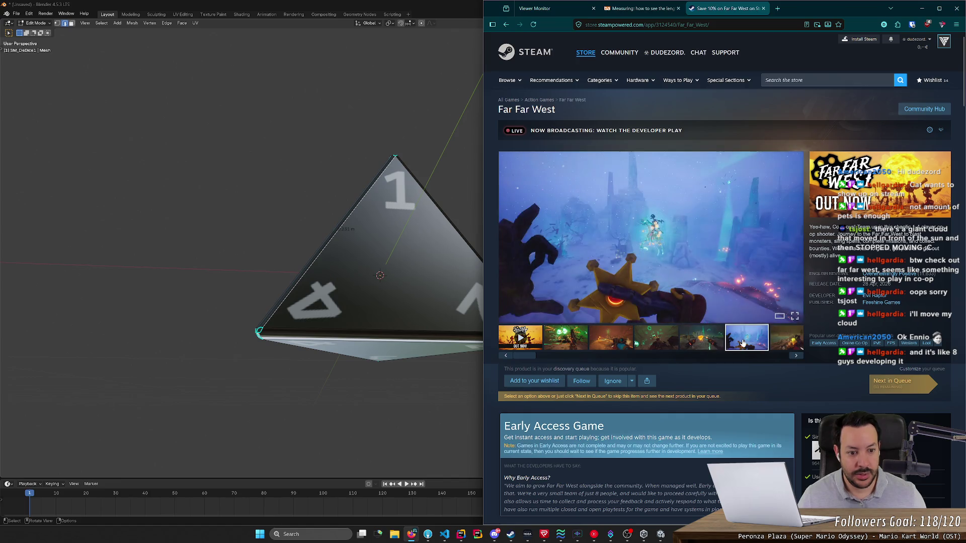
{"action": "left_click", "coordinate": [779, 347]}
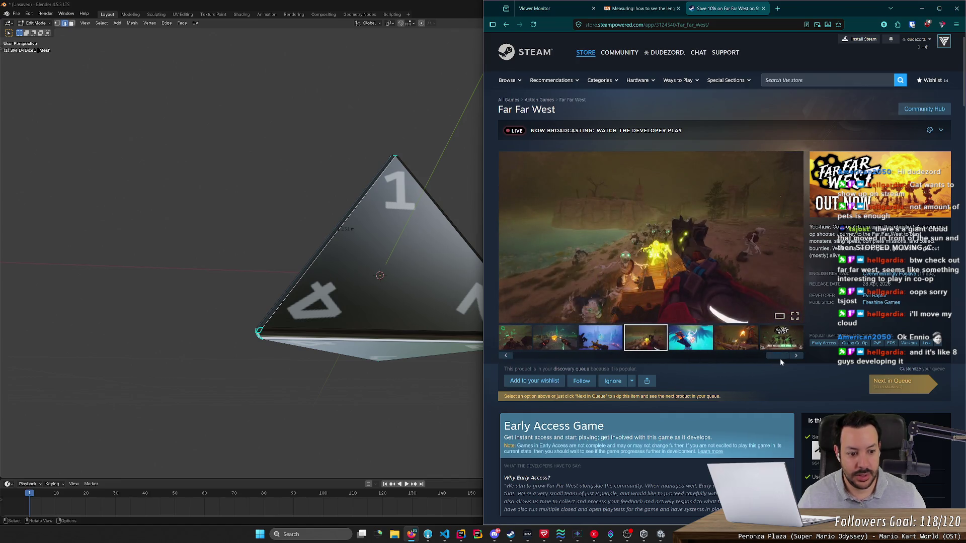
{"action": "left_click_drag", "start_coordinate": [778, 357], "coordinate": [508, 367]}
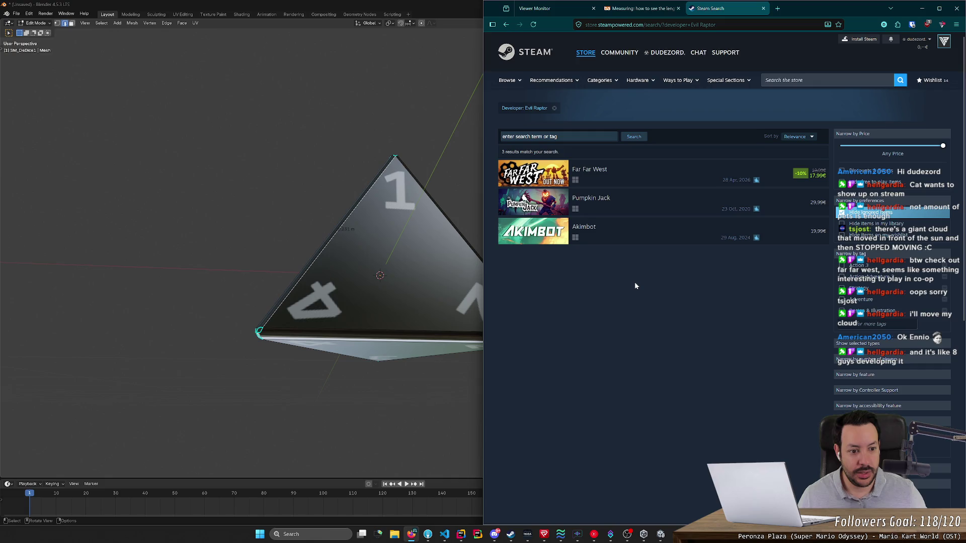
- Look through Akimbot's fourth to sixth screenshots, then return to the Evil Raptor games list
{"action": "left_click", "coordinate": [629, 241]}
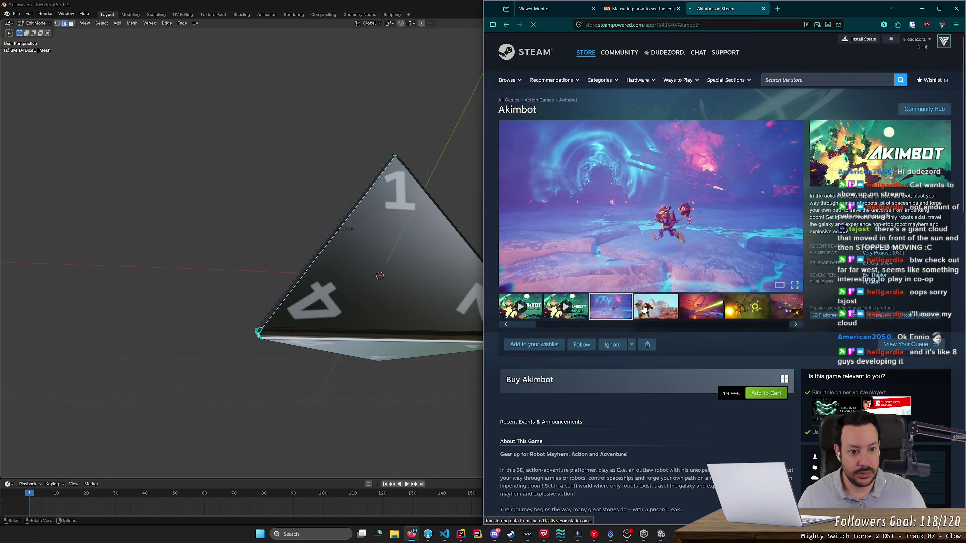
{"action": "left_click", "coordinate": [644, 310]}
{"action": "left_click", "coordinate": [703, 310]}
{"action": "left_click", "coordinate": [737, 310]}
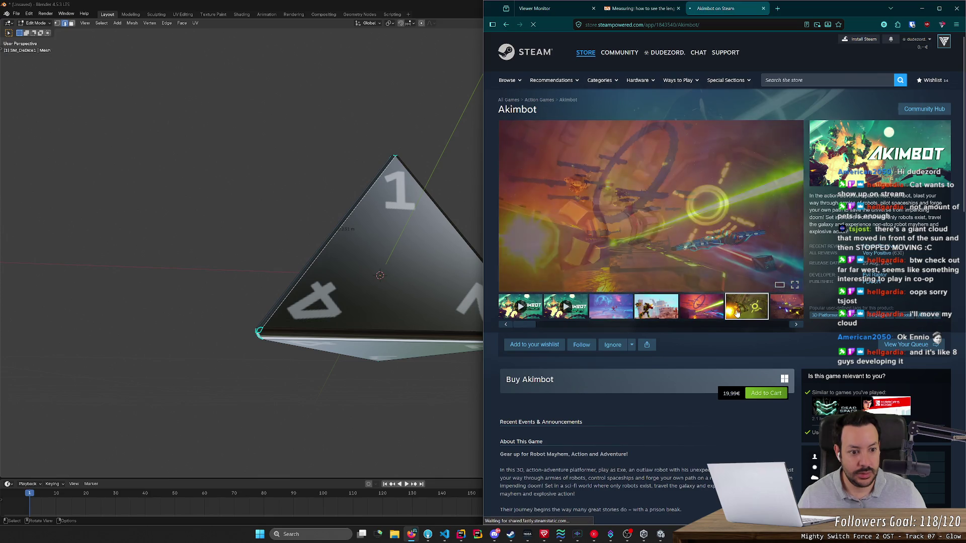
{"action": "key", "text": "alt+Left"}
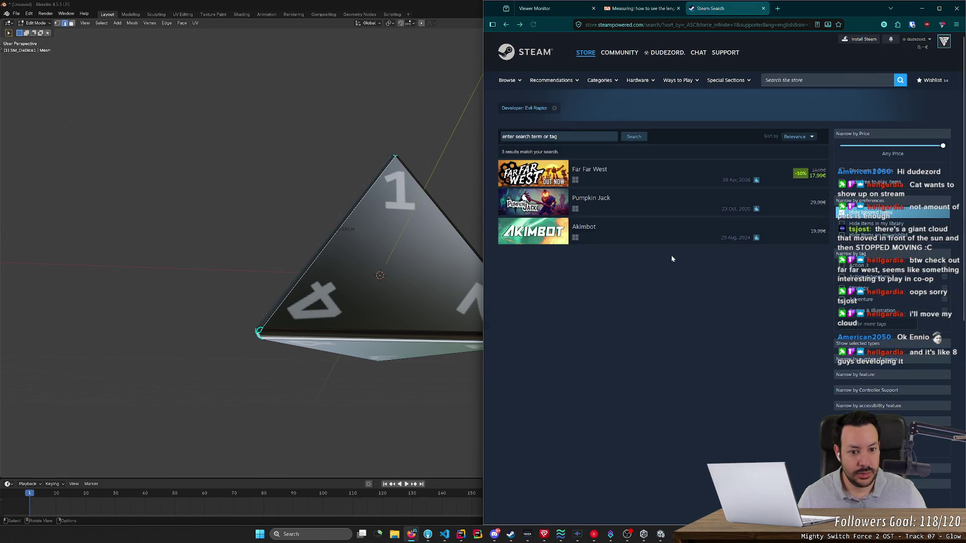
- Open the Pumpkin Jack store page and view its fifth and ghost screenshots
{"action": "left_click", "coordinate": [659, 204]}
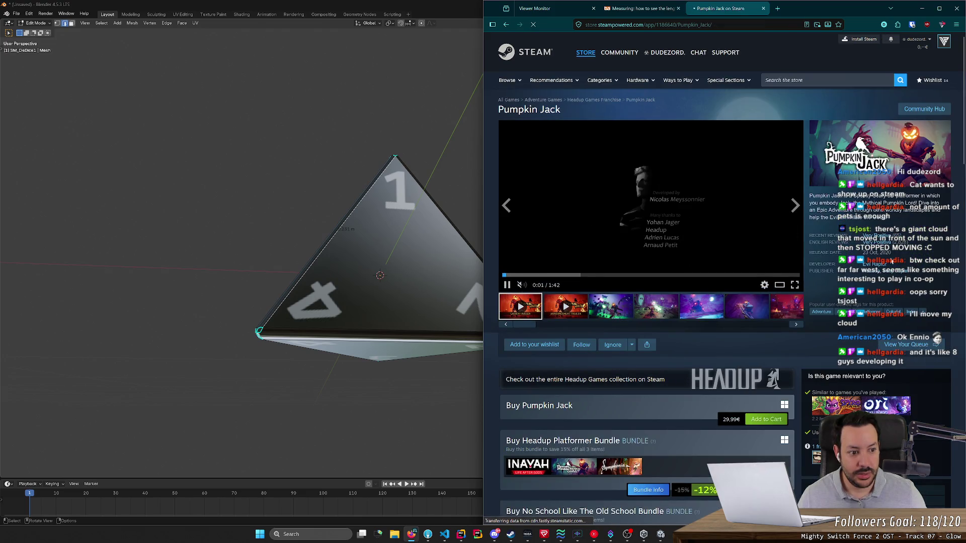
{"action": "scroll", "coordinate": [710, 311], "scroll_direction": "down", "scroll_amount": 4}
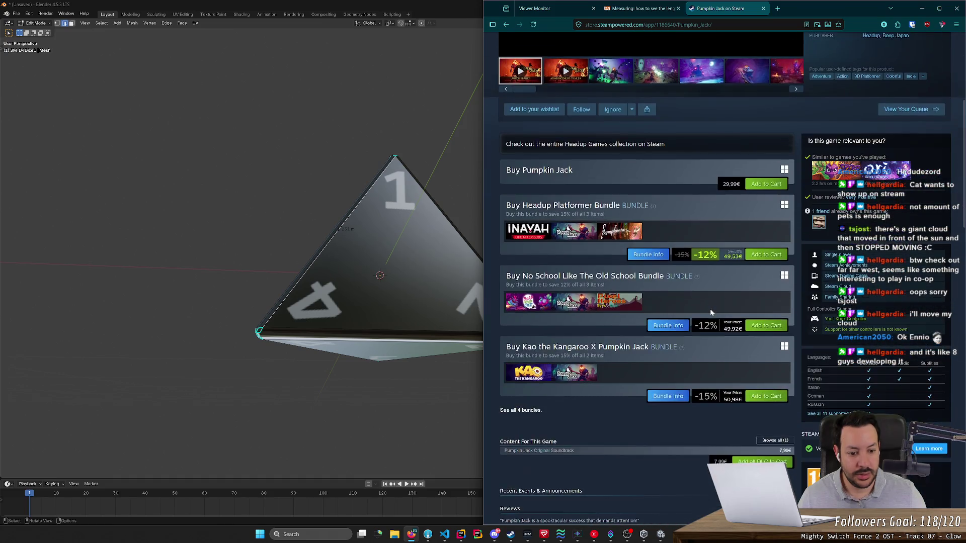
{"action": "scroll", "coordinate": [690, 294], "scroll_direction": "up", "scroll_amount": 3}
{"action": "scroll", "coordinate": [635, 271], "scroll_direction": "up", "scroll_amount": 2}
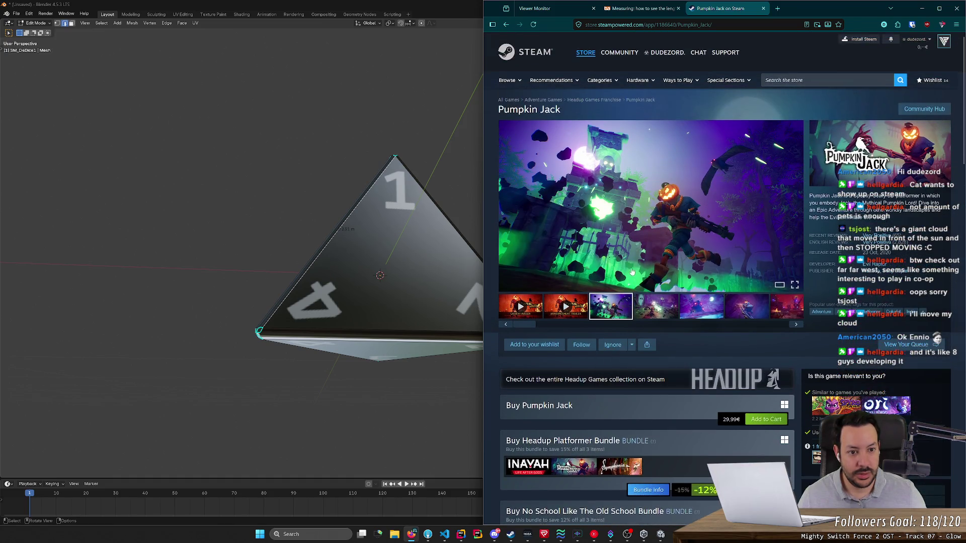
{"action": "left_click", "coordinate": [662, 311]}
{"action": "left_click", "coordinate": [713, 309]}
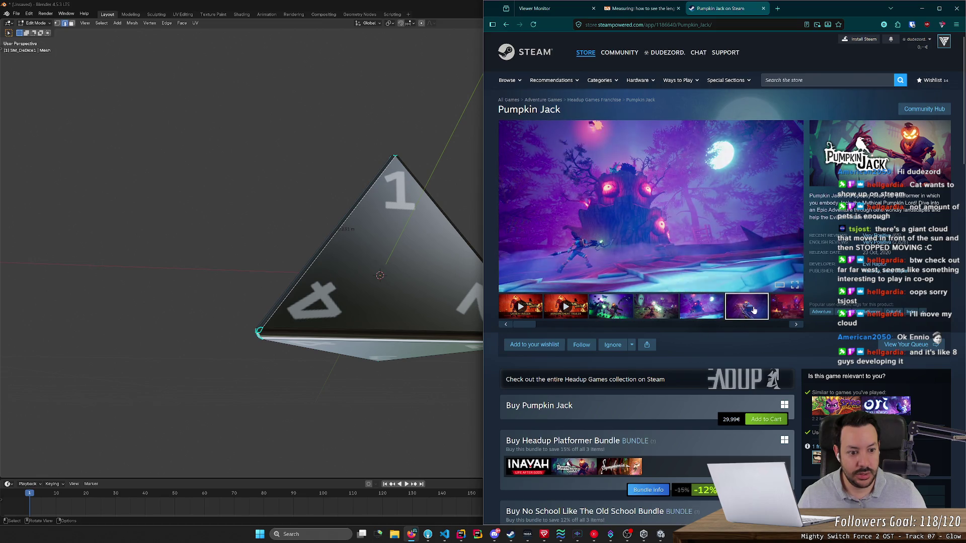
{"action": "left_click", "coordinate": [656, 313]}
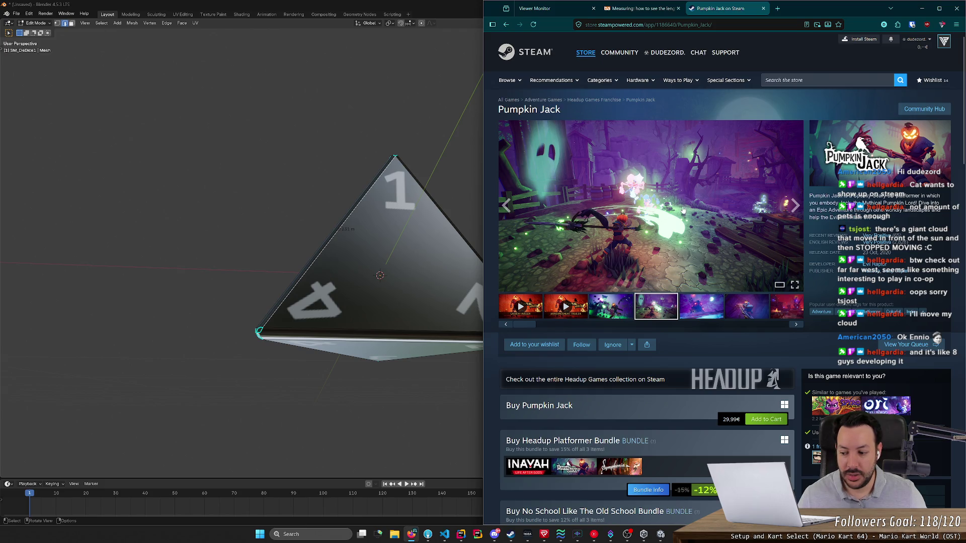
- Step through to Pumpkin Jack's final trailer and skip it ahead to 0:11
{"action": "left_click", "coordinate": [762, 317]}
{"action": "left_click", "coordinate": [784, 309]}
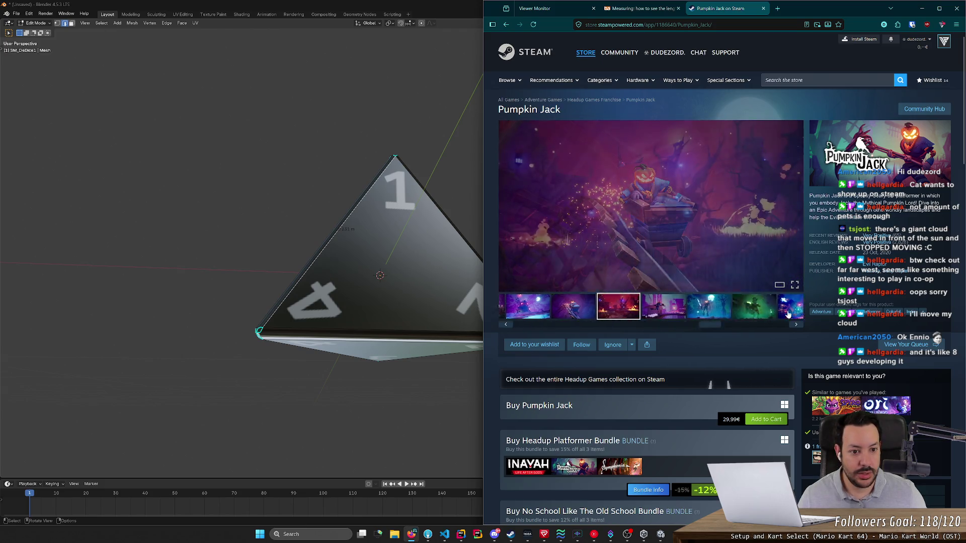
{"action": "left_click", "coordinate": [647, 309]}
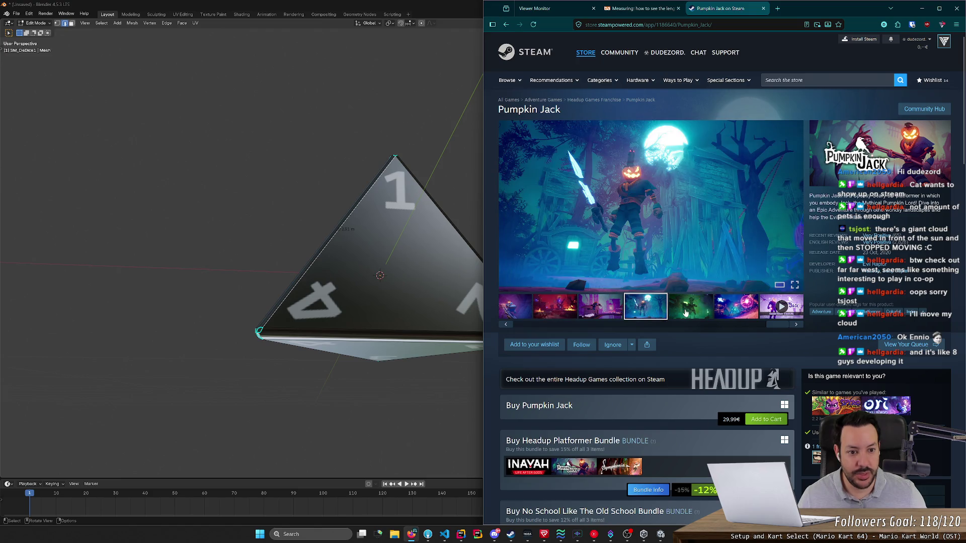
{"action": "left_click", "coordinate": [685, 313]}
{"action": "left_click", "coordinate": [718, 314]}
{"action": "left_click", "coordinate": [767, 314]}
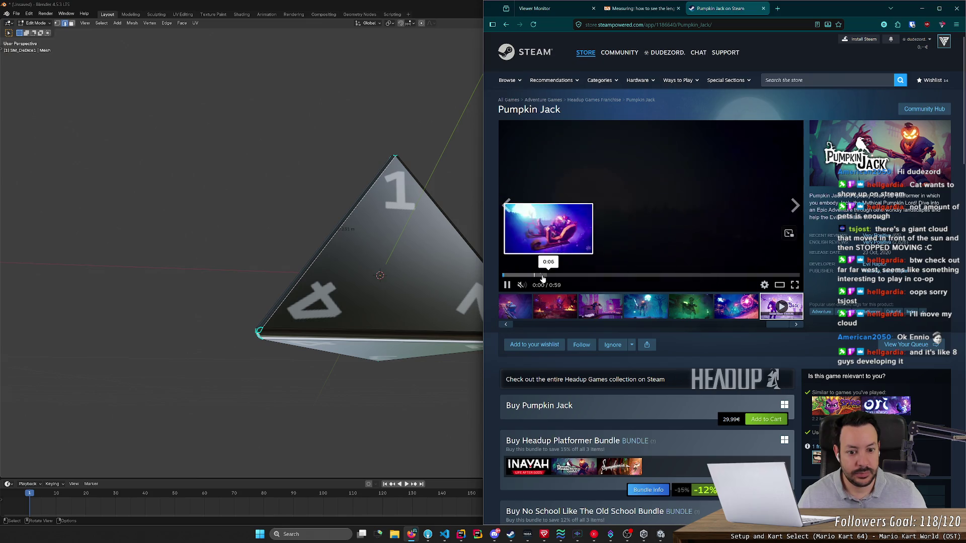
{"action": "left_click", "coordinate": [560, 276]}
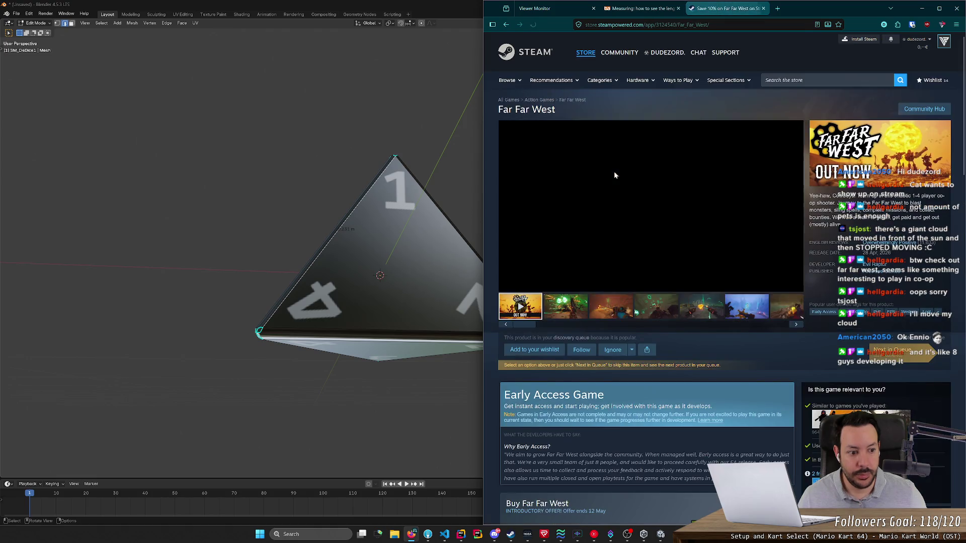
- Expand the full Far Far West game description
{"action": "scroll", "coordinate": [563, 328], "scroll_direction": "down", "scroll_amount": 15}
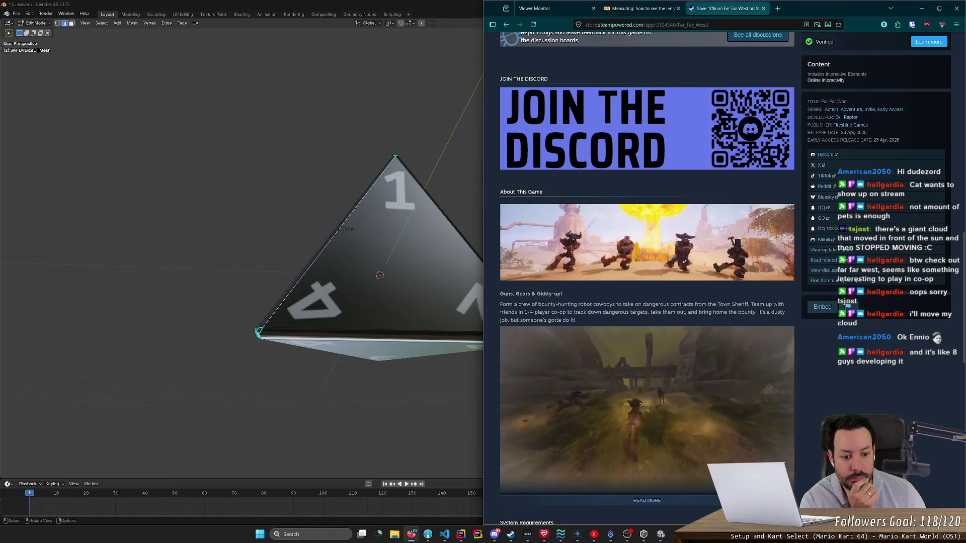
{"action": "scroll", "coordinate": [555, 304], "scroll_direction": "down", "scroll_amount": 3}
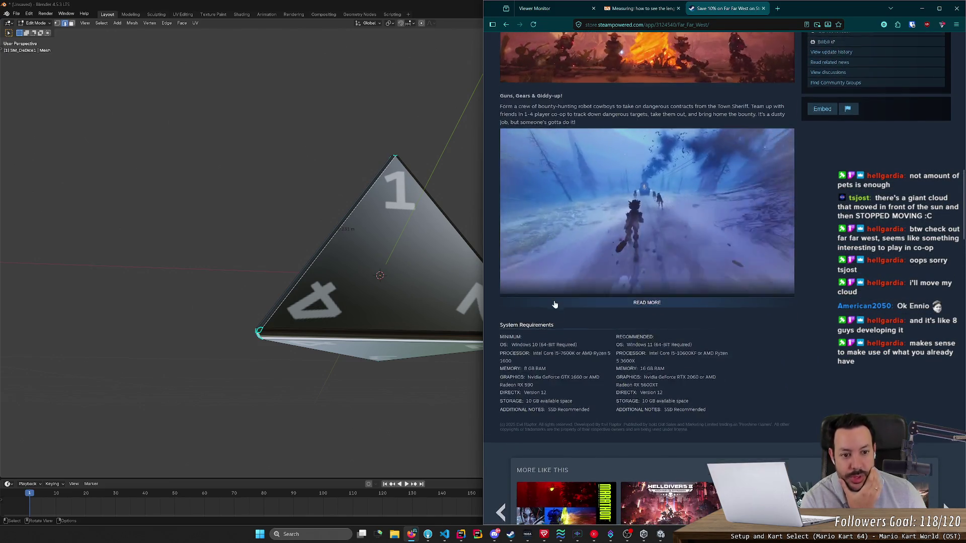
{"action": "scroll", "coordinate": [554, 300], "scroll_direction": "down", "scroll_amount": 3}
{"action": "scroll", "coordinate": [567, 267], "scroll_direction": "up", "scroll_amount": 3}
{"action": "left_click", "coordinate": [590, 305]}
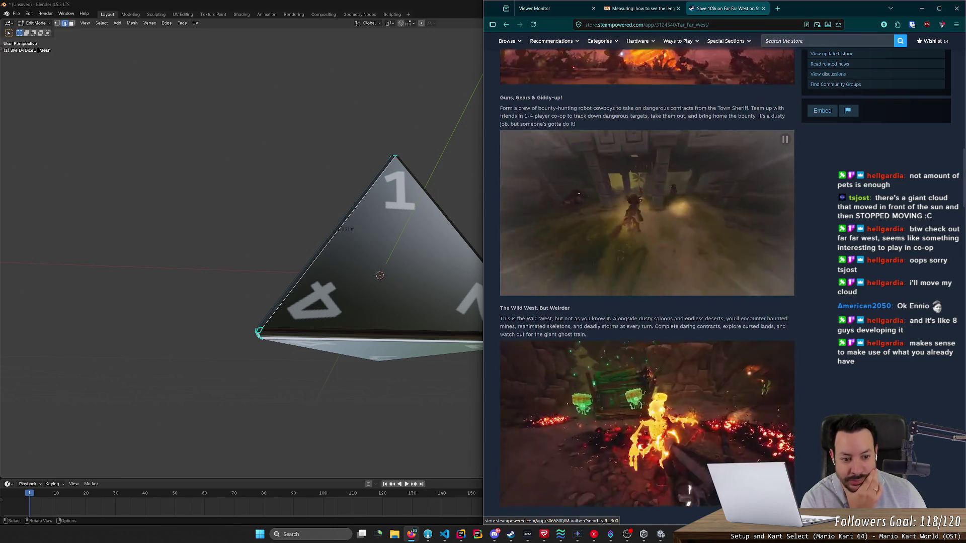
- Read through the page, add Far Far West to the wishlist, and close the Steam tab
{"action": "scroll", "coordinate": [607, 317], "scroll_direction": "down", "scroll_amount": 2}
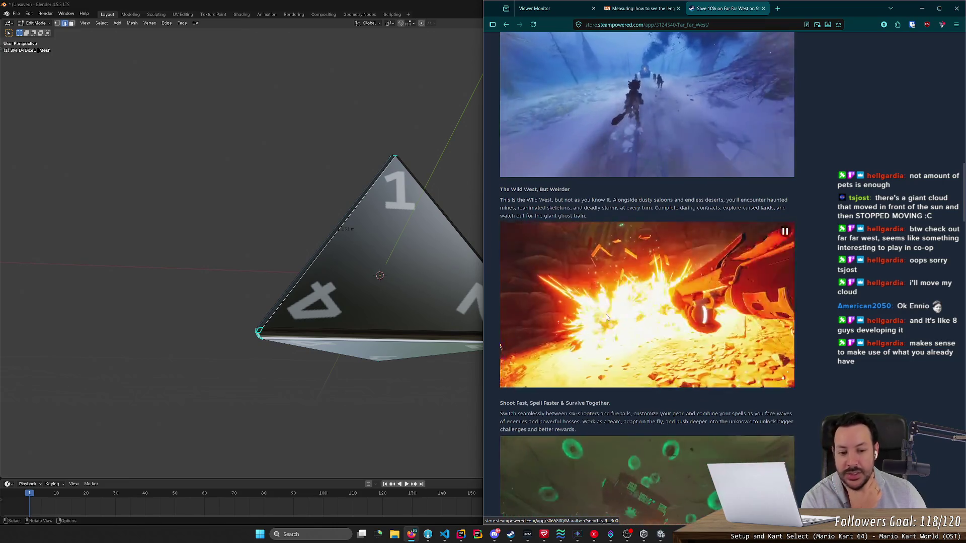
{"action": "scroll", "coordinate": [607, 318], "scroll_direction": "down", "scroll_amount": 2}
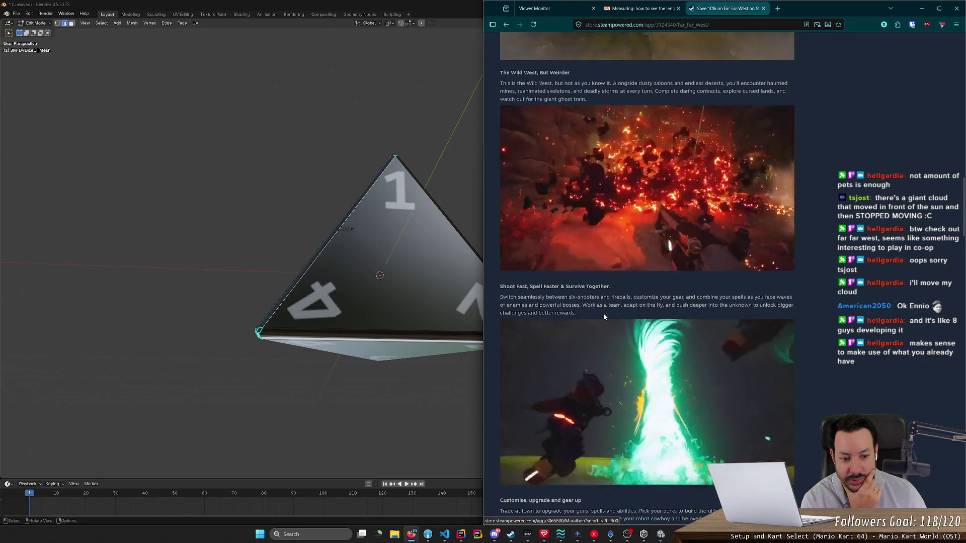
{"action": "scroll", "coordinate": [603, 313], "scroll_direction": "down", "scroll_amount": 4}
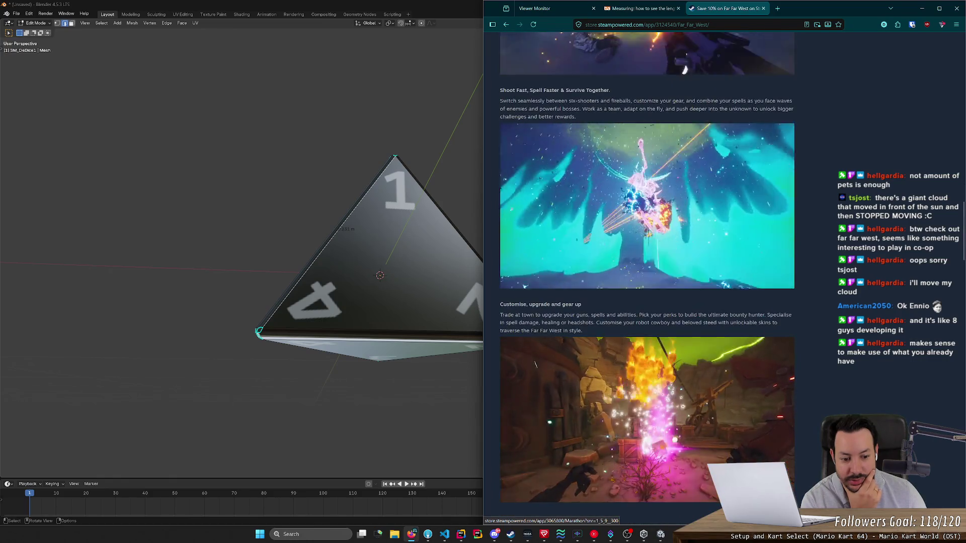
{"action": "scroll", "coordinate": [647, 272], "scroll_direction": "down", "scroll_amount": 4}
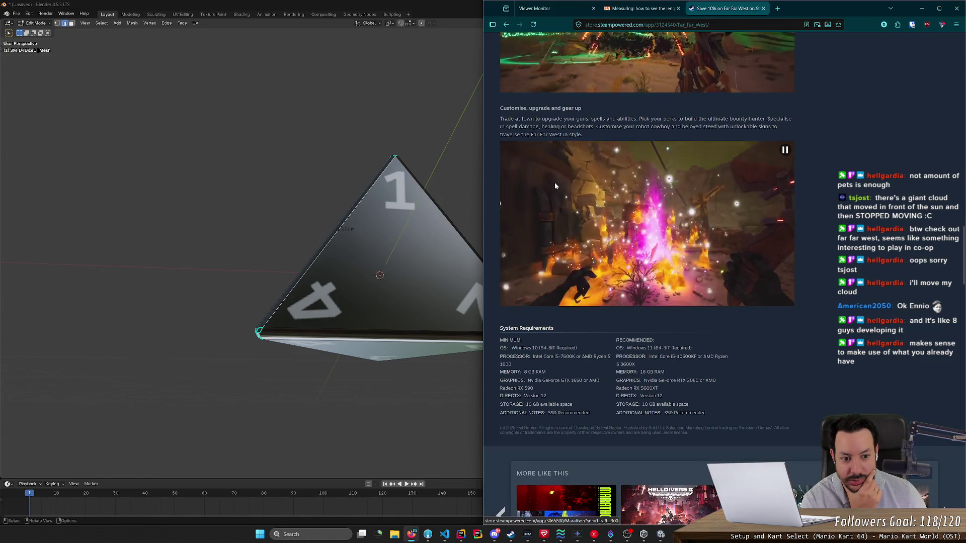
{"action": "scroll", "coordinate": [806, 361], "scroll_direction": "up", "scroll_amount": 15}
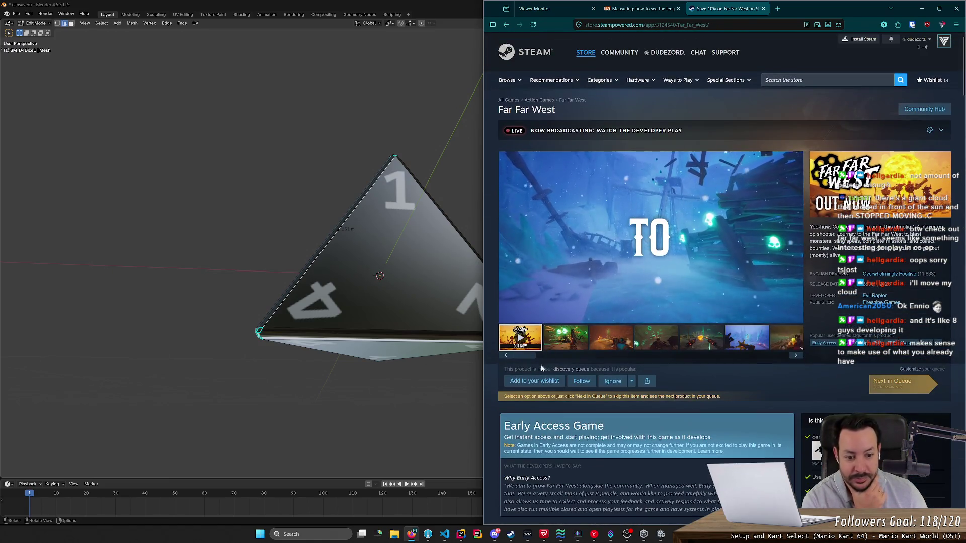
{"action": "left_click", "coordinate": [535, 380]}
{"action": "scroll", "coordinate": [663, 427], "scroll_direction": "down", "scroll_amount": 5}
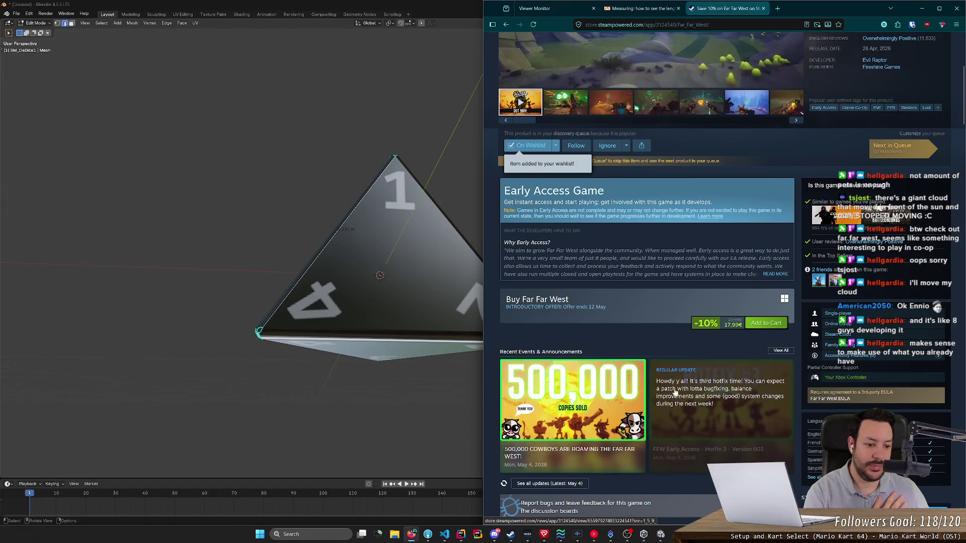
{"action": "middle_click", "coordinate": [724, 15]}
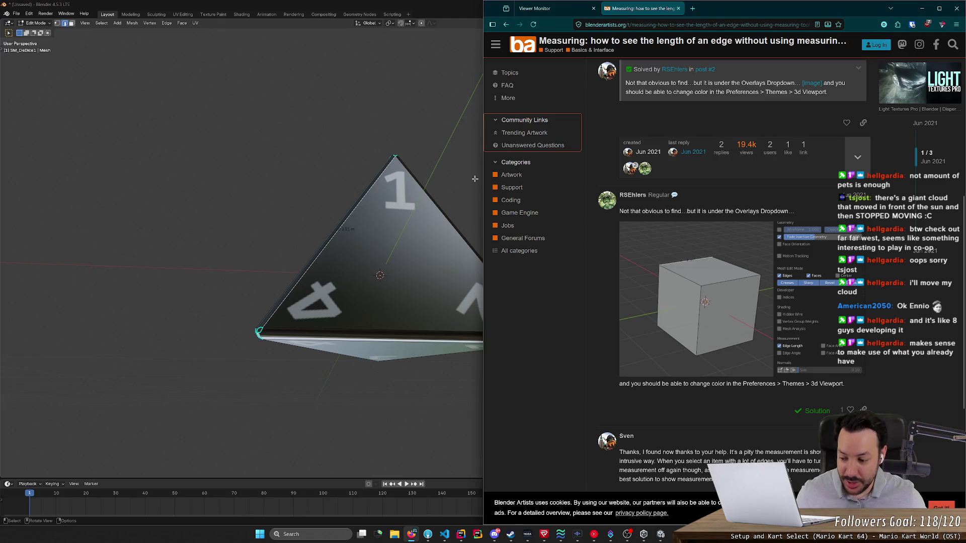
- Close the edge-length forum tab, minimize the browser and turn off the Edge Length overlay
{"action": "middle_click", "coordinate": [644, 12]}
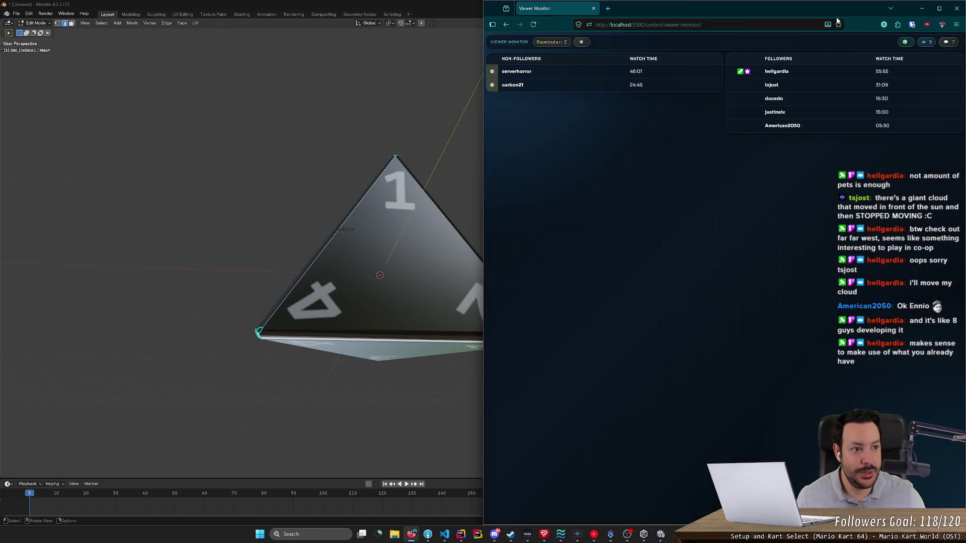
{"action": "left_click", "coordinate": [917, 9]}
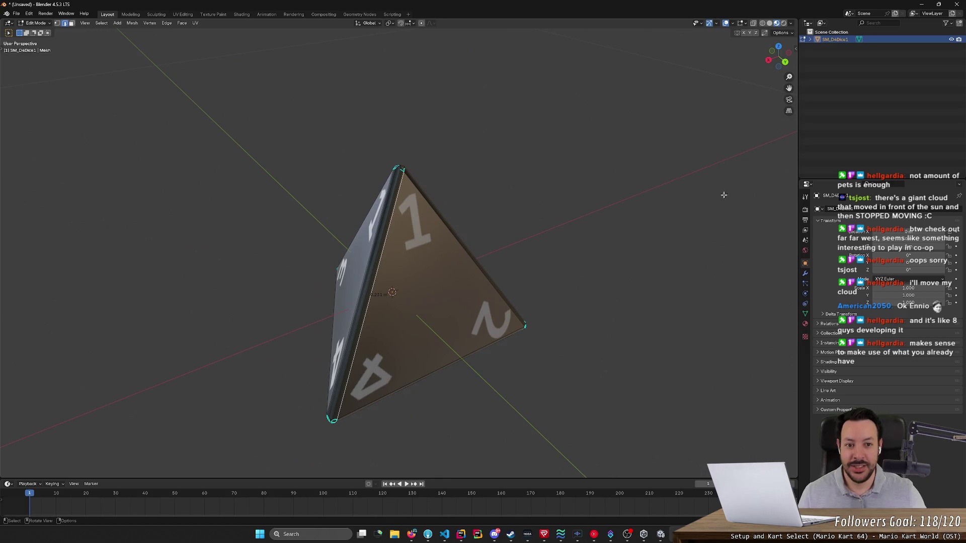
{"action": "left_click", "coordinate": [746, 24]}
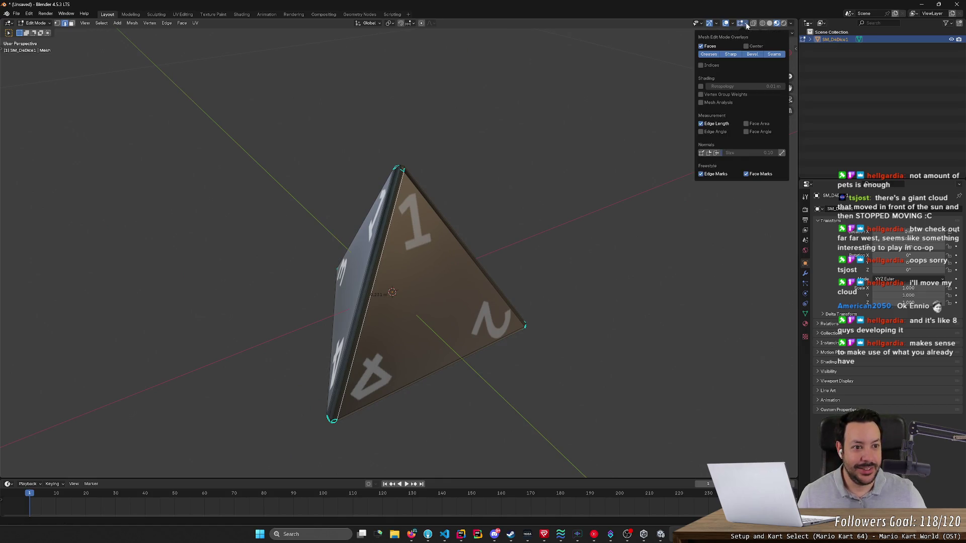
{"action": "left_click", "coordinate": [713, 123]}
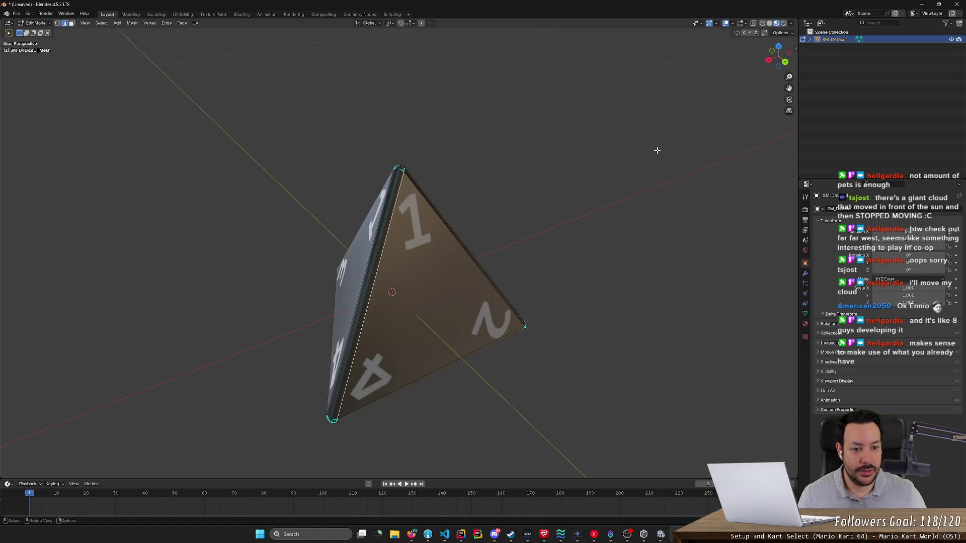
{"action": "left_click", "coordinate": [749, 24]}
{"action": "mouse_move", "coordinate": [609, 207]}
{"action": "left_mouse_down"}
{"action": "mouse_move", "coordinate": [580, 227]}
{"action": "mouse_move", "coordinate": [548, 211]}
{"action": "mouse_move", "coordinate": [569, 209]}
{"action": "mouse_move", "coordinate": [595, 249]}
{"action": "mouse_move", "coordinate": [587, 270]}
{"action": "mouse_move", "coordinate": [558, 186]}
{"action": "mouse_move", "coordinate": [426, 307]}
{"action": "left_mouse_up"}
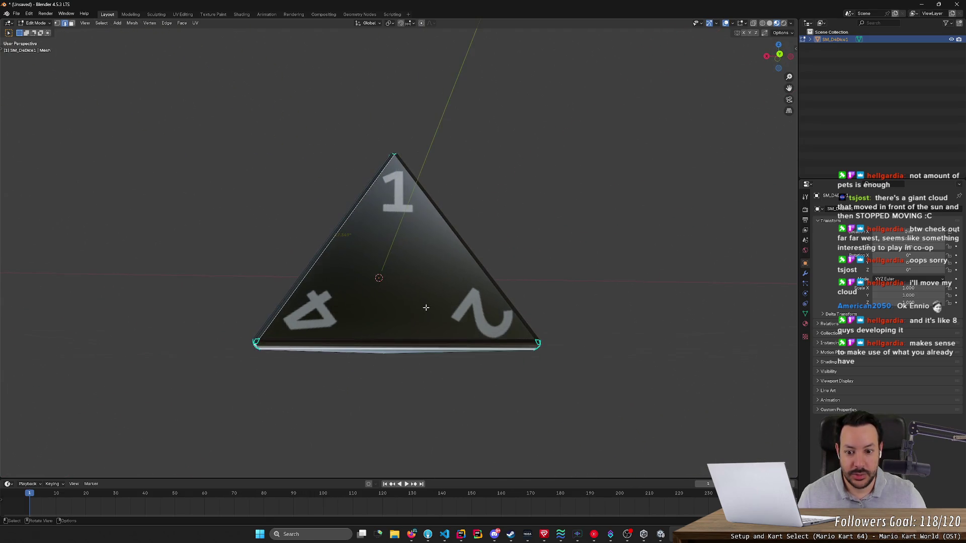
- Select the bottom, right and left edges in turn to read their lengths
{"action": "left_click", "coordinate": [416, 340]}
{"action": "left_click", "coordinate": [488, 281]}
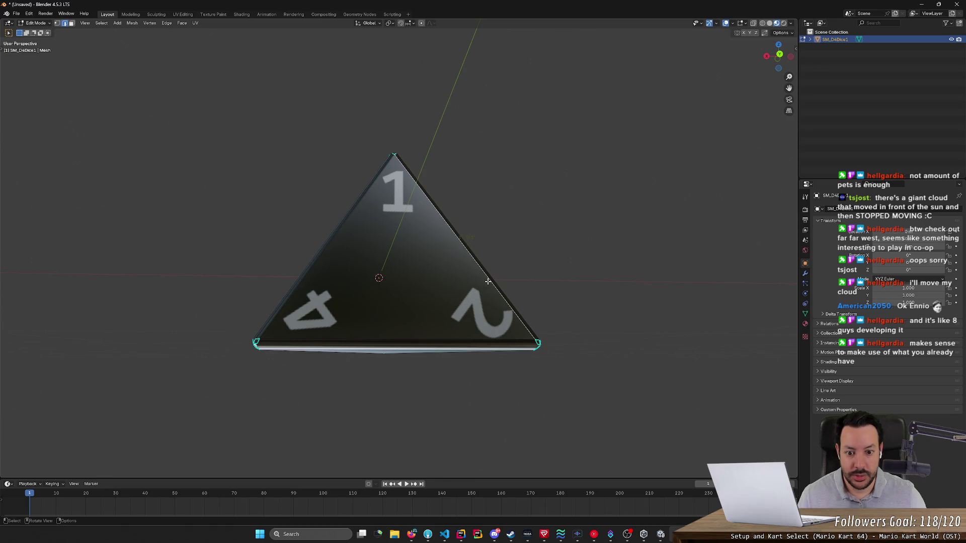
{"action": "left_click_drag", "start_coordinate": [499, 274], "coordinate": [504, 287]}
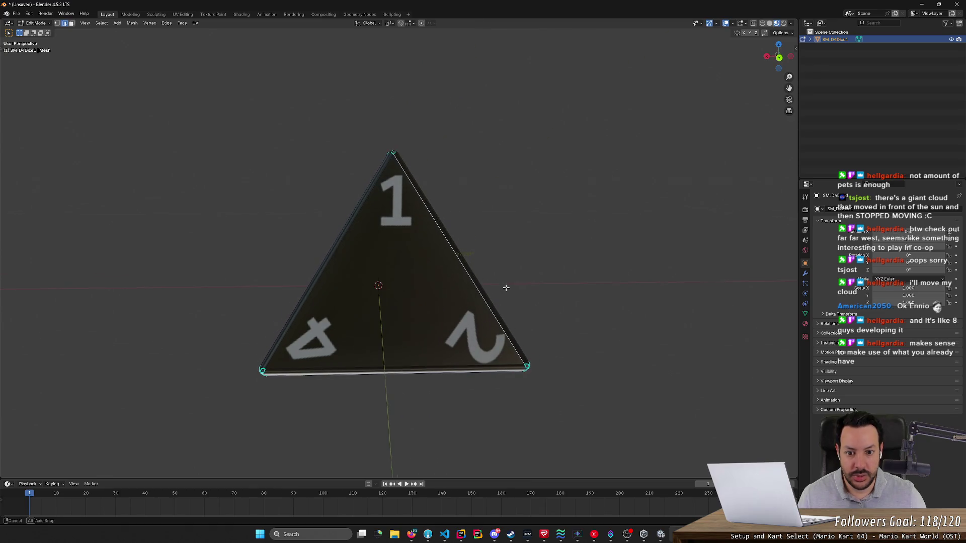
{"action": "left_click", "coordinate": [438, 365]}
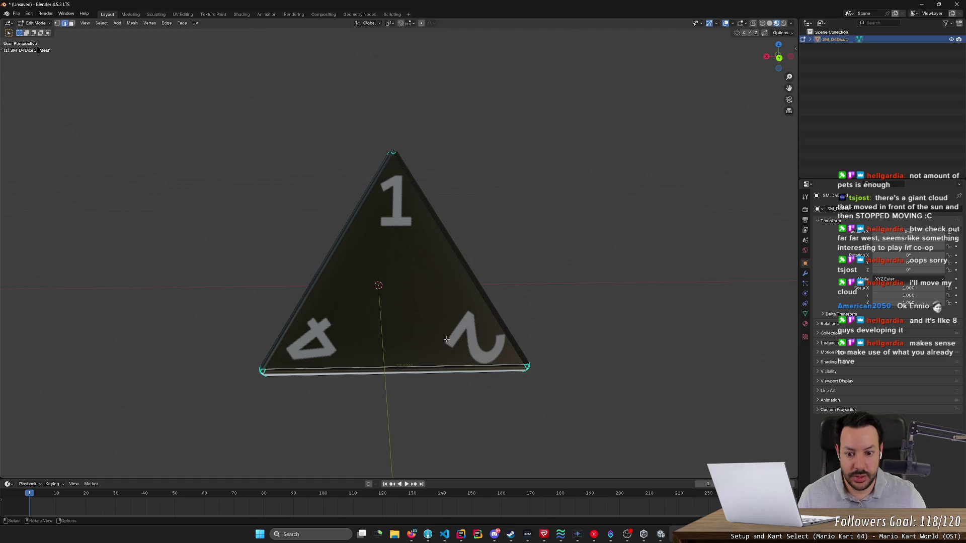
{"action": "left_click", "coordinate": [314, 286]}
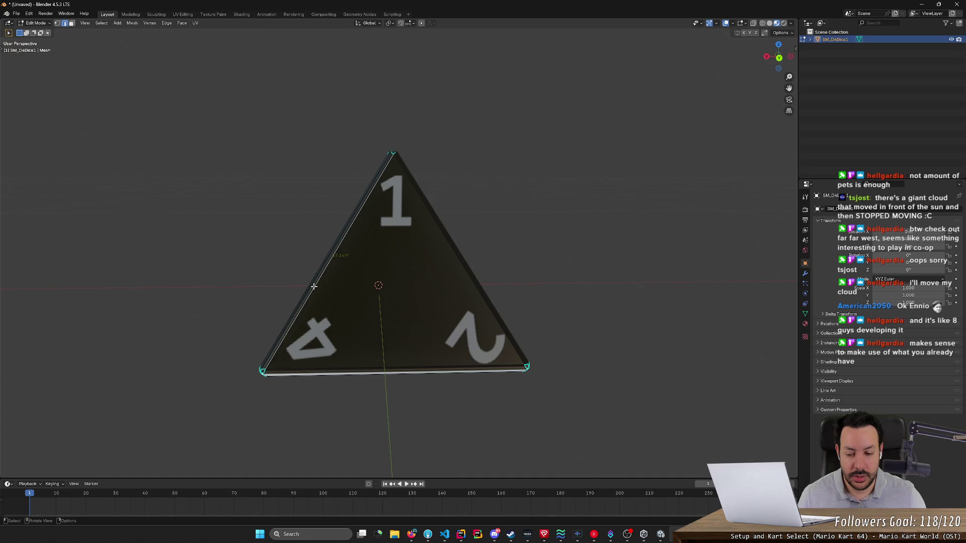
{"action": "mouse_move", "coordinate": [314, 286]}
{"action": "left_mouse_down"}
{"action": "mouse_move", "coordinate": [518, 312]}
{"action": "mouse_move", "coordinate": [416, 166]}
{"action": "left_mouse_up"}
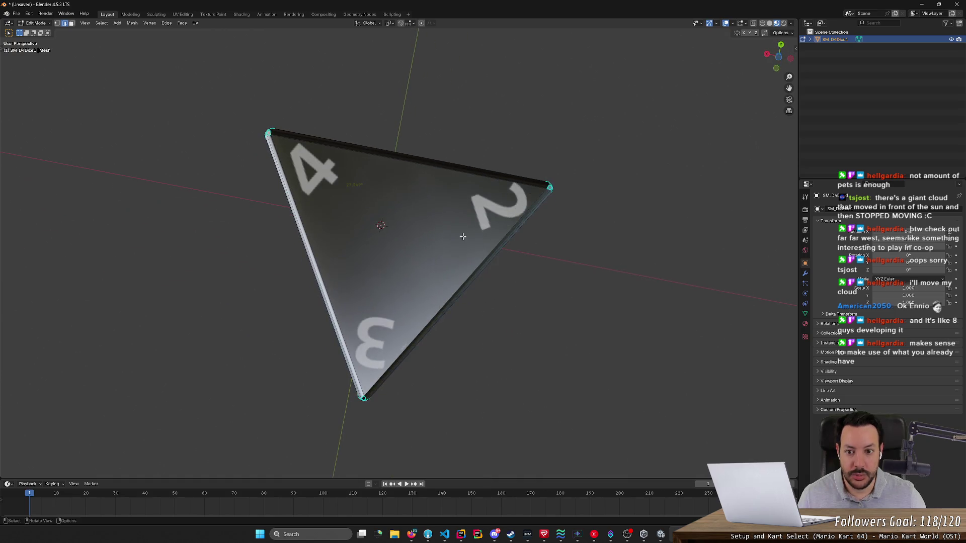
- From other angles, check the top, right, bottom and left edge lengths; the left reads 1.344
{"action": "left_click", "coordinate": [416, 167]}
{"action": "left_click", "coordinate": [482, 256]}
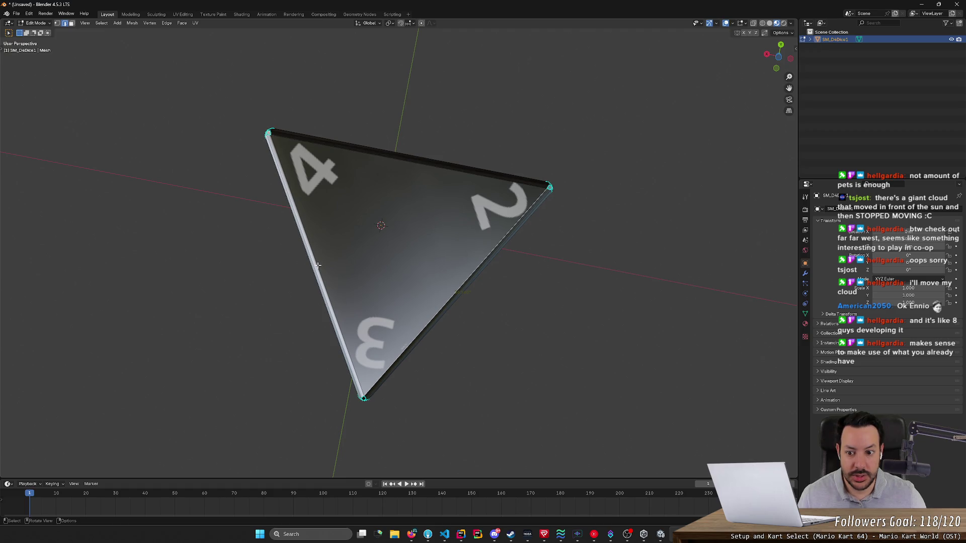
{"action": "mouse_move", "coordinate": [508, 259]}
{"action": "left_mouse_down"}
{"action": "mouse_move", "coordinate": [533, 276]}
{"action": "mouse_move", "coordinate": [431, 365]}
{"action": "left_mouse_up"}
{"action": "left_click", "coordinate": [431, 365]}
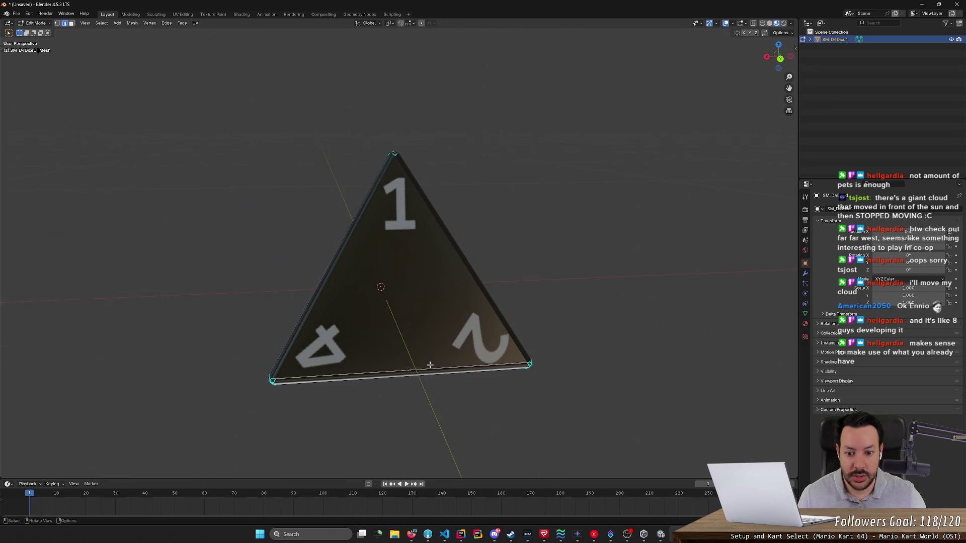
{"action": "mouse_move", "coordinate": [464, 338]}
{"action": "left_mouse_down"}
{"action": "mouse_move", "coordinate": [468, 279]}
{"action": "mouse_move", "coordinate": [484, 278]}
{"action": "left_mouse_up"}
{"action": "left_click", "coordinate": [321, 261]}
{"action": "mouse_move", "coordinate": [576, 288]}
{"action": "left_mouse_down"}
{"action": "mouse_move", "coordinate": [590, 272]}
{"action": "mouse_move", "coordinate": [630, 334]}
{"action": "mouse_move", "coordinate": [716, 295]}
{"action": "mouse_move", "coordinate": [659, 300]}
{"action": "mouse_move", "coordinate": [627, 265]}
{"action": "mouse_move", "coordinate": [684, 259]}
{"action": "left_mouse_up"}
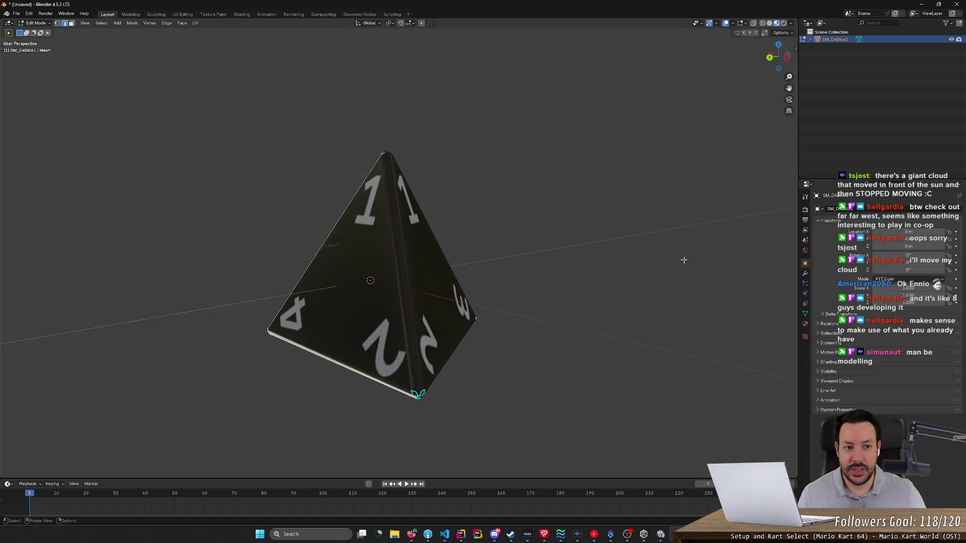
- Hide the Edge Angle readout in the mesh overlay options
{"action": "left_click", "coordinate": [746, 26]}
{"action": "left_click", "coordinate": [708, 137]}
{"action": "mouse_move", "coordinate": [447, 152]}
{"action": "left_mouse_down"}
{"action": "mouse_move", "coordinate": [658, 149]}
{"action": "mouse_move", "coordinate": [647, 138]}
{"action": "mouse_move", "coordinate": [597, 166]}
{"action": "mouse_move", "coordinate": [603, 230]}
{"action": "left_mouse_up"}
- Switch to Top view and set the die's Z rotation to 120°
{"action": "mouse_move", "coordinate": [908, 269]}
{"action": "left_mouse_down"}
{"action": "mouse_move", "coordinate": [891, 270]}
{"action": "mouse_move", "coordinate": [937, 269]}
{"action": "left_mouse_up"}
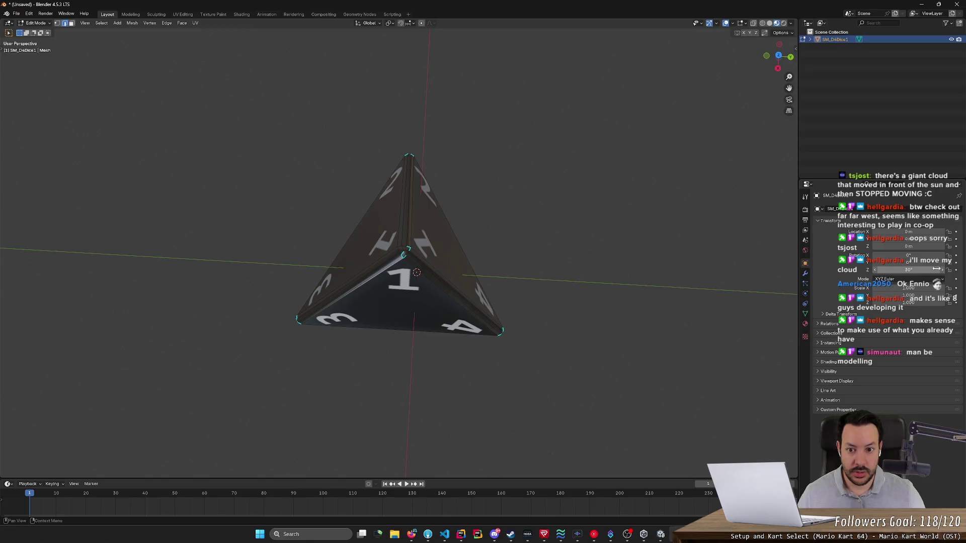
{"action": "left_click", "coordinate": [779, 57]}
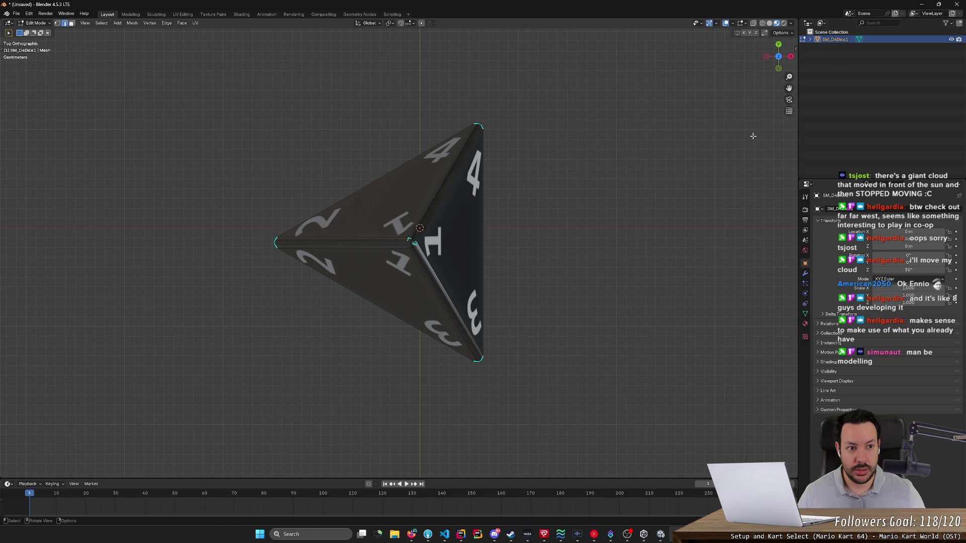
{"action": "left_click", "coordinate": [908, 269]}
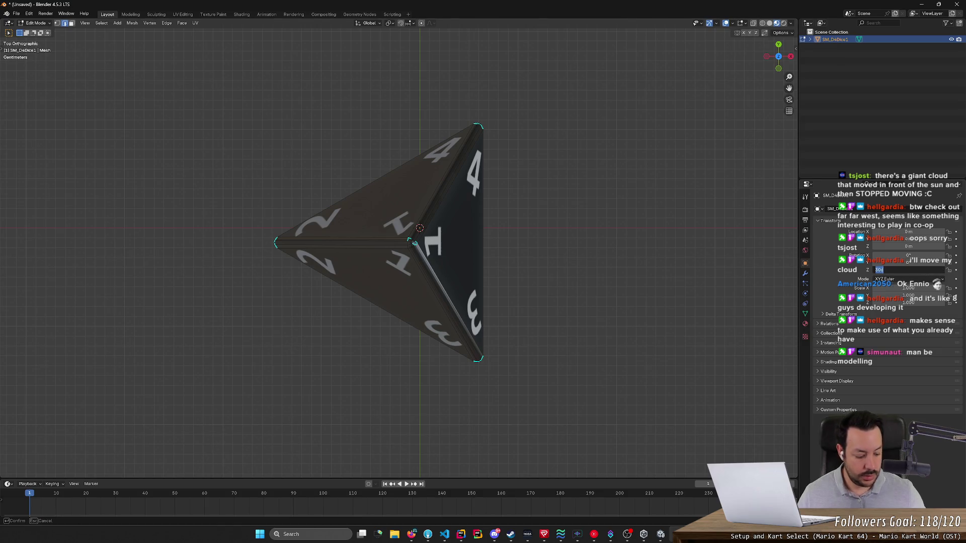
{"action": "type", "text": "120"}
{"action": "key", "text": "Return"}
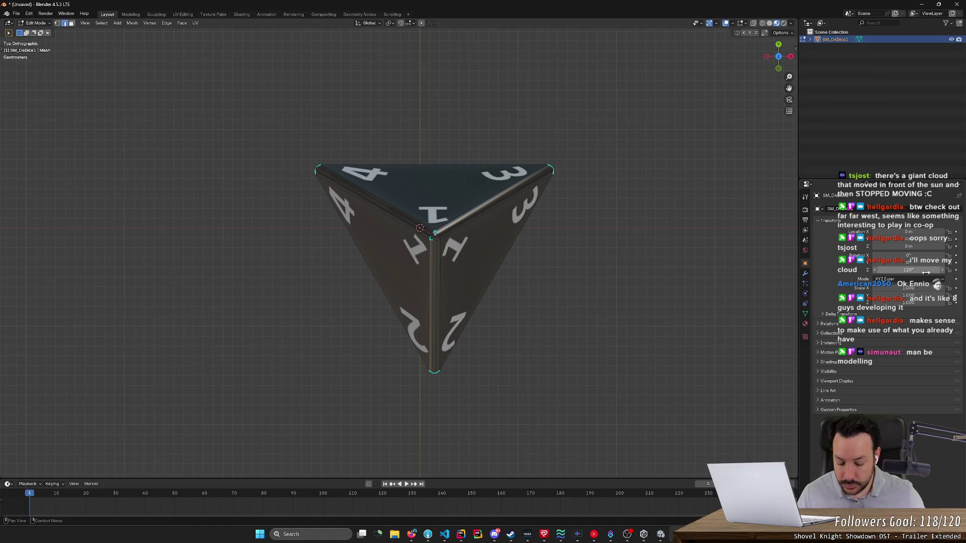
{"action": "key", "text": "t"}
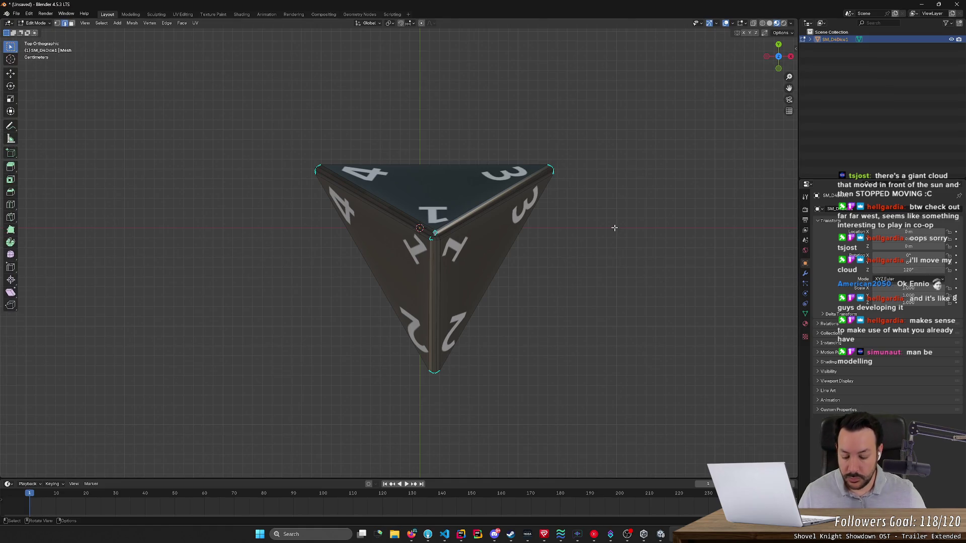
{"action": "right_click", "coordinate": [614, 227]}
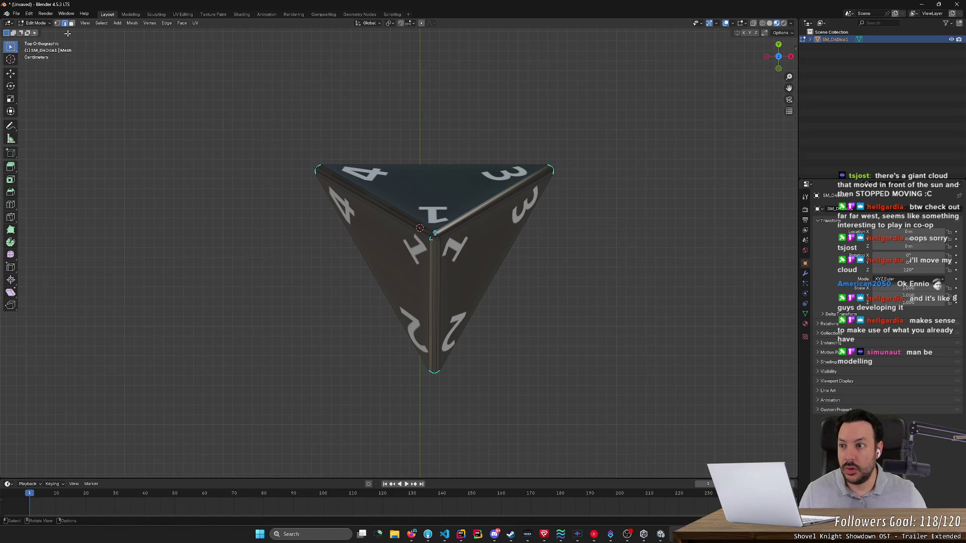
- Switch to Object Mode and move the whole die along the global X axis
{"action": "left_click", "coordinate": [35, 23]}
{"action": "left_click", "coordinate": [38, 25]}
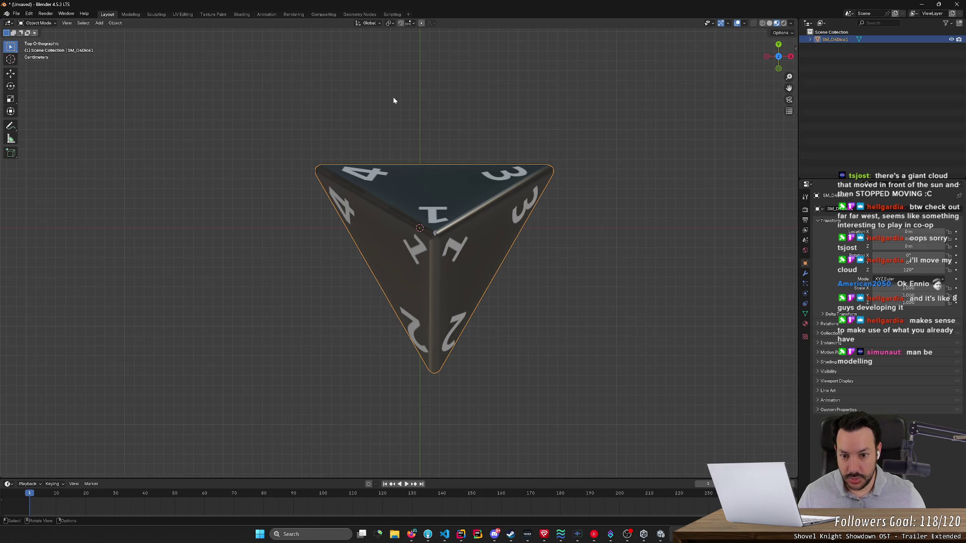
{"action": "key", "text": "g"}
{"action": "key", "text": "x"}
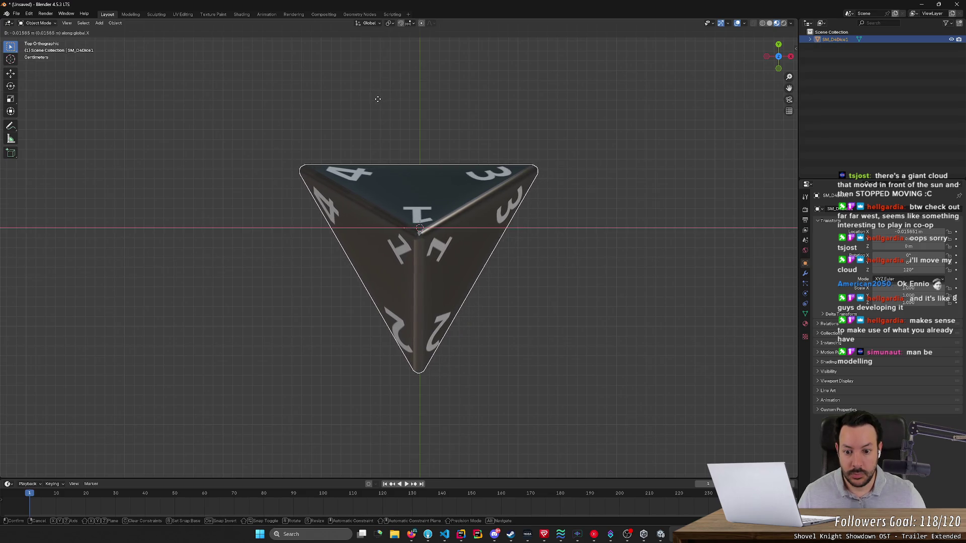
{"action": "left_click", "coordinate": [379, 99]}
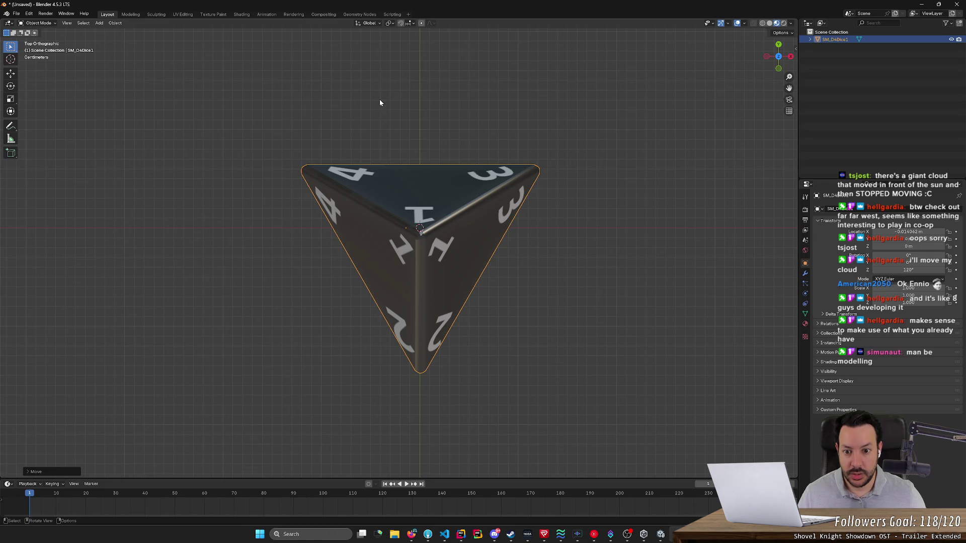
{"action": "key", "text": "t"}
- Move the die along global Y to centre it, then deselect it and orbit the view
{"action": "key", "text": "g"}
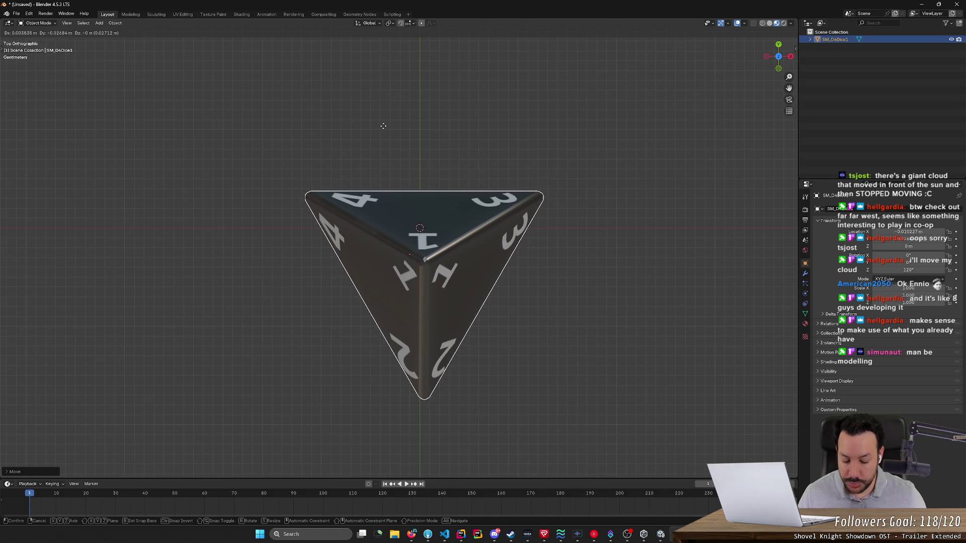
{"action": "key", "text": "y"}
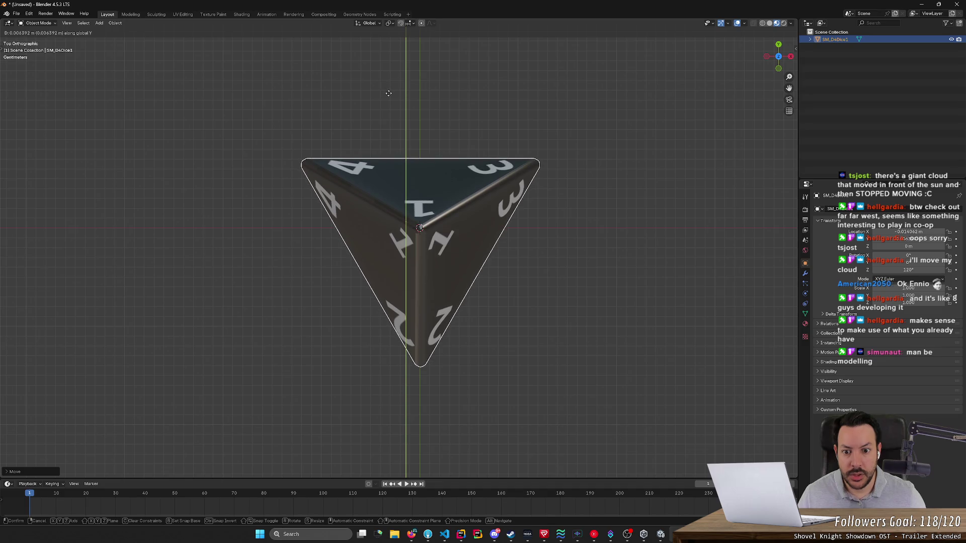
{"action": "left_click", "coordinate": [389, 93]}
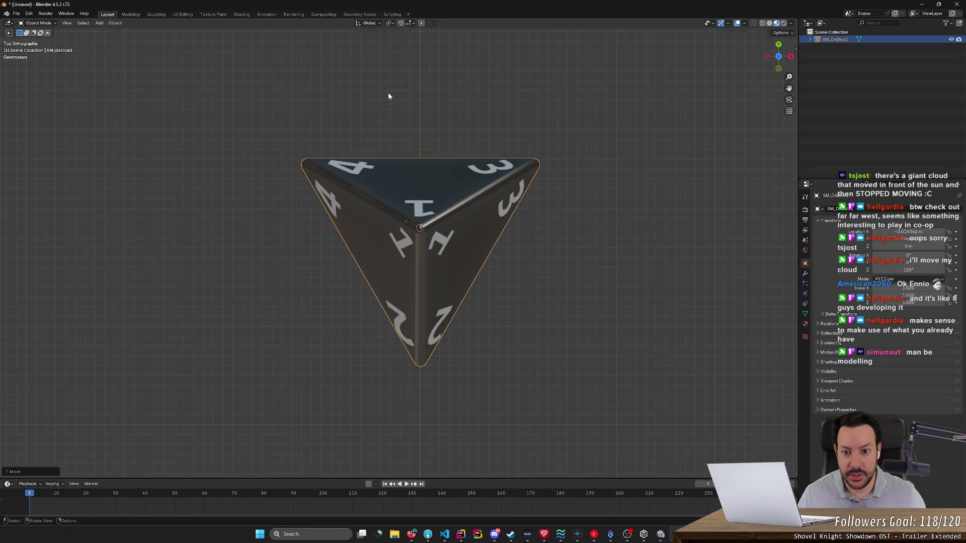
{"action": "left_click", "coordinate": [593, 244]}
{"action": "mouse_move", "coordinate": [665, 307]}
{"action": "left_mouse_down"}
{"action": "mouse_move", "coordinate": [656, 319]}
{"action": "mouse_move", "coordinate": [580, 274]}
{"action": "mouse_move", "coordinate": [580, 246]}
{"action": "mouse_move", "coordinate": [604, 242]}
{"action": "mouse_move", "coordinate": [576, 239]}
{"action": "mouse_move", "coordinate": [641, 248]}
{"action": "mouse_move", "coordinate": [669, 288]}
{"action": "mouse_move", "coordinate": [667, 337]}
{"action": "left_mouse_up"}
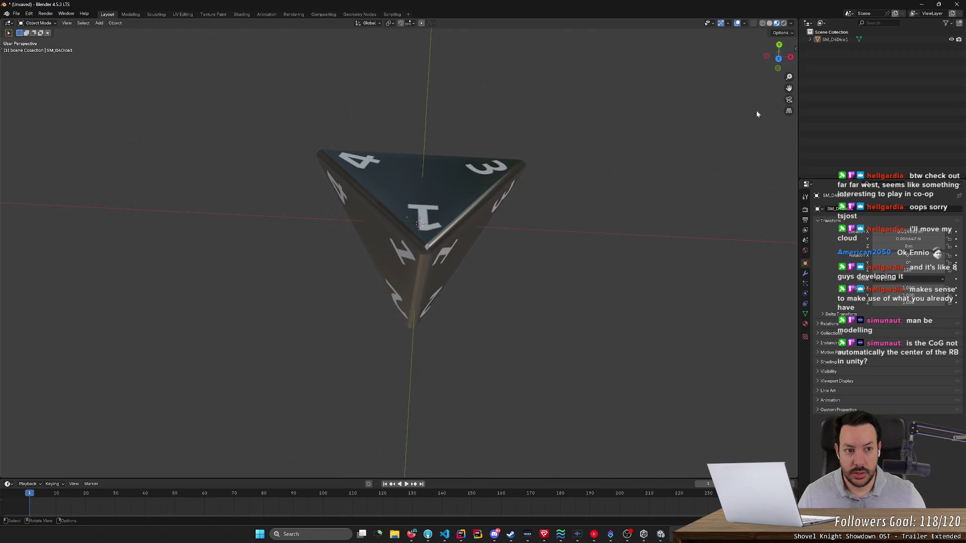
- From the top view, spin the die about its vertical Z axis with the Rotation Z field
{"action": "left_click", "coordinate": [778, 59]}
{"action": "left_click_drag", "start_coordinate": [897, 272], "coordinate": [965, 272]}
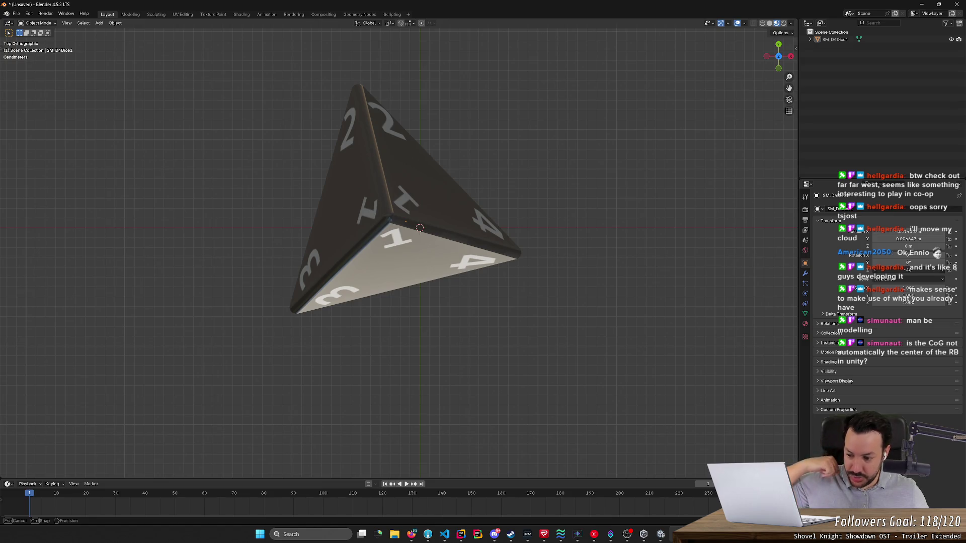
{"action": "left_click", "coordinate": [619, 246]}
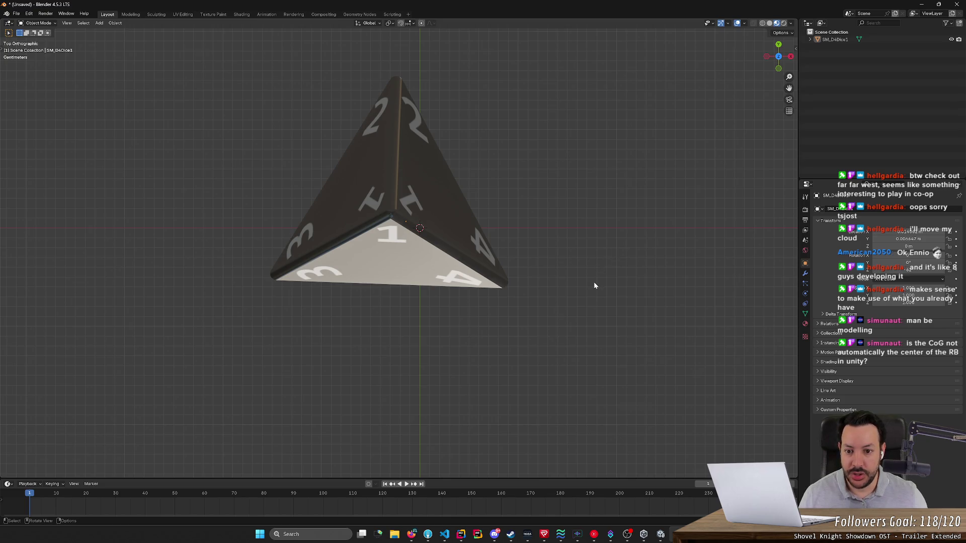
{"action": "mouse_move", "coordinate": [577, 327]}
{"action": "left_mouse_down"}
{"action": "mouse_move", "coordinate": [592, 313]}
{"action": "mouse_move", "coordinate": [571, 317]}
{"action": "mouse_move", "coordinate": [599, 273]}
{"action": "mouse_move", "coordinate": [572, 252]}
{"action": "left_mouse_up"}
- Select the die, move it along the X axis, and zoom out to check it
{"action": "left_click", "coordinate": [424, 284]}
{"action": "key", "text": "KP_7"}
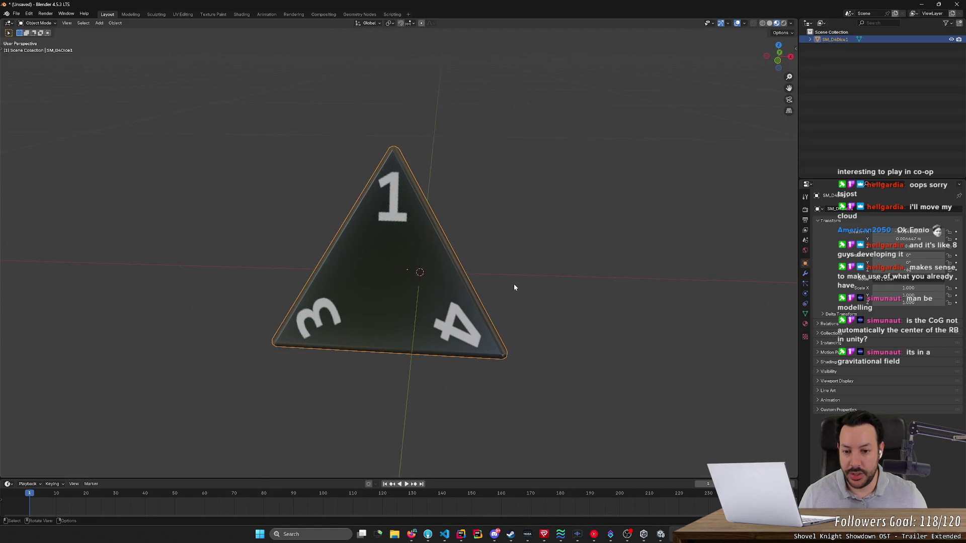
{"action": "key", "text": "t"}
{"action": "key", "text": "g"}
{"action": "key", "text": "x"}
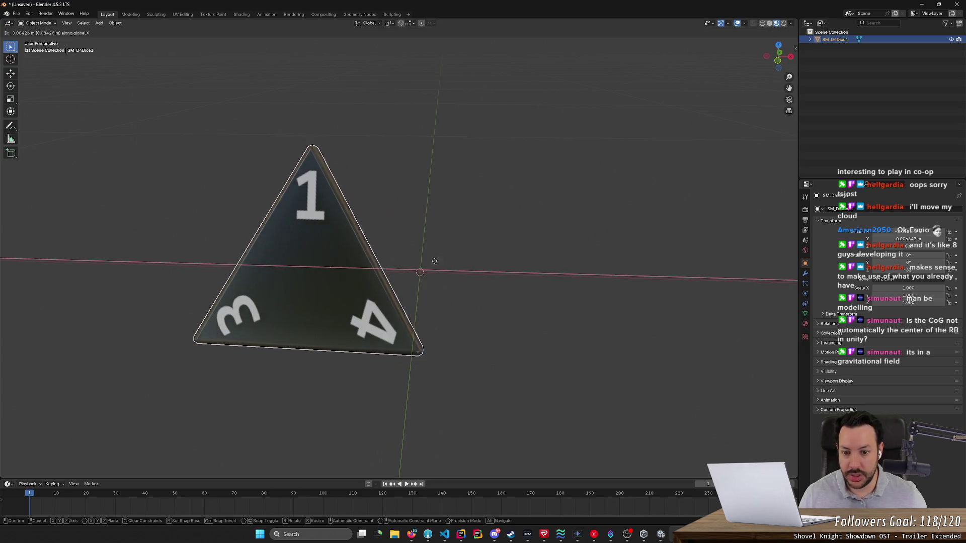
{"action": "left_click", "coordinate": [434, 261]}
{"action": "left_click_drag", "start_coordinate": [462, 270], "coordinate": [456, 300]}
{"action": "scroll", "coordinate": [459, 306], "scroll_direction": "down", "scroll_amount": 3}
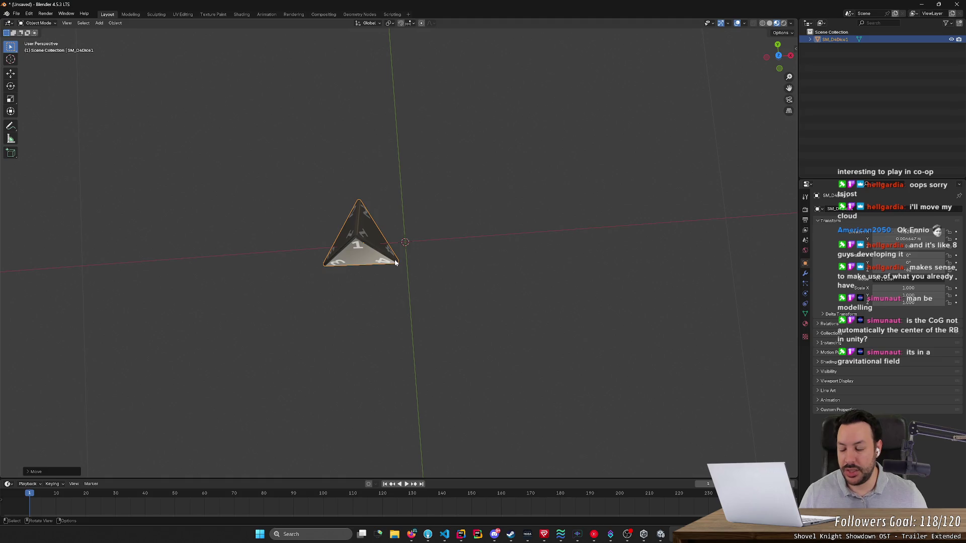
- Select and deselect the die several times while orbiting around it
{"action": "left_click_drag", "start_coordinate": [267, 160], "coordinate": [394, 286]}
{"action": "left_click", "coordinate": [405, 245]}
{"action": "mouse_move", "coordinate": [398, 235]}
{"action": "left_mouse_down"}
{"action": "mouse_move", "coordinate": [429, 269]}
{"action": "mouse_move", "coordinate": [407, 241]}
{"action": "left_mouse_up"}
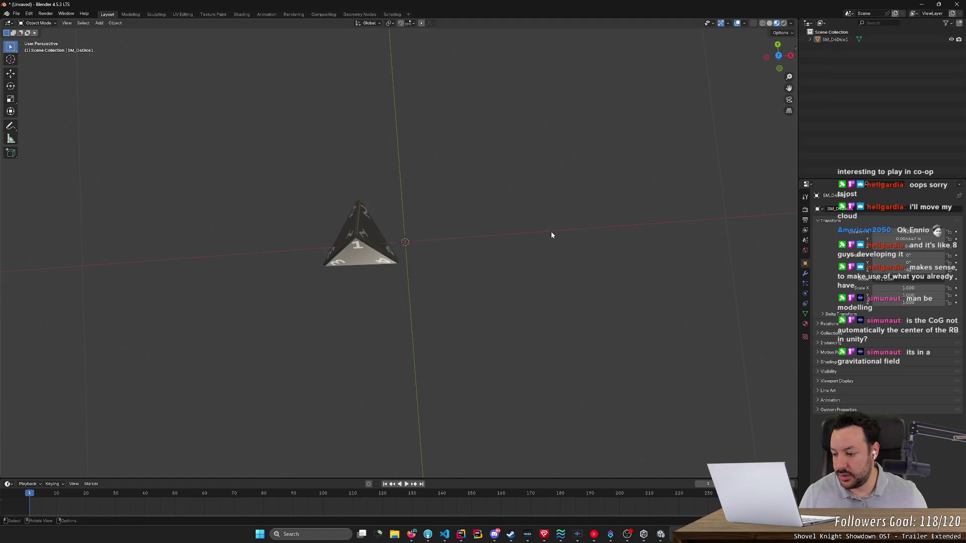
{"action": "left_click", "coordinate": [359, 209]}
{"action": "left_click", "coordinate": [464, 322]}
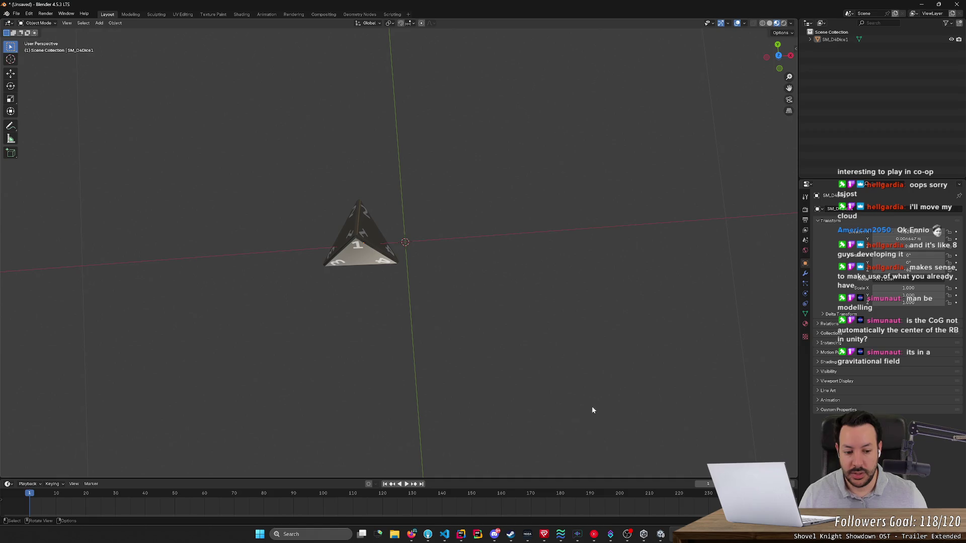
{"action": "left_click", "coordinate": [370, 253]}
{"action": "left_click", "coordinate": [372, 255]}
{"action": "left_click", "coordinate": [374, 257]}
{"action": "left_click", "coordinate": [376, 260]}
{"action": "left_click", "coordinate": [468, 317]}
{"action": "mouse_move", "coordinate": [468, 317]}
{"action": "left_mouse_down"}
{"action": "mouse_move", "coordinate": [452, 293]}
{"action": "mouse_move", "coordinate": [545, 261]}
{"action": "mouse_move", "coordinate": [526, 265]}
{"action": "mouse_move", "coordinate": [527, 331]}
{"action": "left_mouse_up"}
{"action": "scroll", "coordinate": [527, 332], "scroll_direction": "up", "scroll_amount": 2}
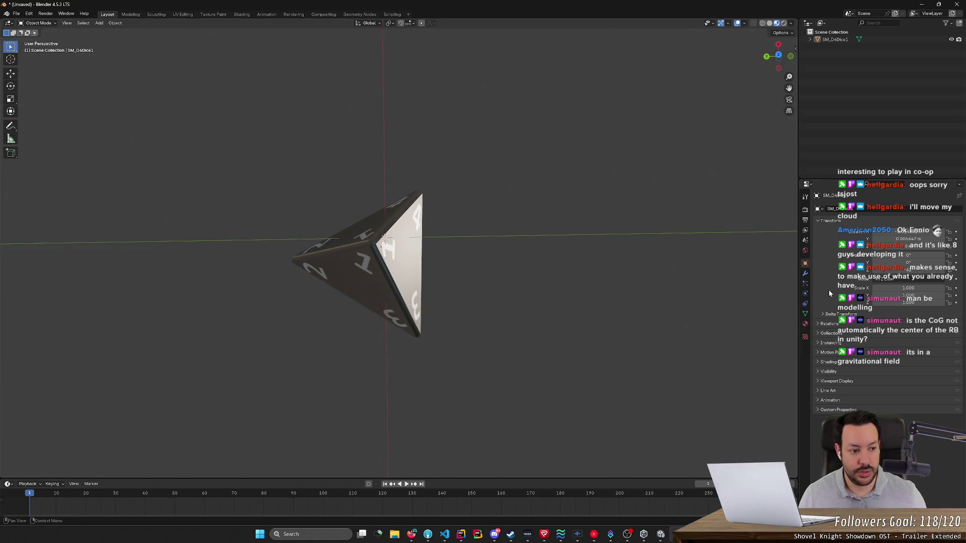
- Turn the die a little further about Z and view it from another angle
{"action": "left_click_drag", "start_coordinate": [908, 271], "coordinate": [920, 270]}
{"action": "left_click", "coordinate": [908, 270]}
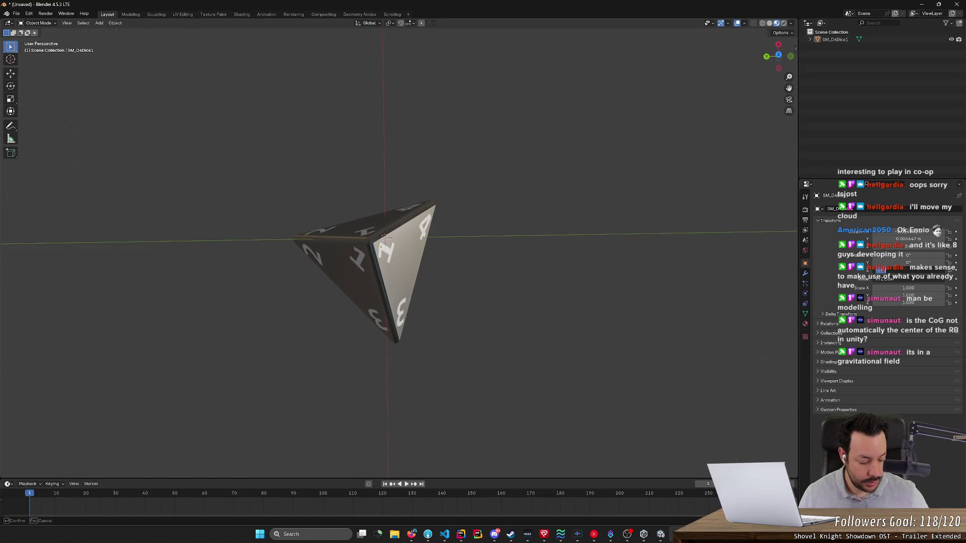
{"action": "key", "text": "Return"}
{"action": "mouse_move", "coordinate": [599, 263]}
{"action": "left_mouse_down"}
{"action": "mouse_move", "coordinate": [555, 300]}
{"action": "mouse_move", "coordinate": [646, 152]}
{"action": "left_mouse_up"}
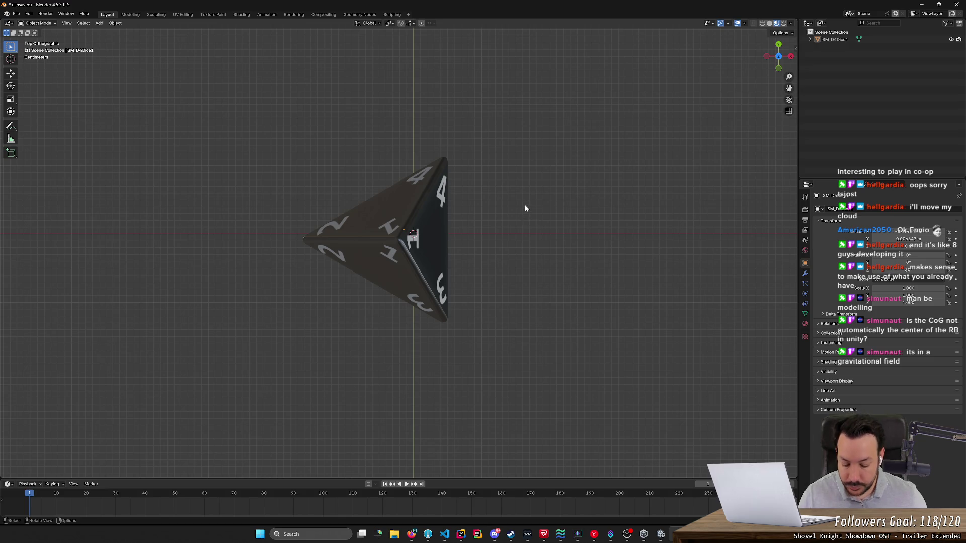
- Select the die and move it along the Y axis
{"action": "key", "text": "t"}
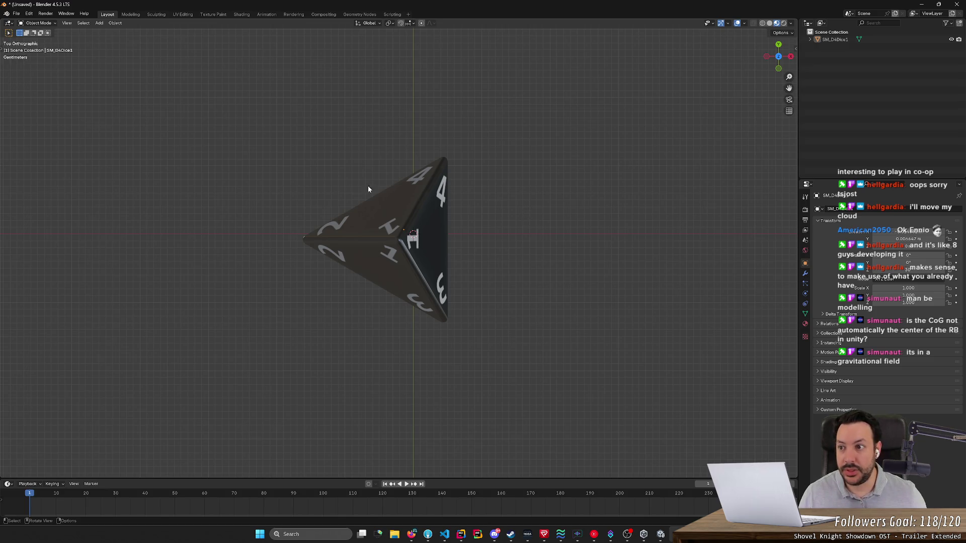
{"action": "left_click", "coordinate": [389, 229]}
{"action": "key", "text": "t"}
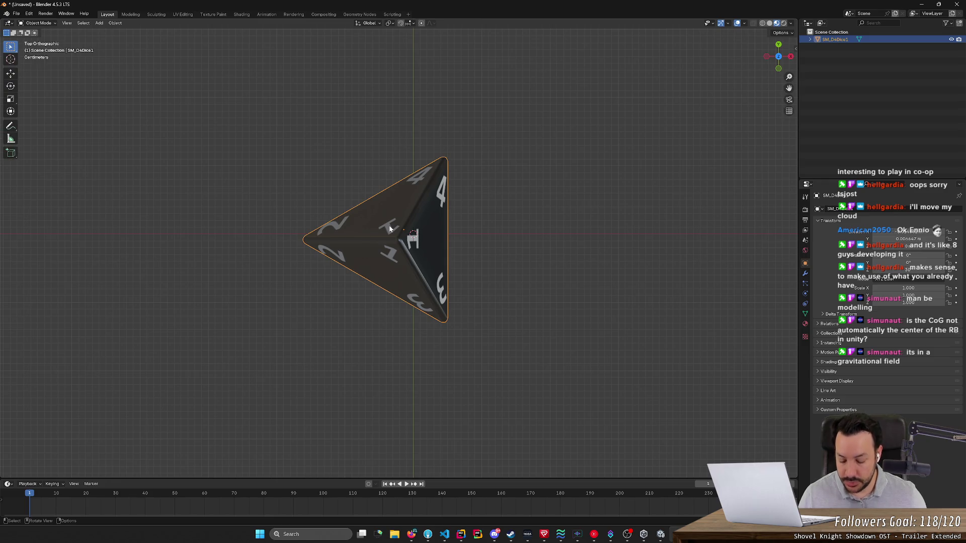
{"action": "key", "text": "g"}
{"action": "key", "text": "x"}
{"action": "key", "text": "y"}
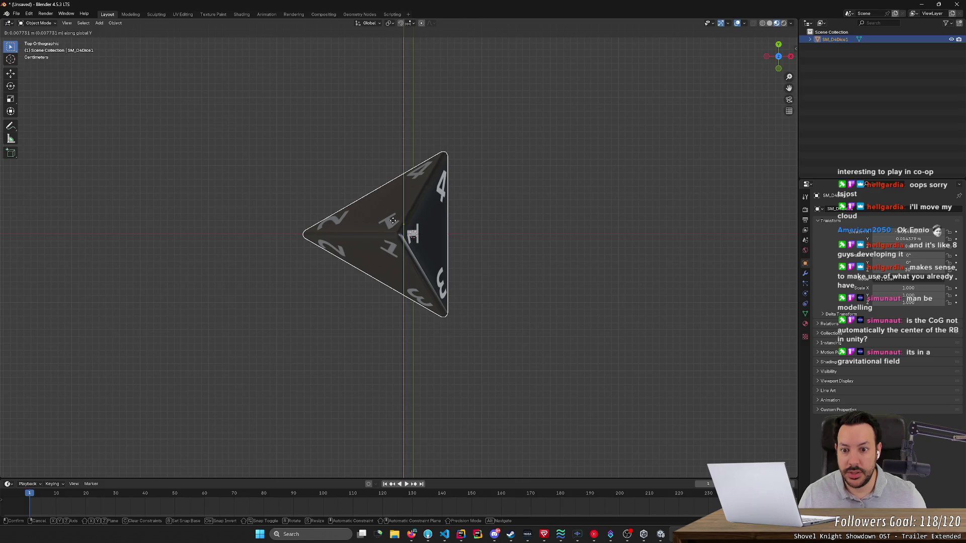
{"action": "left_click", "coordinate": [393, 221]}
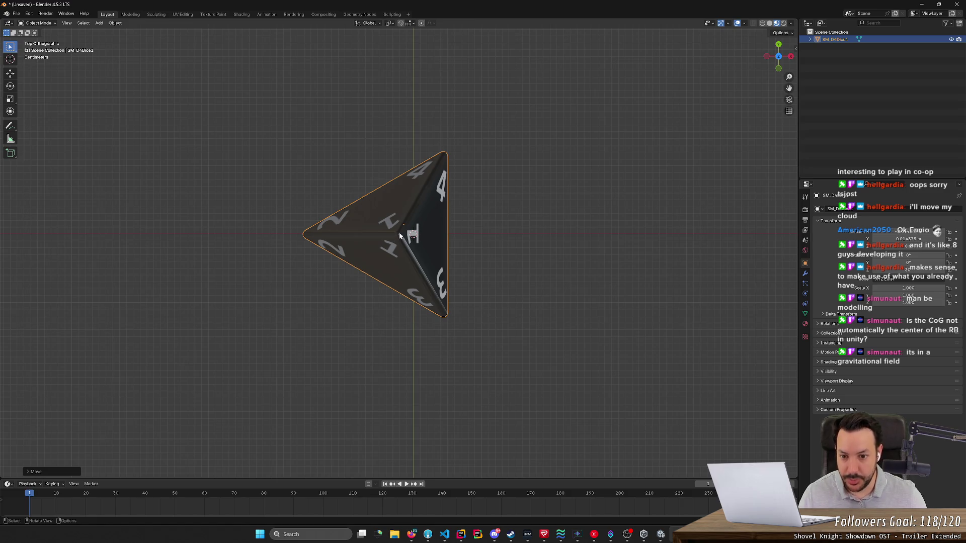
- Shift the die along X and turn it about Z toward -17°
{"action": "key", "text": "t"}
{"action": "key", "text": "g"}
{"action": "key", "text": "x"}
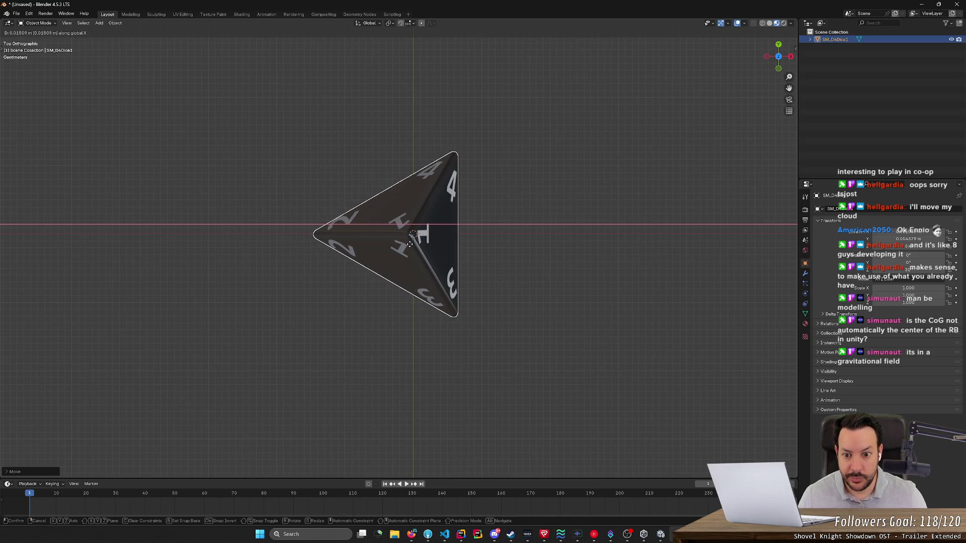
{"action": "left_click", "coordinate": [411, 245]}
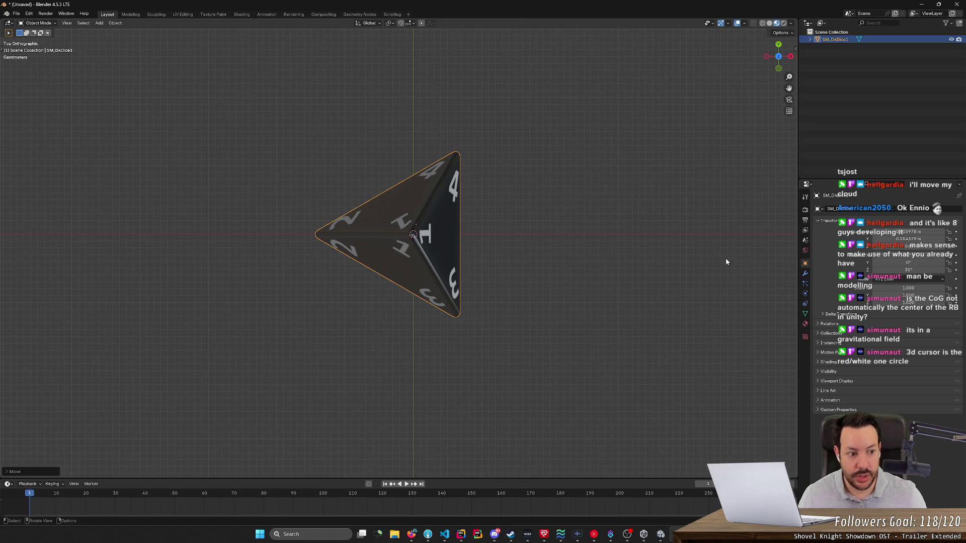
{"action": "mouse_move", "coordinate": [908, 270]}
{"action": "left_mouse_down"}
{"action": "mouse_move", "coordinate": [827, 270]}
{"action": "mouse_move", "coordinate": [930, 270]}
{"action": "mouse_move", "coordinate": [793, 275]}
{"action": "left_mouse_up"}
- Set the die's location fields to 0 in the N panel
{"action": "mouse_move", "coordinate": [724, 278]}
{"action": "left_mouse_down"}
{"action": "mouse_move", "coordinate": [659, 282]}
{"action": "mouse_move", "coordinate": [700, 154]}
{"action": "left_mouse_up"}
{"action": "left_click", "coordinate": [908, 232]}
{"action": "type", "text": "0"}
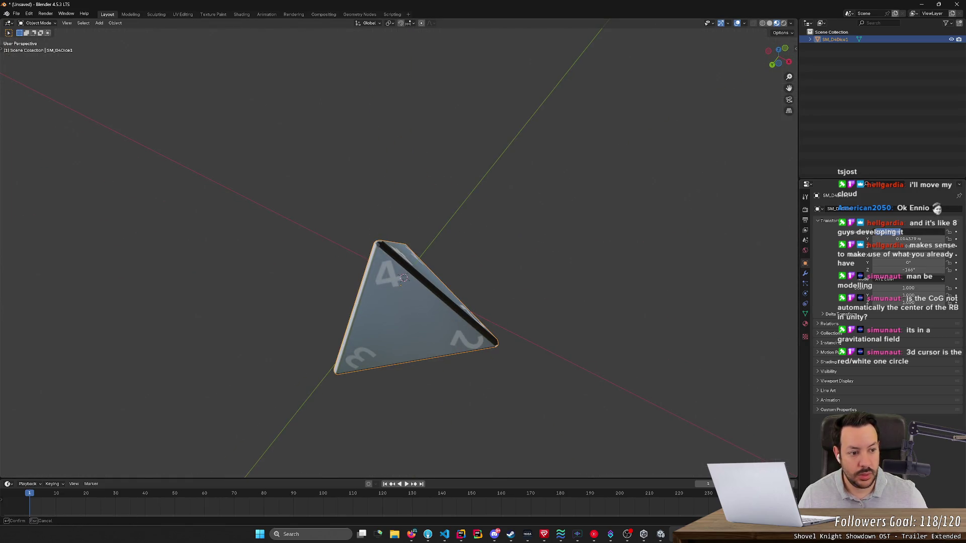
{"action": "key", "text": "Tab"}
{"action": "type", "text": "0"}
{"action": "key", "text": "Tab"}
{"action": "type", "text": "0"}
{"action": "key", "text": "Return"}
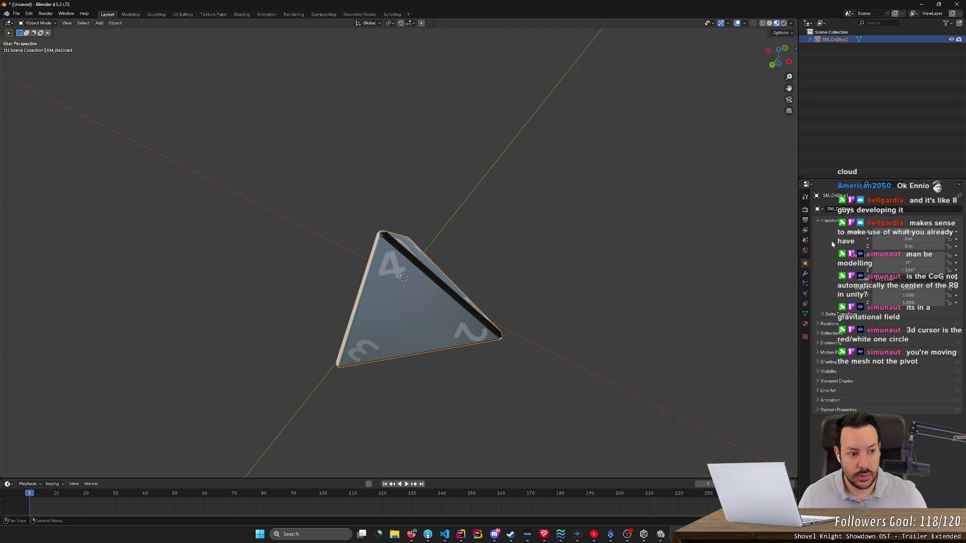
- Try a Z rotation of 30°, then clear it back to 0°
{"action": "mouse_move", "coordinate": [661, 254]}
{"action": "left_mouse_down"}
{"action": "mouse_move", "coordinate": [607, 297]}
{"action": "mouse_move", "coordinate": [582, 384]}
{"action": "mouse_move", "coordinate": [585, 356]}
{"action": "left_mouse_up"}
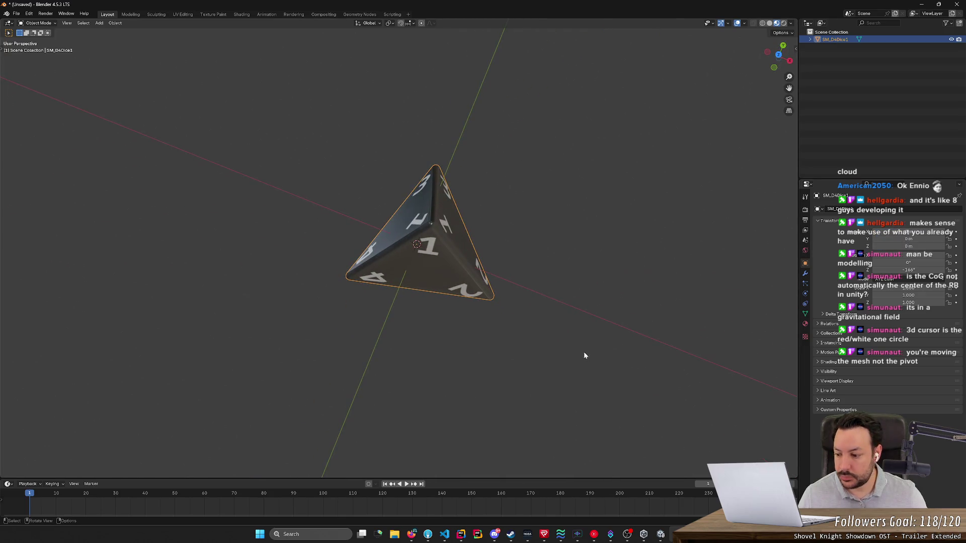
{"action": "left_click", "coordinate": [578, 318]}
{"action": "mouse_move", "coordinate": [578, 318]}
{"action": "left_mouse_down"}
{"action": "mouse_move", "coordinate": [610, 312]}
{"action": "mouse_move", "coordinate": [575, 318]}
{"action": "mouse_move", "coordinate": [601, 324]}
{"action": "left_mouse_up"}
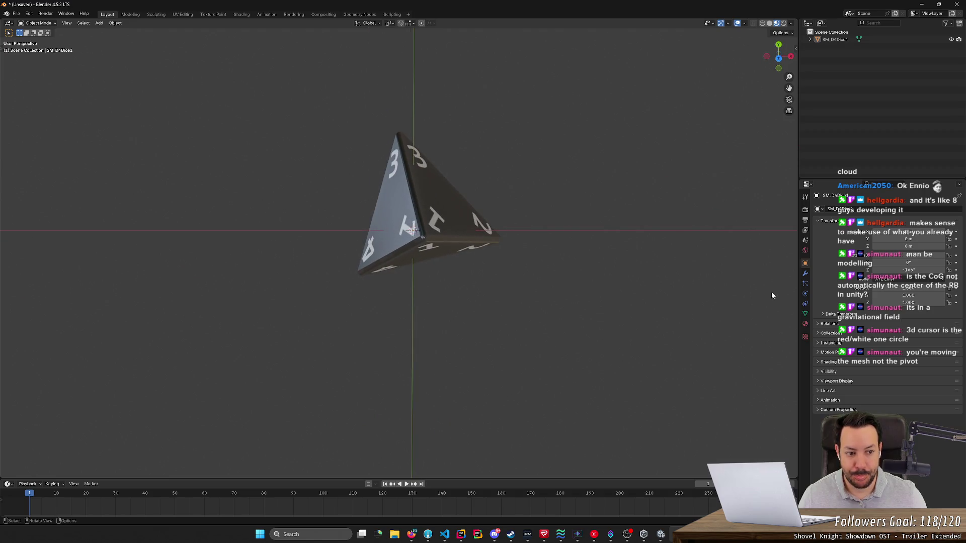
{"action": "left_click", "coordinate": [908, 270]}
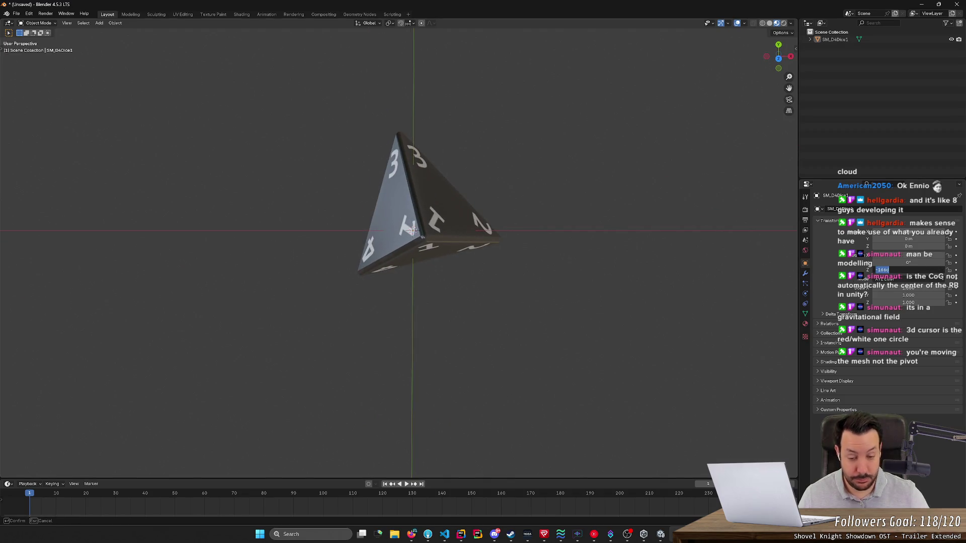
{"action": "type", "text": "30"}
{"action": "key", "text": "Return"}
{"action": "mouse_move", "coordinate": [725, 266]}
{"action": "left_mouse_down"}
{"action": "mouse_move", "coordinate": [662, 262]}
{"action": "mouse_move", "coordinate": [663, 252]}
{"action": "left_mouse_up"}
{"action": "key", "text": "BackSpace"}
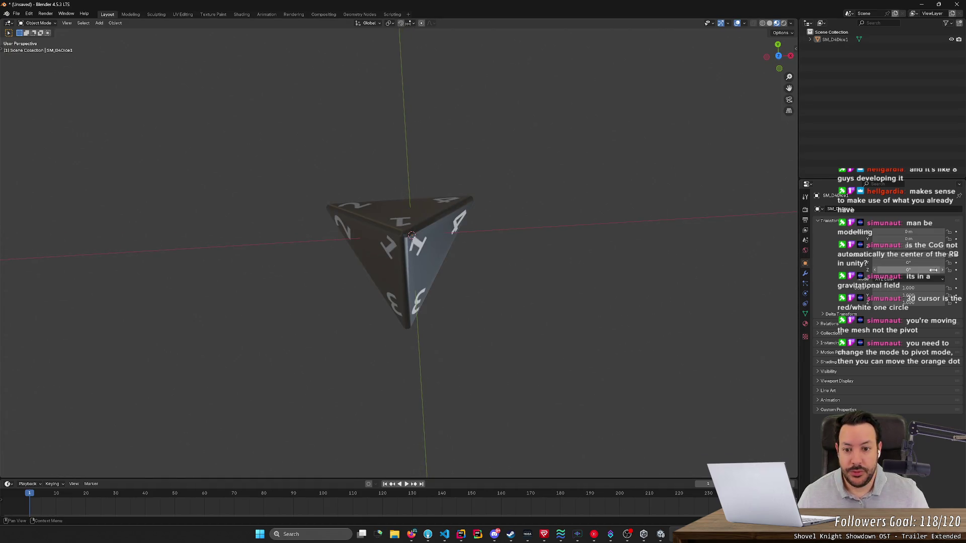
{"action": "left_click_drag", "start_coordinate": [536, 295], "coordinate": [535, 279]}
- From the top view, nudge the die along global X and Y onto the origin
{"action": "left_click", "coordinate": [393, 238]}
{"action": "key", "text": "t"}
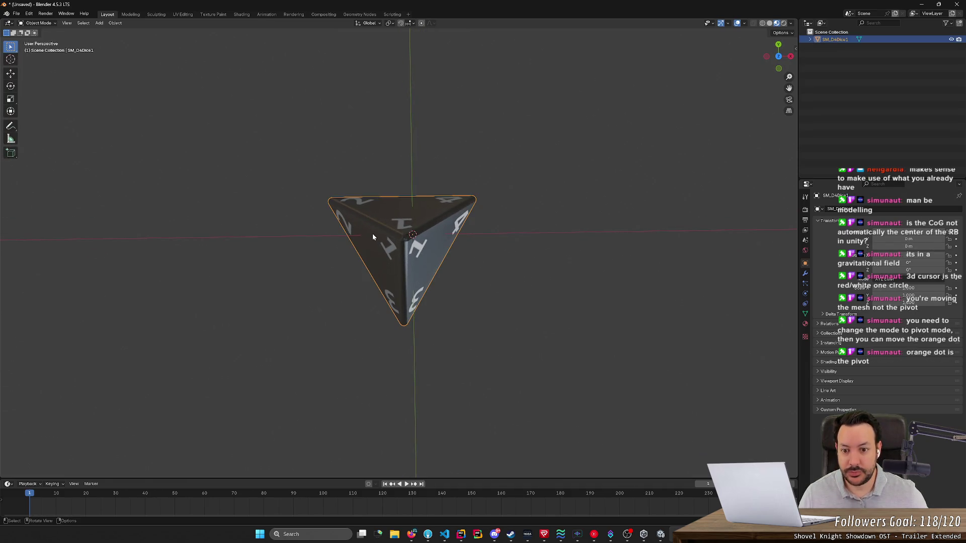
{"action": "left_click", "coordinate": [777, 57]}
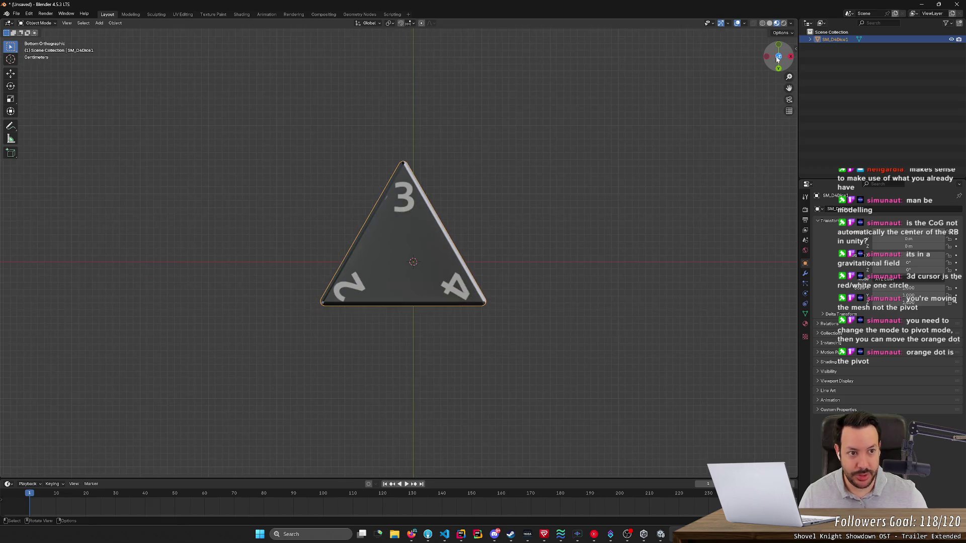
{"action": "left_click", "coordinate": [780, 58]}
{"action": "key", "text": "g"}
{"action": "key", "text": "x"}
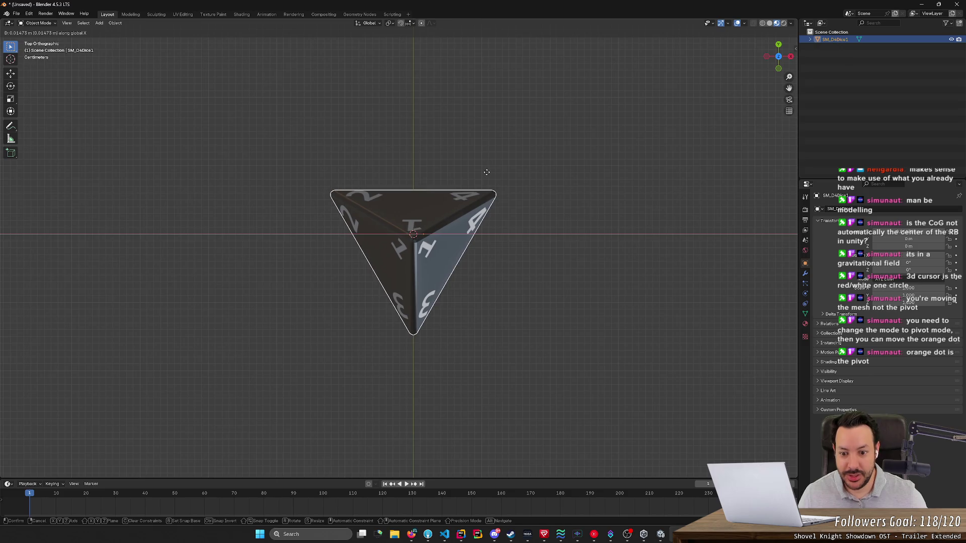
{"action": "left_click", "coordinate": [487, 176]}
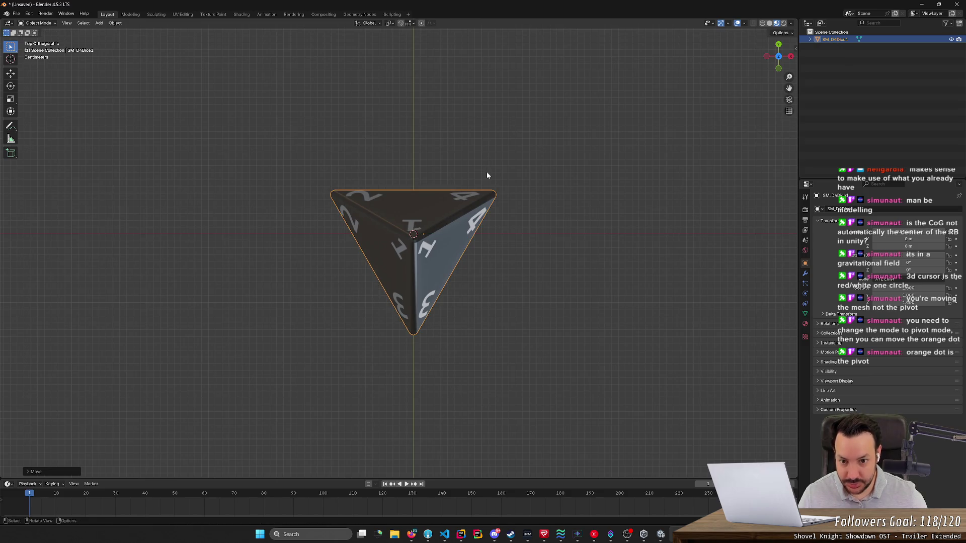
{"action": "key", "text": "g"}
{"action": "key", "text": "y"}
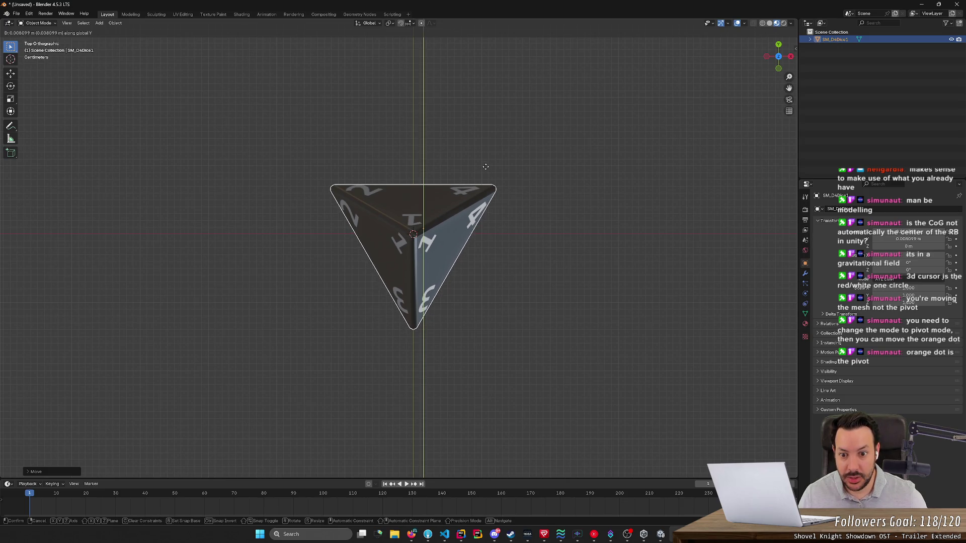
{"action": "left_click", "coordinate": [486, 167]}
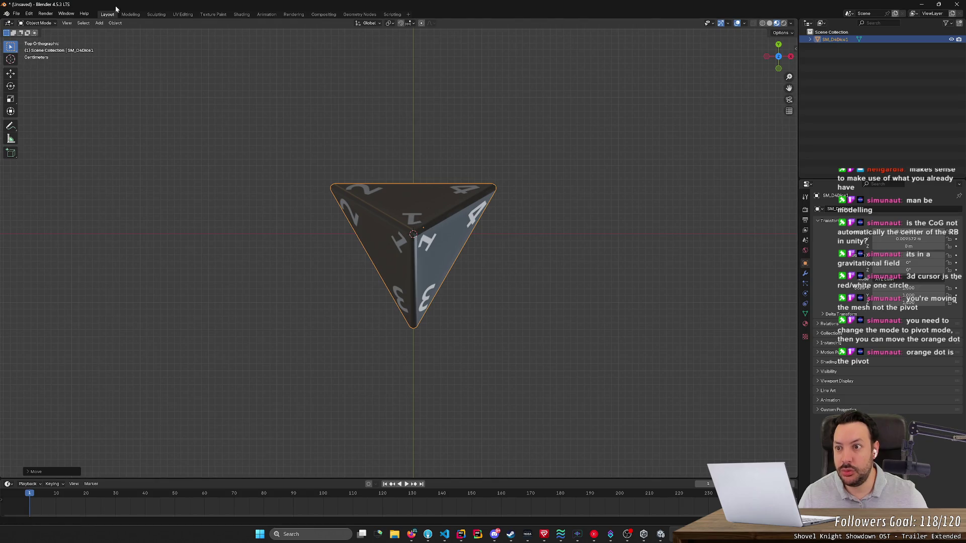
{"action": "left_click", "coordinate": [115, 23]}
- Apply All Transforms to the die, then tweak its rotation value
{"action": "mouse_move", "coordinate": [171, 61]}
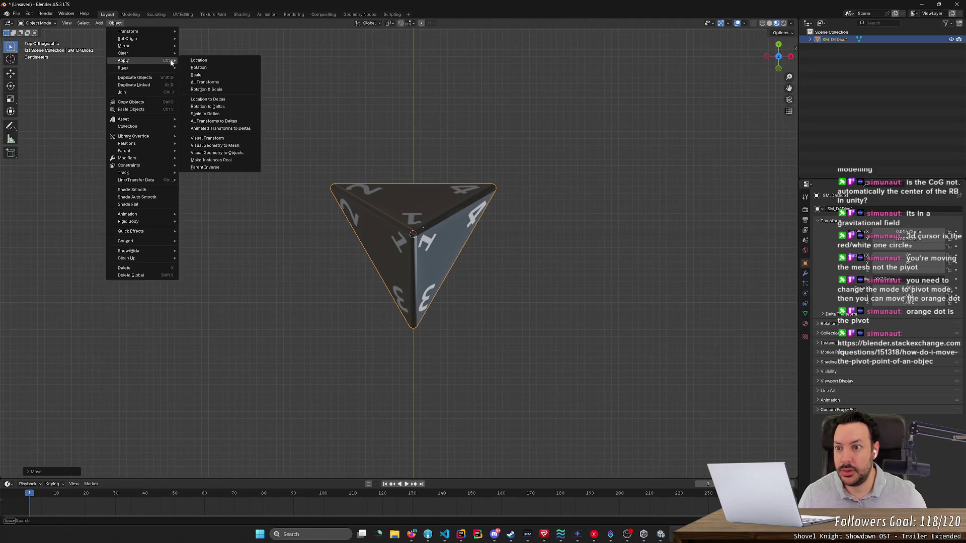
{"action": "left_click", "coordinate": [209, 83]}
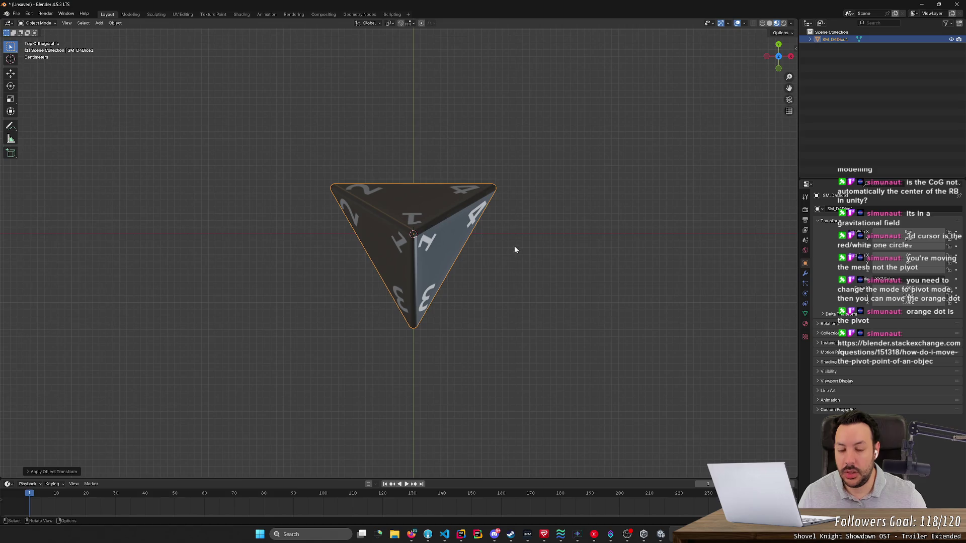
{"action": "mouse_move", "coordinate": [904, 272]}
{"action": "left_mouse_down"}
{"action": "mouse_move", "coordinate": [961, 272]}
{"action": "mouse_move", "coordinate": [913, 271]}
{"action": "left_mouse_up"}
{"action": "left_click", "coordinate": [913, 270]}
{"action": "key", "text": "Return"}
{"action": "mouse_move", "coordinate": [662, 373]}
{"action": "left_mouse_down"}
{"action": "mouse_move", "coordinate": [597, 287]}
{"action": "mouse_move", "coordinate": [621, 272]}
{"action": "mouse_move", "coordinate": [613, 282]}
{"action": "mouse_move", "coordinate": [539, 289]}
{"action": "mouse_move", "coordinate": [666, 290]}
{"action": "mouse_move", "coordinate": [657, 284]}
{"action": "left_mouse_up"}
- Reset the die's rotation value to 0 and check it from above and other sides
{"action": "key", "text": "r"}
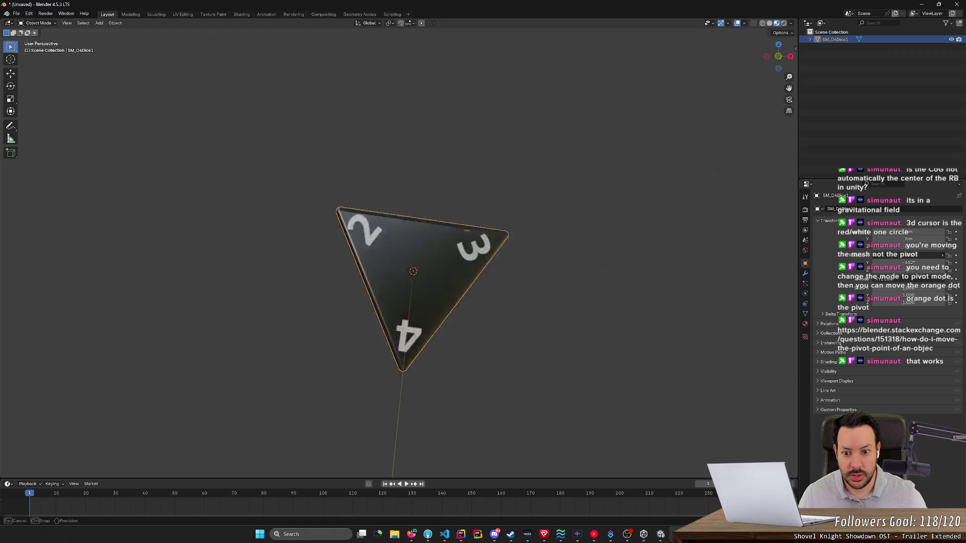
{"action": "double_click", "coordinate": [880, 255]}
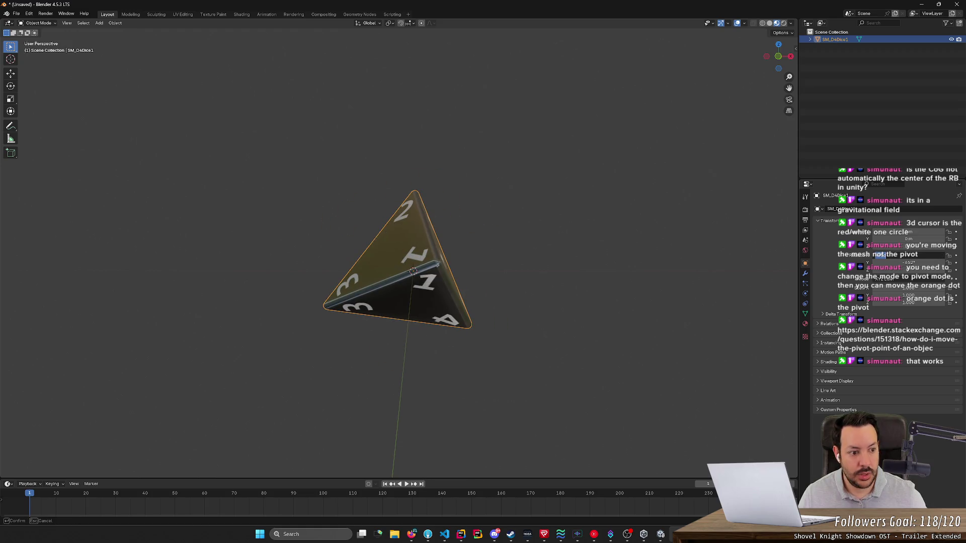
{"action": "type", "text": "0"}
{"action": "key", "text": "Return"}
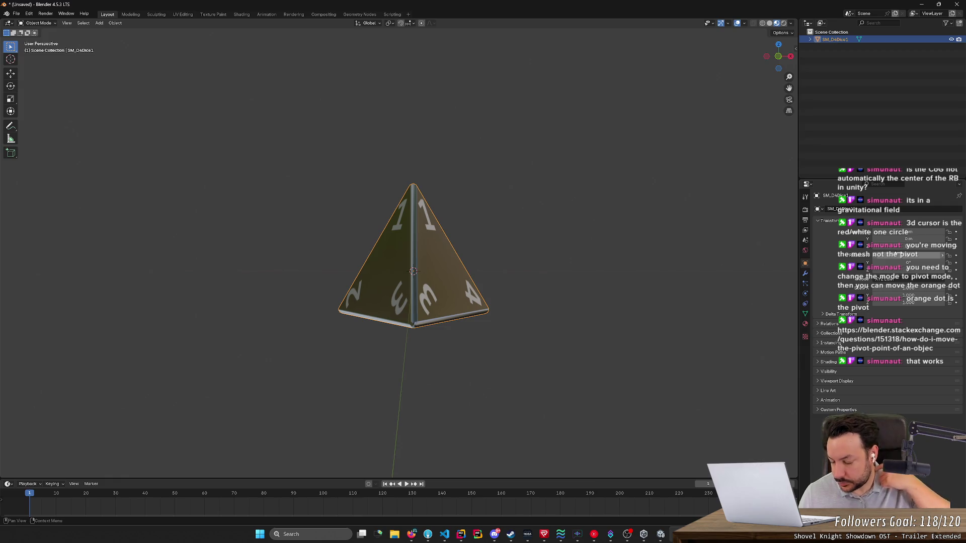
{"action": "mouse_move", "coordinate": [646, 304]}
{"action": "left_mouse_down"}
{"action": "mouse_move", "coordinate": [643, 279]}
{"action": "mouse_move", "coordinate": [652, 308]}
{"action": "mouse_move", "coordinate": [523, 316]}
{"action": "mouse_move", "coordinate": [638, 283]}
{"action": "mouse_move", "coordinate": [596, 294]}
{"action": "mouse_move", "coordinate": [615, 290]}
{"action": "left_mouse_up"}
{"action": "scroll", "coordinate": [584, 290], "scroll_direction": "up", "scroll_amount": 6}
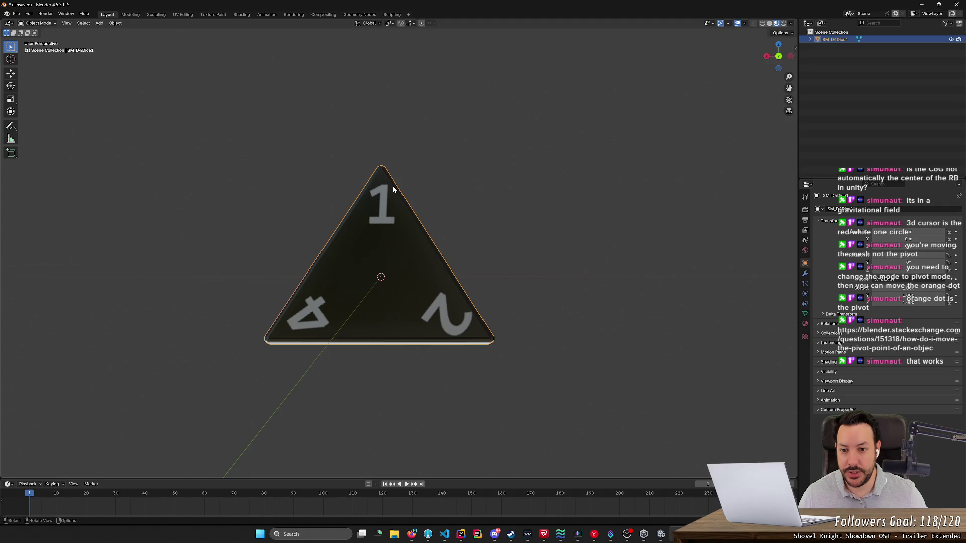
{"action": "mouse_move", "coordinate": [492, 266]}
{"action": "left_mouse_down"}
{"action": "mouse_move", "coordinate": [508, 253]}
{"action": "mouse_move", "coordinate": [500, 261]}
{"action": "left_mouse_up"}
{"action": "left_click_drag", "start_coordinate": [367, 255], "coordinate": [361, 232]}
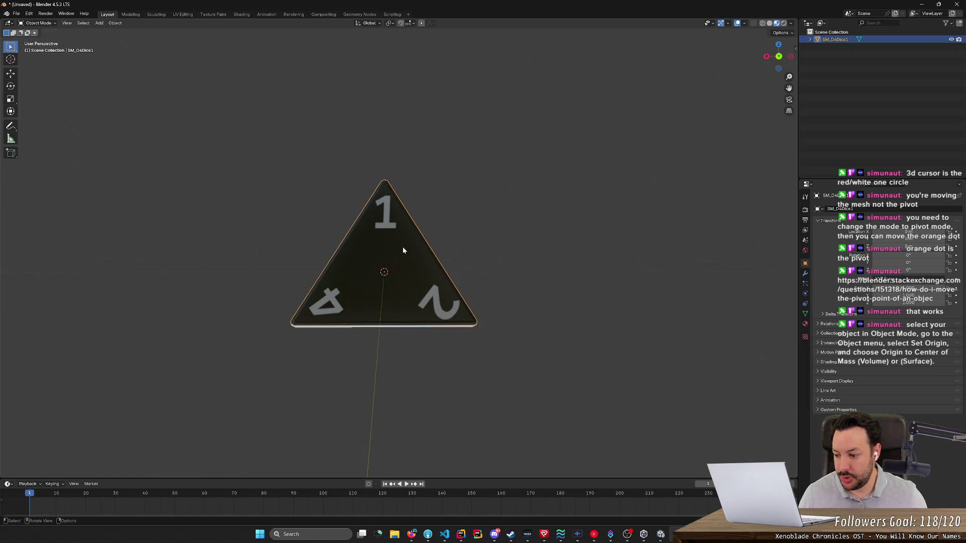
- Set the die's origin to Center of Mass (Surface)
{"action": "left_click", "coordinate": [116, 24]}
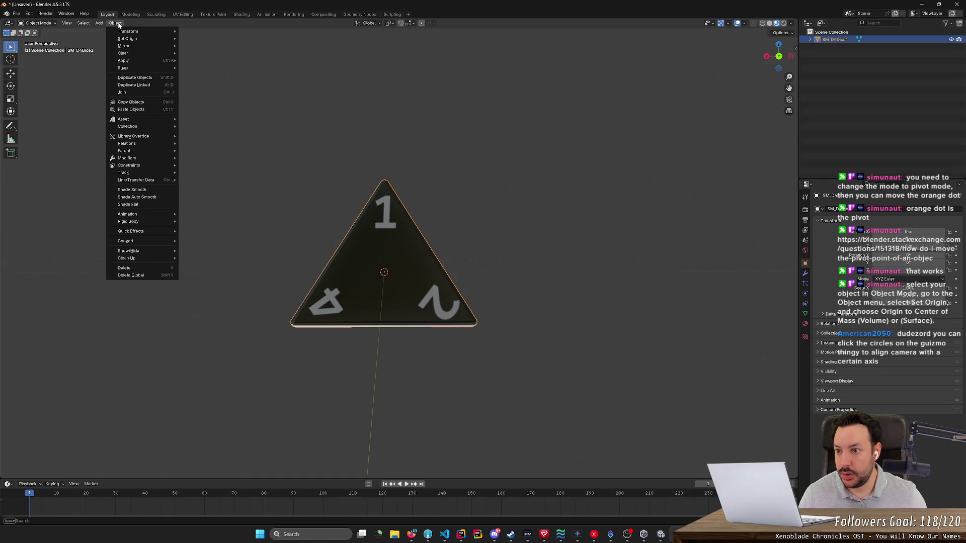
{"action": "mouse_move", "coordinate": [132, 39]}
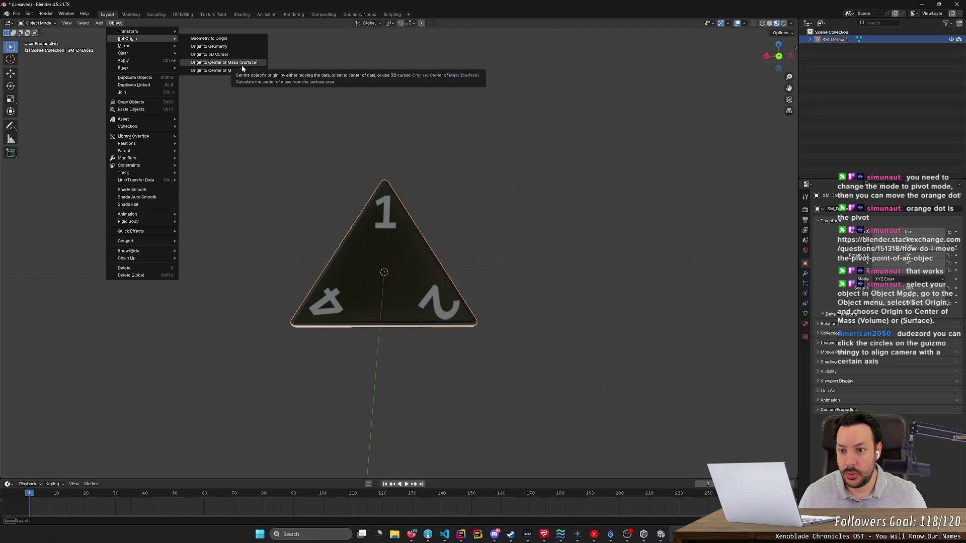
{"action": "left_click", "coordinate": [242, 71]}
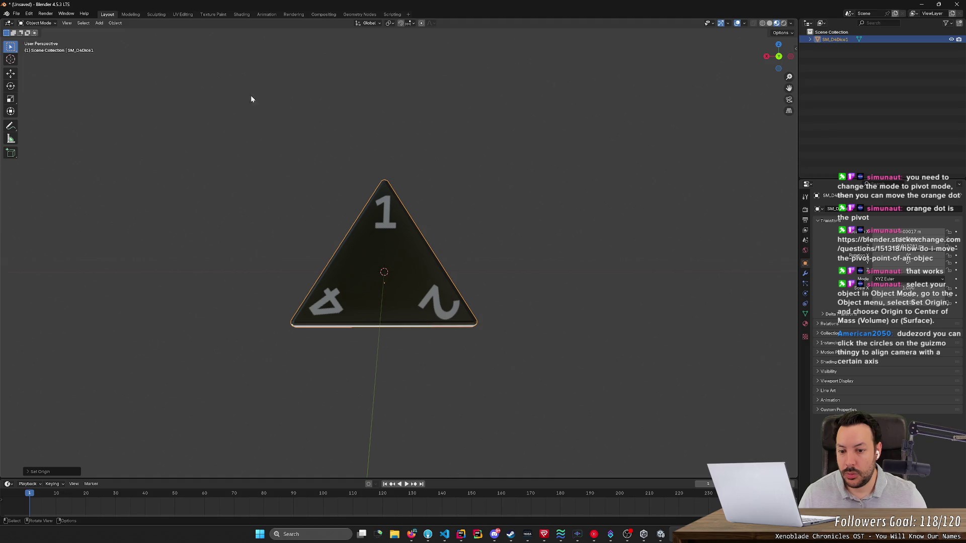
- Orbit and zoom around the die, test-turning its rotation, to show faces 1, 2 and 3
{"action": "mouse_move", "coordinate": [460, 294]}
{"action": "left_mouse_down"}
{"action": "mouse_move", "coordinate": [625, 287]}
{"action": "mouse_move", "coordinate": [567, 285]}
{"action": "mouse_move", "coordinate": [567, 201]}
{"action": "mouse_move", "coordinate": [562, 292]}
{"action": "mouse_move", "coordinate": [569, 280]}
{"action": "mouse_move", "coordinate": [567, 287]}
{"action": "mouse_move", "coordinate": [393, 283]}
{"action": "left_mouse_up"}
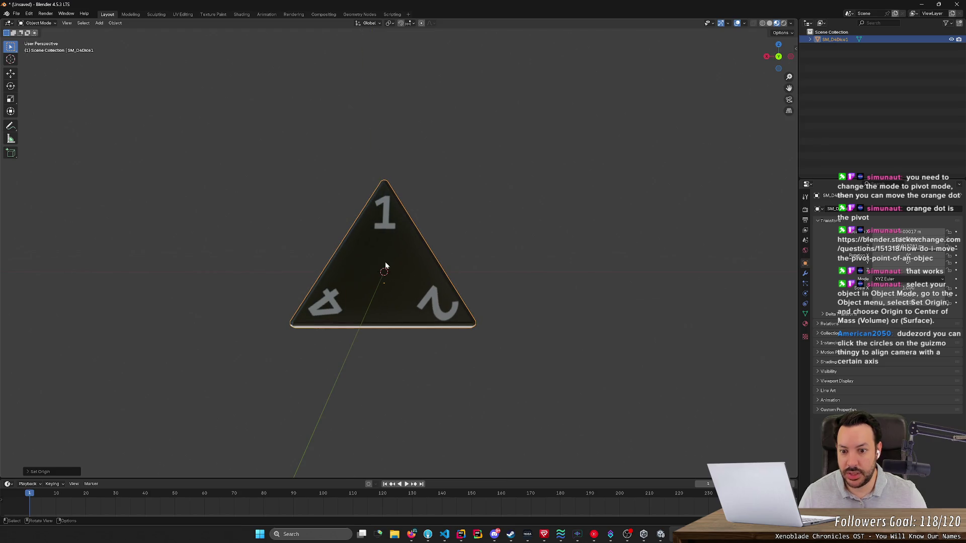
{"action": "mouse_move", "coordinate": [485, 326]}
{"action": "left_mouse_down"}
{"action": "mouse_move", "coordinate": [472, 251]}
{"action": "mouse_move", "coordinate": [458, 274]}
{"action": "mouse_move", "coordinate": [470, 273]}
{"action": "mouse_move", "coordinate": [475, 253]}
{"action": "mouse_move", "coordinate": [474, 191]}
{"action": "mouse_move", "coordinate": [454, 216]}
{"action": "mouse_move", "coordinate": [468, 254]}
{"action": "left_mouse_up"}
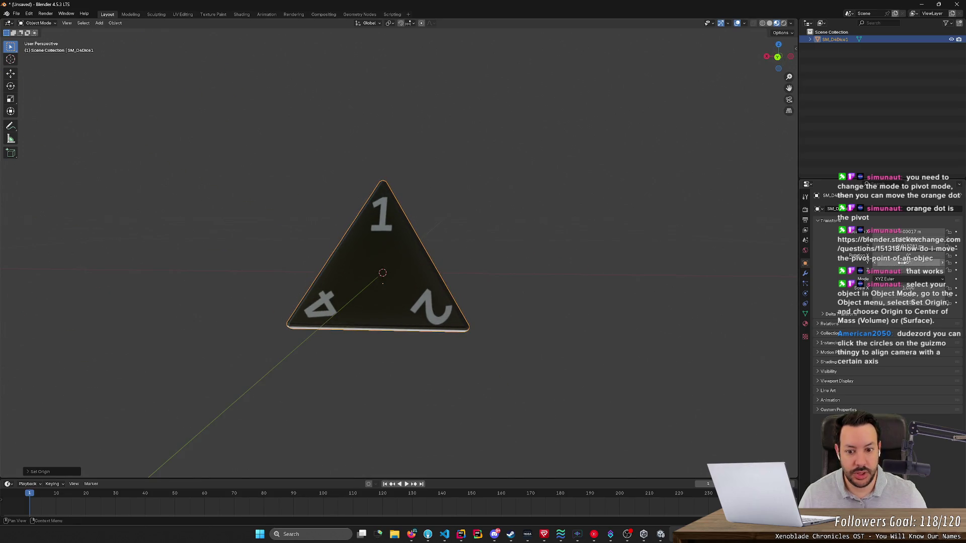
{"action": "mouse_move", "coordinate": [560, 188]}
{"action": "left_mouse_down"}
{"action": "mouse_move", "coordinate": [564, 287]}
{"action": "mouse_move", "coordinate": [558, 196]}
{"action": "left_mouse_up"}
{"action": "mouse_move", "coordinate": [916, 268]}
{"action": "left_mouse_down"}
{"action": "mouse_move", "coordinate": [935, 268]}
{"action": "mouse_move", "coordinate": [905, 268]}
{"action": "mouse_move", "coordinate": [931, 268]}
{"action": "mouse_move", "coordinate": [905, 268]}
{"action": "mouse_move", "coordinate": [920, 255]}
{"action": "left_mouse_up"}
{"action": "mouse_move", "coordinate": [619, 282]}
{"action": "left_mouse_down"}
{"action": "mouse_move", "coordinate": [545, 241]}
{"action": "mouse_move", "coordinate": [502, 246]}
{"action": "mouse_move", "coordinate": [527, 242]}
{"action": "left_mouse_up"}
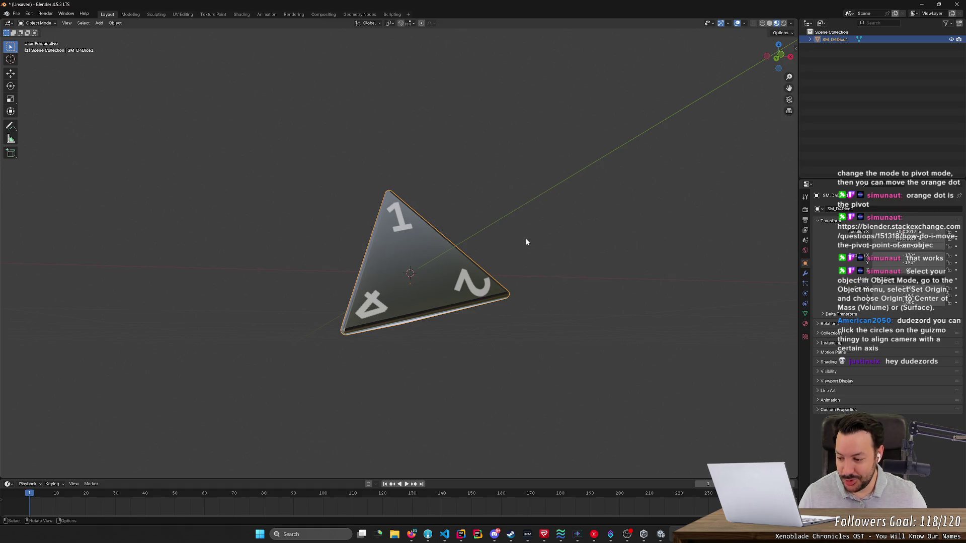
{"action": "mouse_move", "coordinate": [526, 242]}
{"action": "left_mouse_down"}
{"action": "mouse_move", "coordinate": [539, 235]}
{"action": "mouse_move", "coordinate": [611, 251]}
{"action": "mouse_move", "coordinate": [559, 263]}
{"action": "mouse_move", "coordinate": [588, 258]}
{"action": "left_mouse_up"}
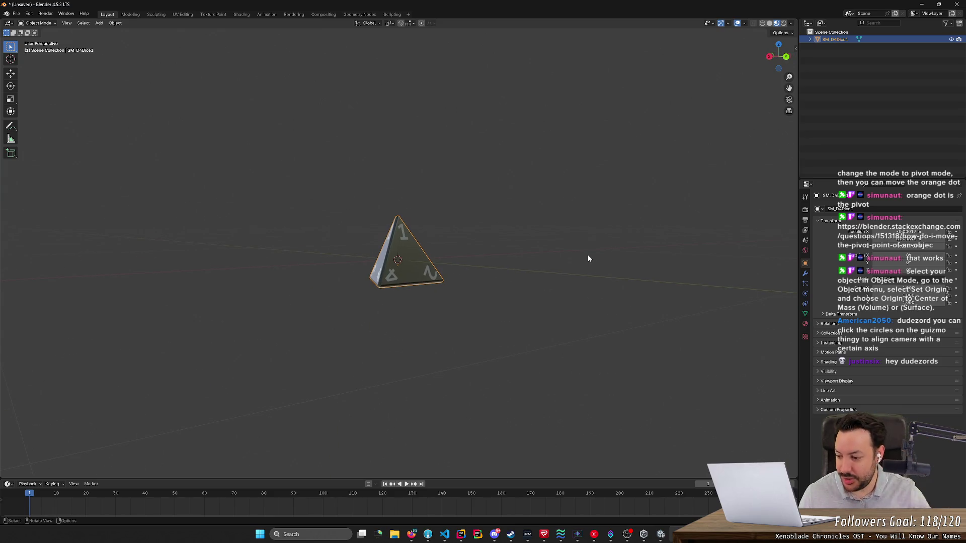
{"action": "scroll", "coordinate": [567, 263], "scroll_direction": "up", "scroll_amount": 2}
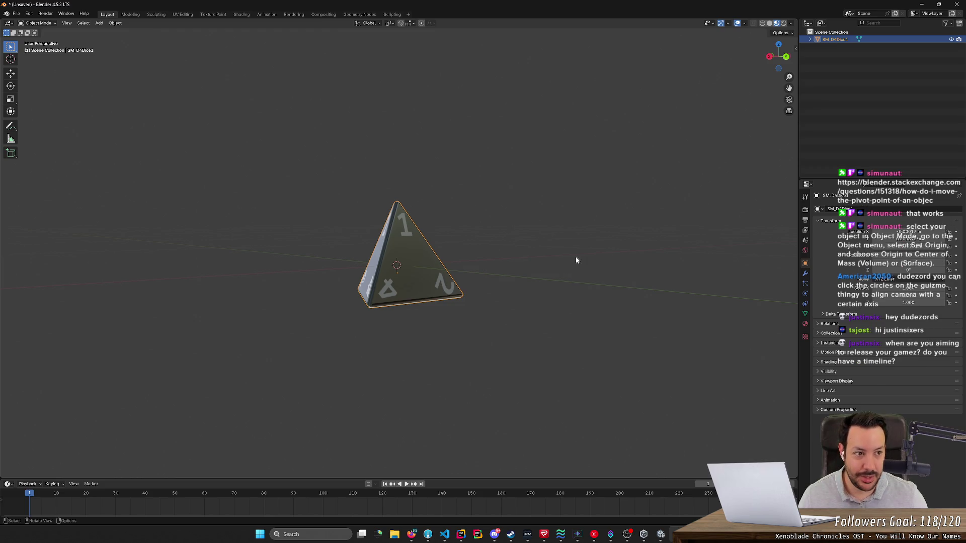
- Switch to Unity and open the S_LavaBoard scene from the BoardScenes folder
{"action": "left_click", "coordinate": [924, 4]}
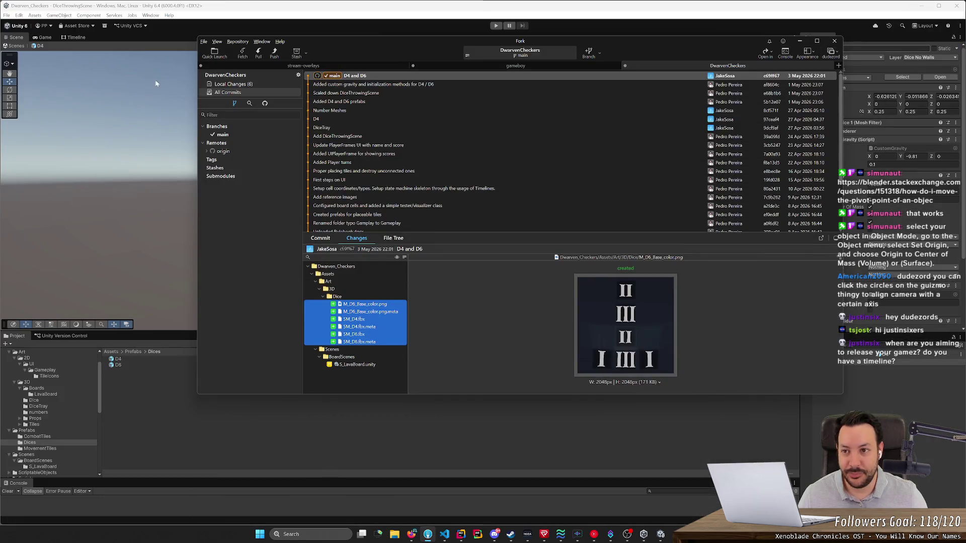
{"action": "left_click", "coordinate": [243, 29]}
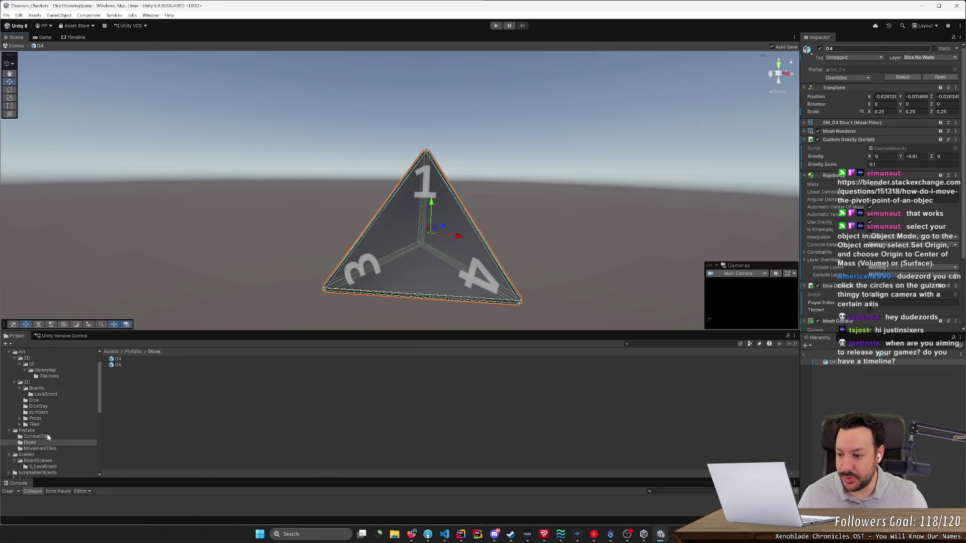
{"action": "left_click", "coordinate": [36, 388]}
{"action": "left_click", "coordinate": [130, 361]}
{"action": "double_click", "coordinate": [130, 359]}
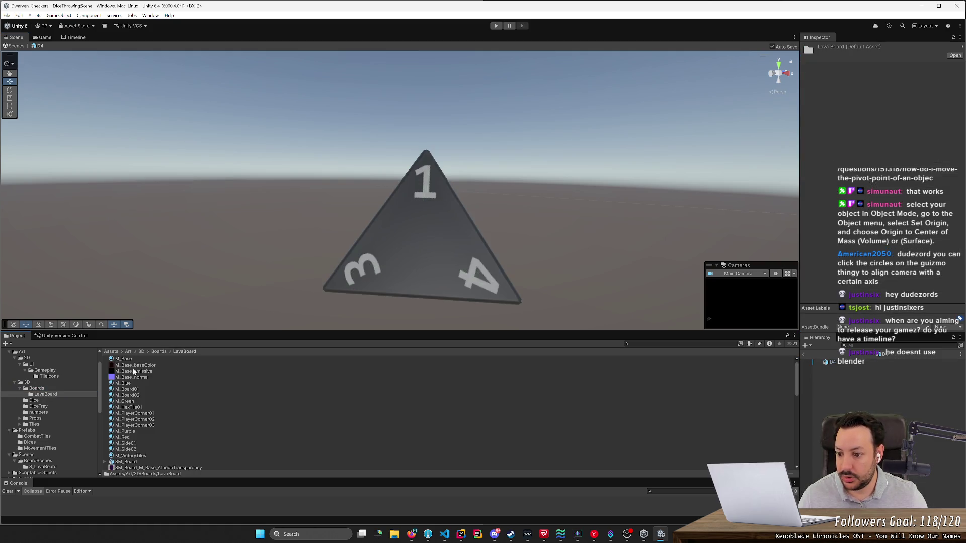
{"action": "scroll", "coordinate": [32, 429], "scroll_direction": "down", "scroll_amount": 3}
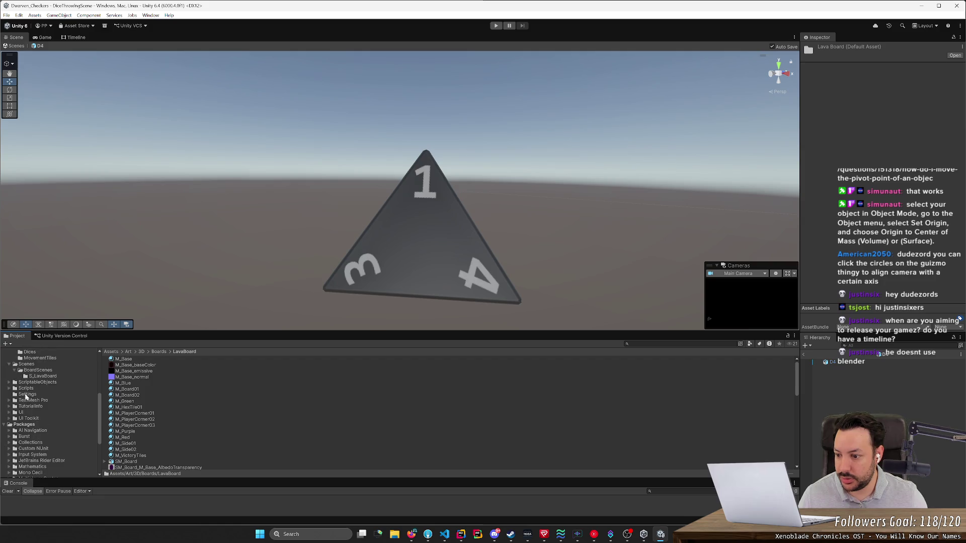
{"action": "left_click", "coordinate": [38, 370]}
{"action": "double_click", "coordinate": [125, 366]}
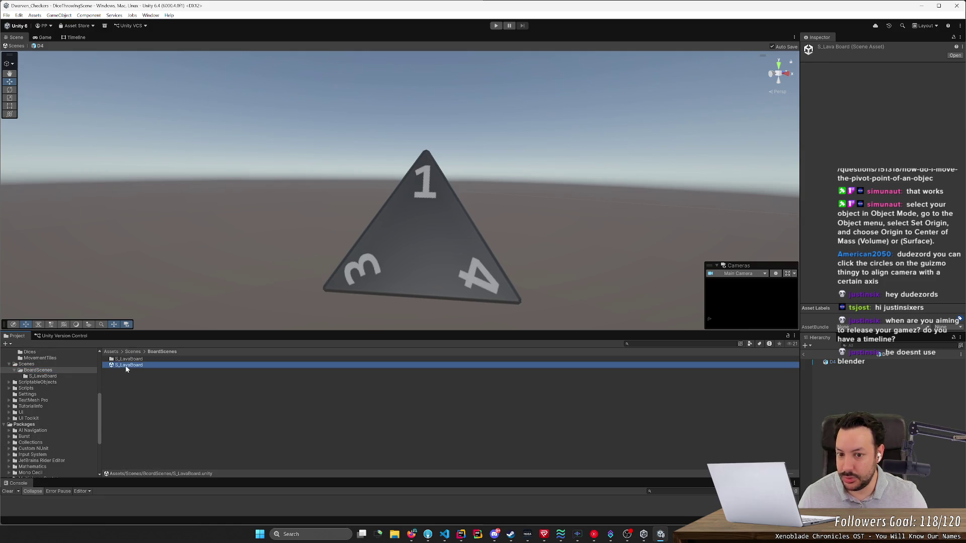
{"action": "mouse_move", "coordinate": [313, 195]}
{"action": "left_mouse_down"}
{"action": "mouse_move", "coordinate": [303, 199]}
{"action": "mouse_move", "coordinate": [321, 244]}
{"action": "left_mouse_up"}
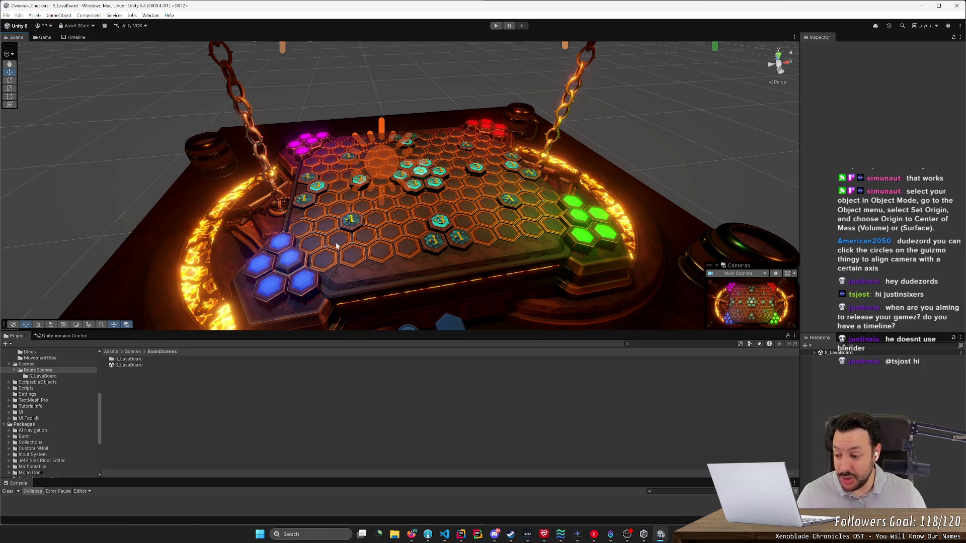
{"action": "scroll", "coordinate": [393, 211], "scroll_direction": "up", "scroll_amount": 5}
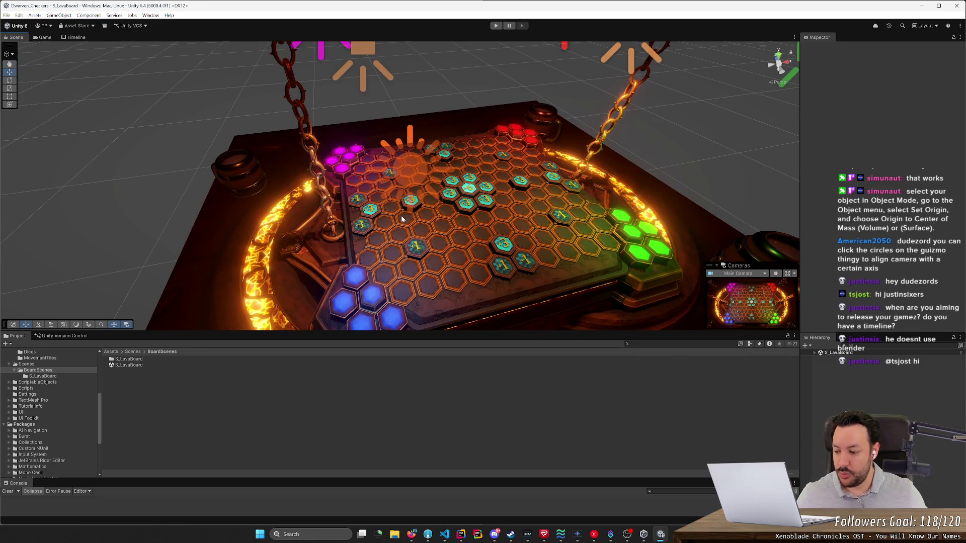
{"action": "scroll", "coordinate": [409, 221], "scroll_direction": "down", "scroll_amount": 5}
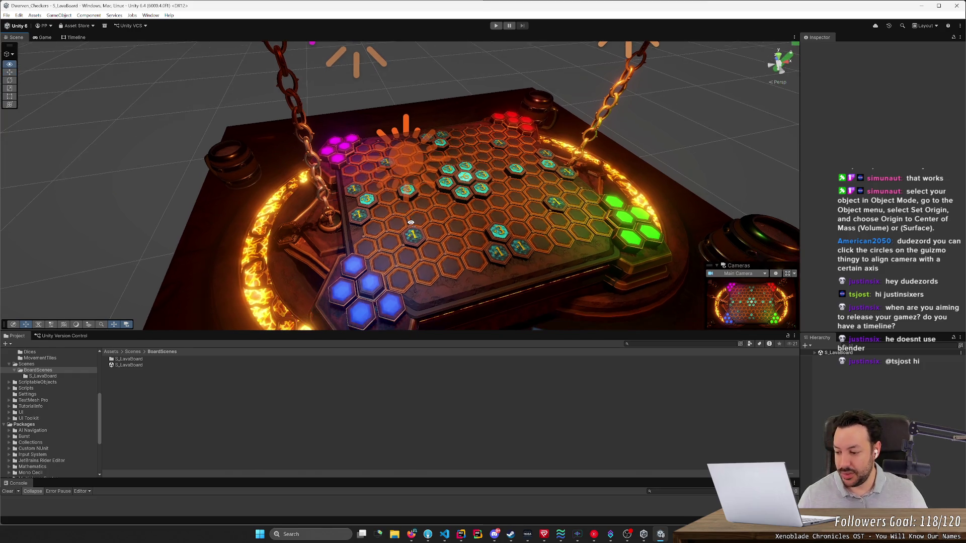
{"action": "left_click_drag", "start_coordinate": [412, 225], "coordinate": [416, 226]}
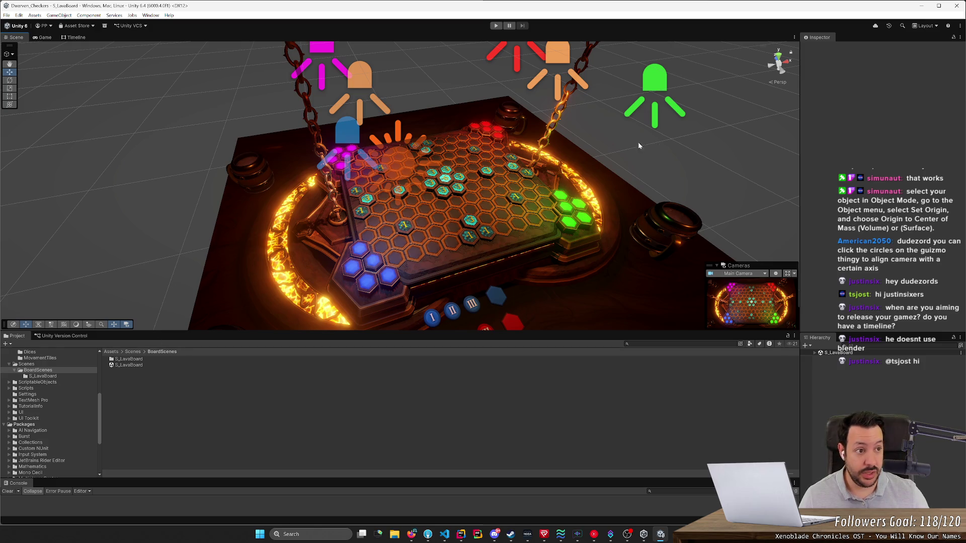
{"action": "left_click", "coordinate": [922, 7]}
{"action": "left_click", "coordinate": [799, 42]}
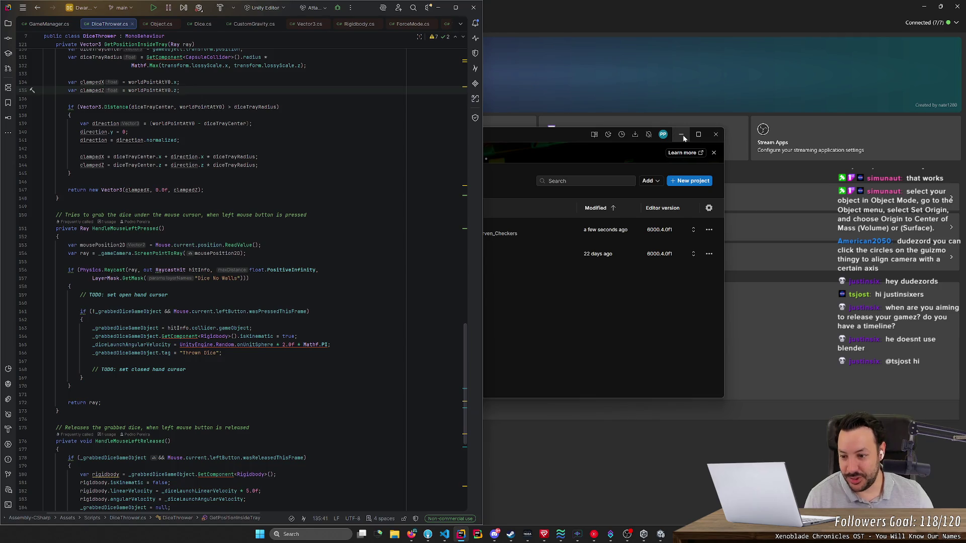
{"action": "left_click", "coordinate": [661, 534]}
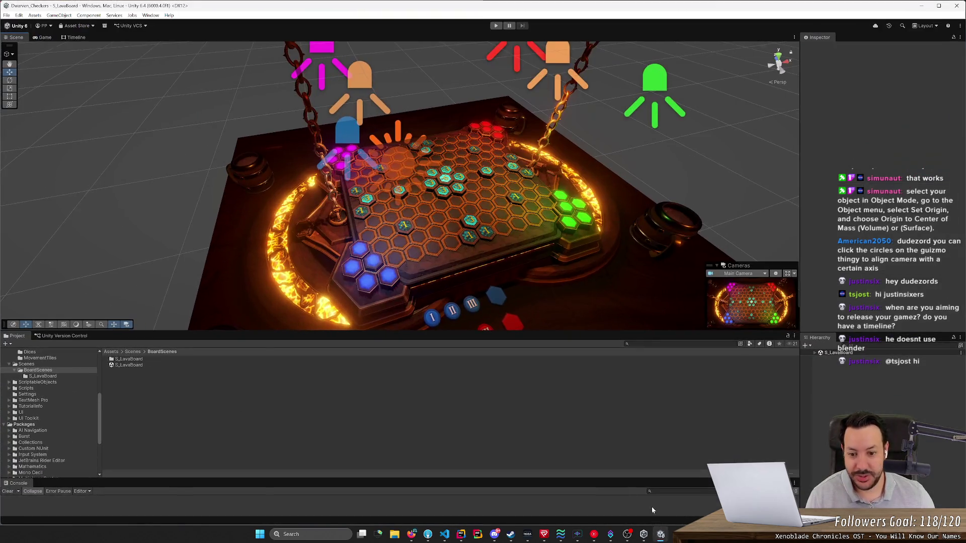
- Switch back to Blender and zoom in on the die
{"action": "mouse_move", "coordinate": [352, 3]}
{"action": "left_mouse_down"}
{"action": "mouse_move", "coordinate": [352, 151]}
{"action": "mouse_move", "coordinate": [352, 2]}
{"action": "left_mouse_up"}
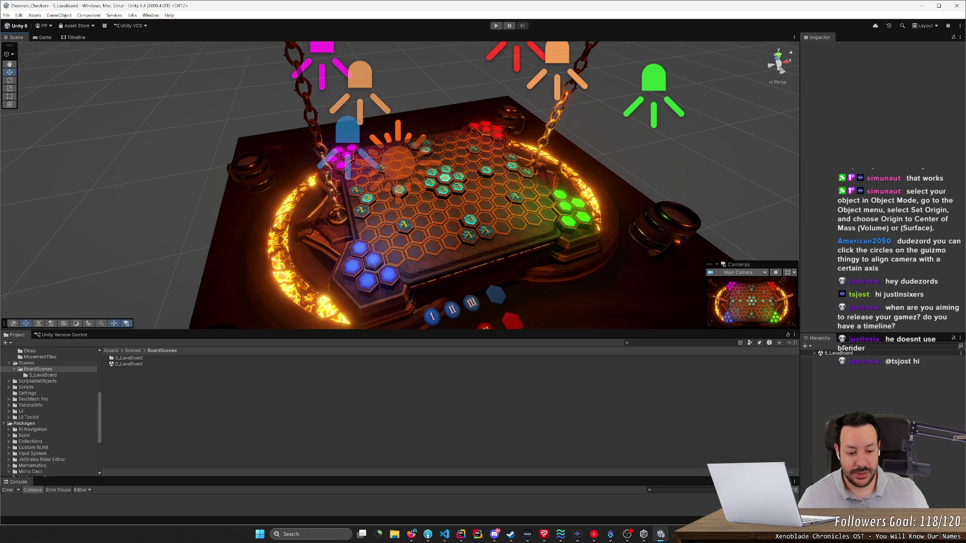
{"action": "key", "text": "alt+Tab"}
{"action": "mouse_move", "coordinate": [548, 334]}
{"action": "left_mouse_down"}
{"action": "mouse_move", "coordinate": [461, 356]}
{"action": "mouse_move", "coordinate": [478, 351]}
{"action": "left_mouse_up"}
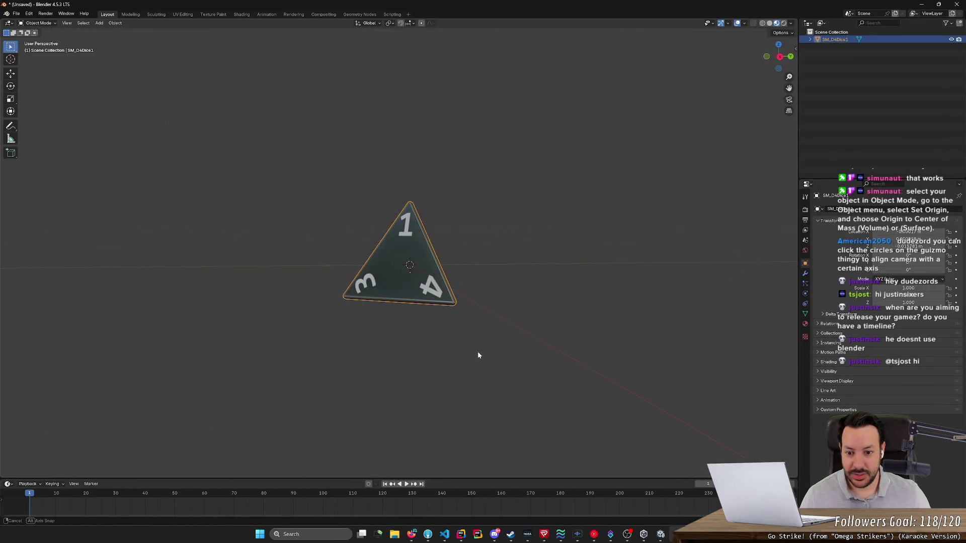
{"action": "scroll", "coordinate": [406, 276], "scroll_direction": "up", "scroll_amount": 5}
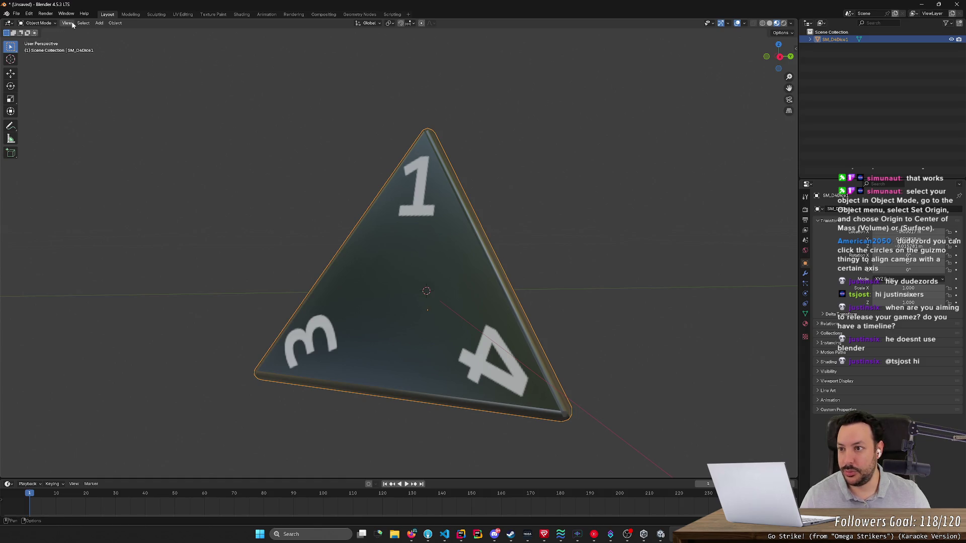
- Set the die's origin to Center of Mass (Surface), applying it twice
{"action": "left_click", "coordinate": [114, 23]}
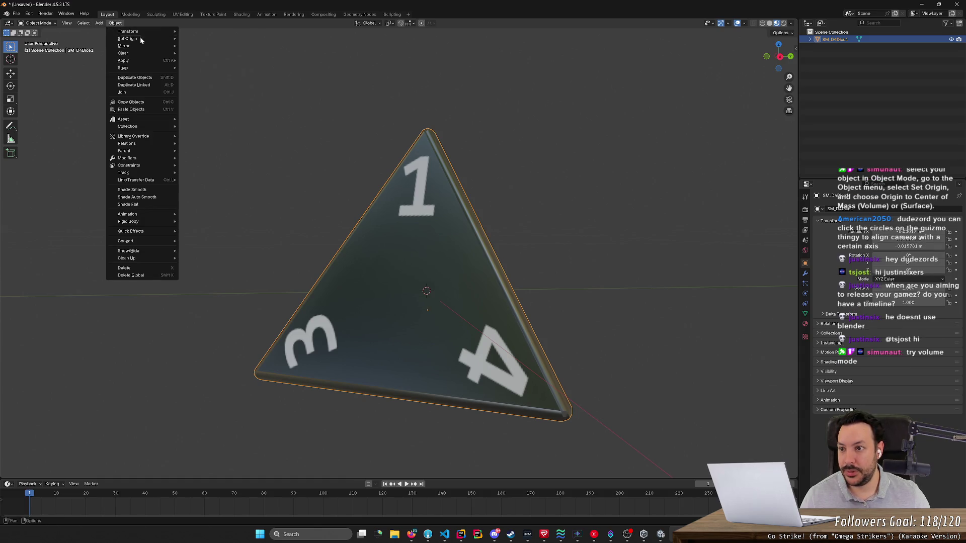
{"action": "mouse_move", "coordinate": [140, 38]}
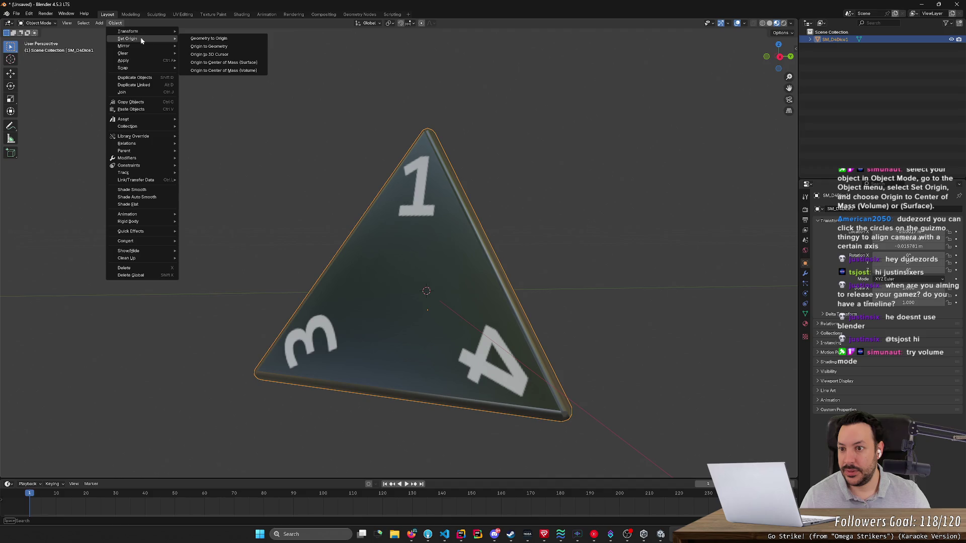
{"action": "left_click", "coordinate": [220, 62]}
{"action": "left_click", "coordinate": [114, 23]}
{"action": "mouse_move", "coordinate": [126, 67]}
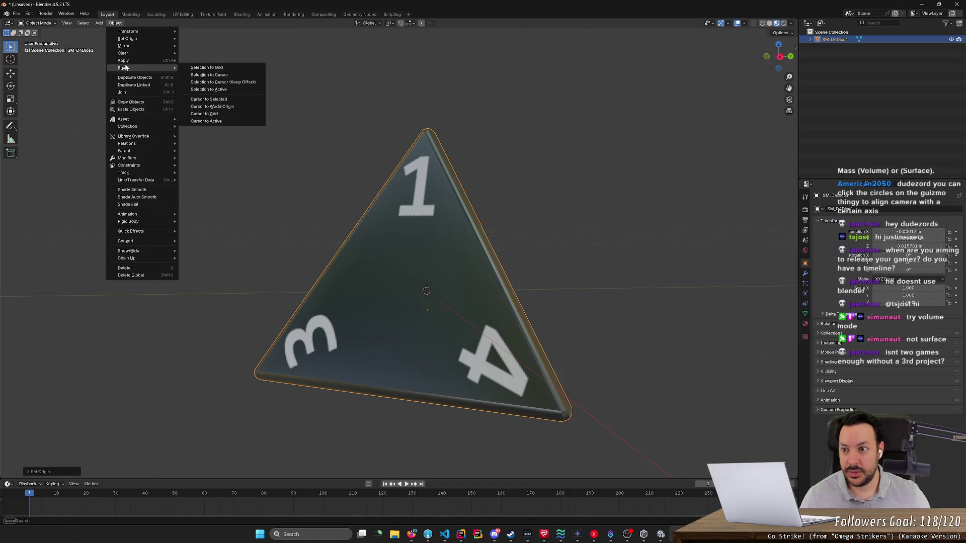
{"action": "mouse_move", "coordinate": [130, 38]}
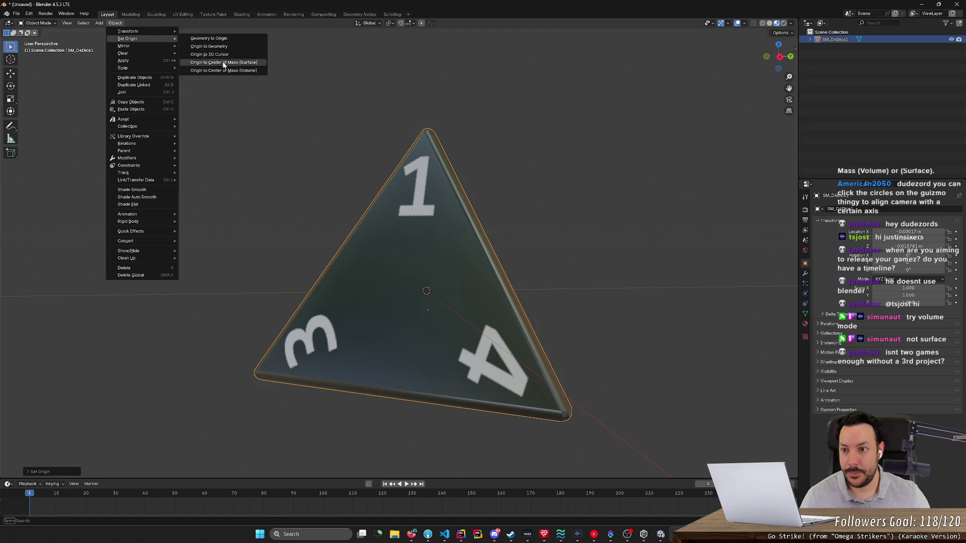
{"action": "left_click", "coordinate": [224, 63]}
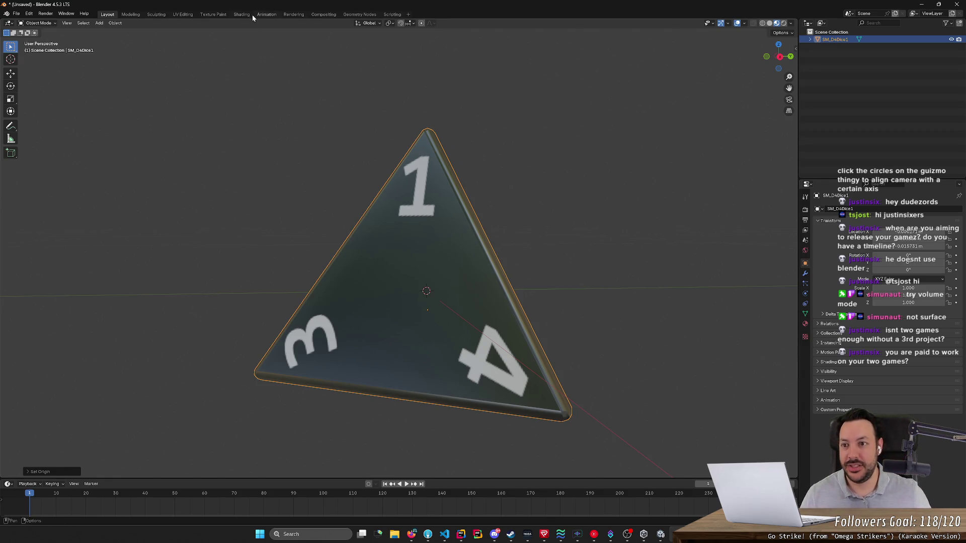
- Set the die's origin to Center of Mass (Volume) and deselect it
{"action": "left_click", "coordinate": [115, 23]}
{"action": "mouse_move", "coordinate": [151, 60]}
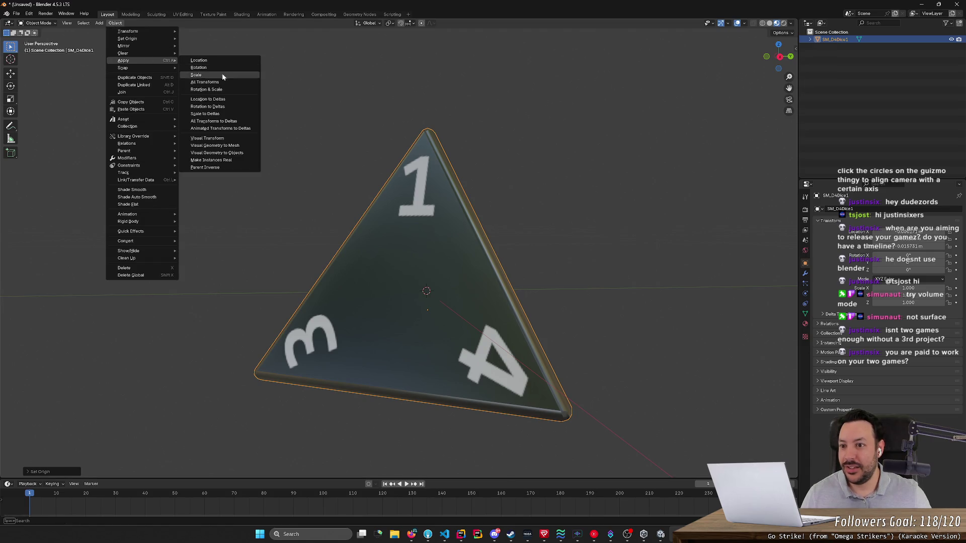
{"action": "mouse_move", "coordinate": [155, 38]}
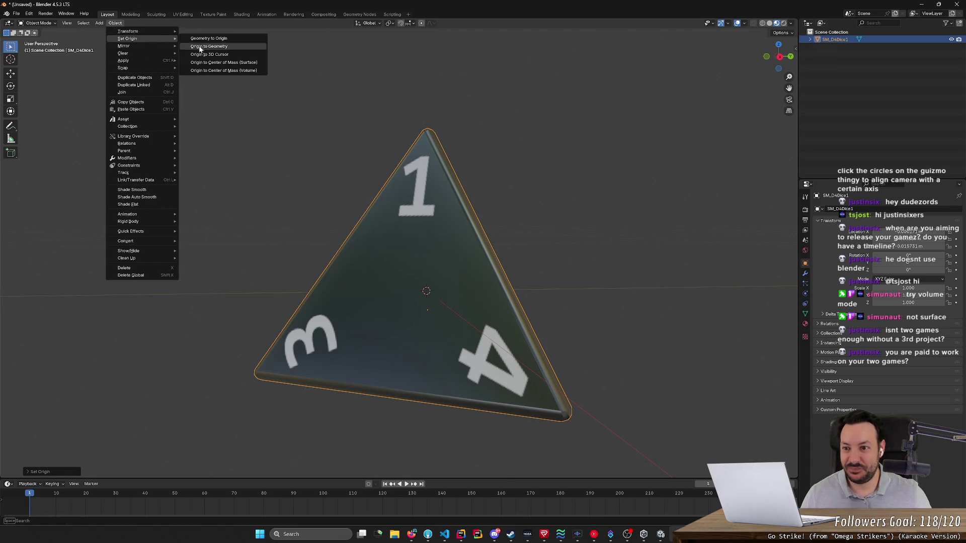
{"action": "left_click", "coordinate": [237, 71]}
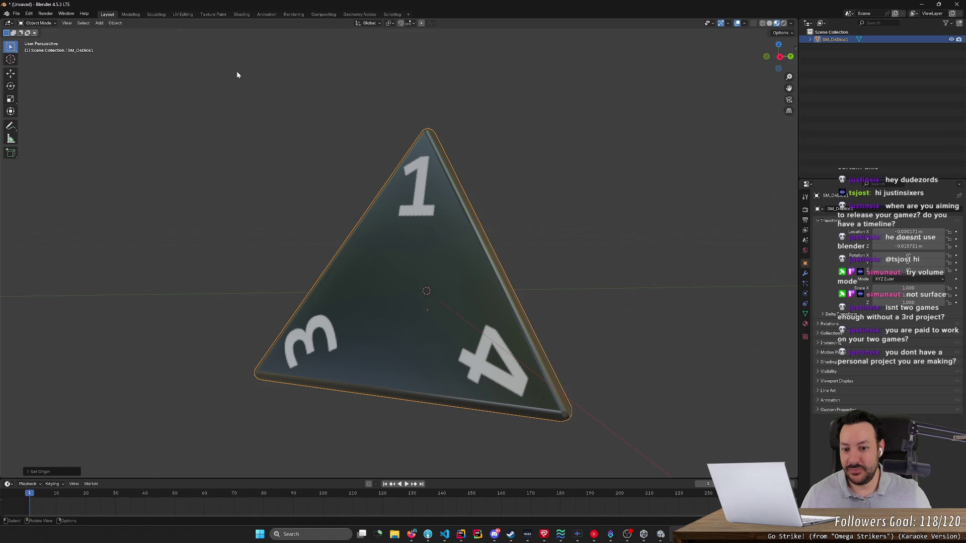
{"action": "left_click", "coordinate": [314, 119]}
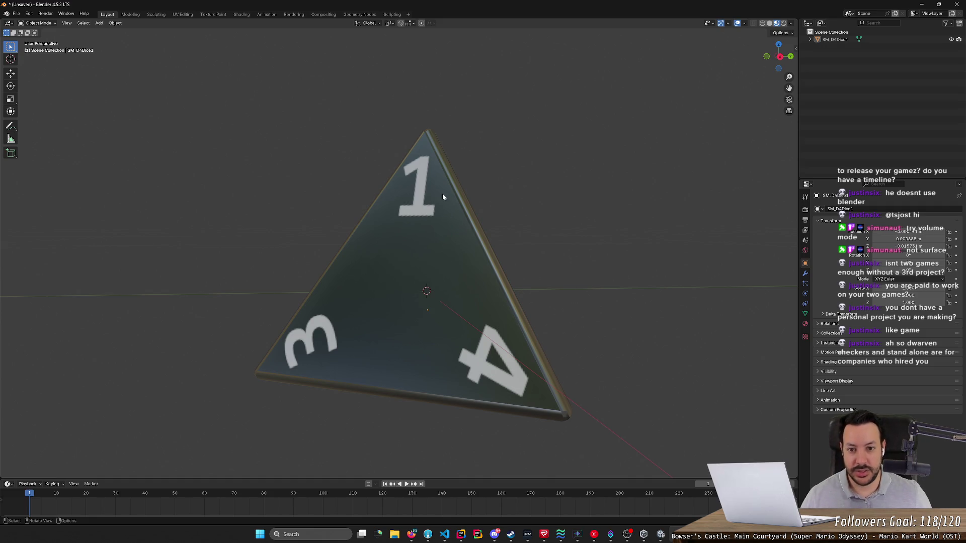
- Orbit around the die to inspect it edge-on and from other sides, then select it
{"action": "left_click_drag", "start_coordinate": [304, 187], "coordinate": [381, 187]}
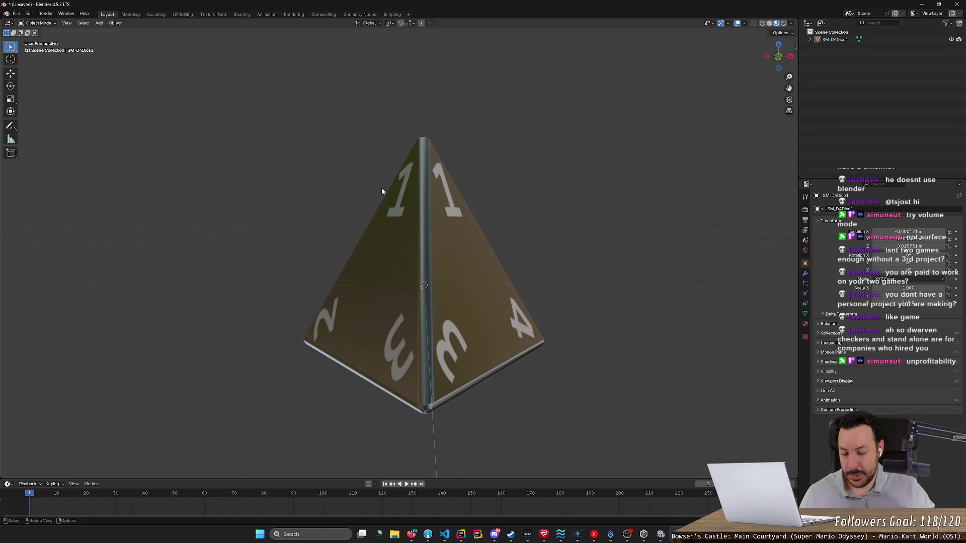
{"action": "left_click_drag", "start_coordinate": [246, 178], "coordinate": [264, 179]}
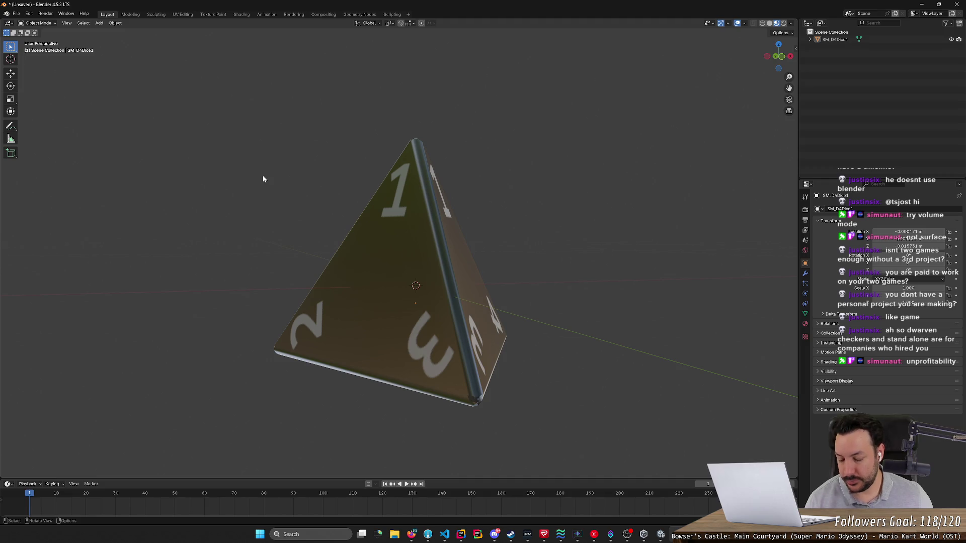
{"action": "mouse_move", "coordinate": [263, 179]}
{"action": "left_mouse_down"}
{"action": "mouse_move", "coordinate": [370, 172]}
{"action": "mouse_move", "coordinate": [362, 176]}
{"action": "mouse_move", "coordinate": [369, 206]}
{"action": "mouse_move", "coordinate": [416, 186]}
{"action": "left_mouse_up"}
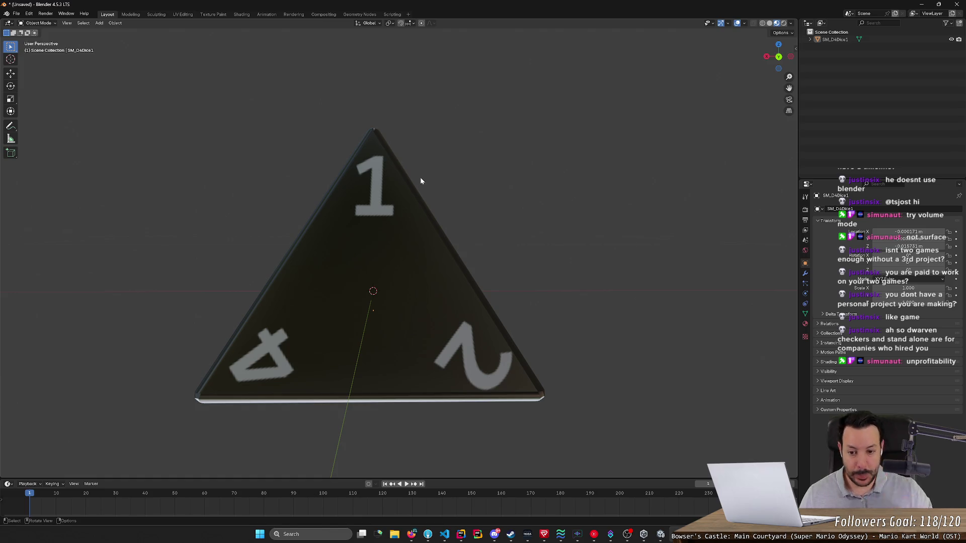
{"action": "left_click_drag", "start_coordinate": [421, 179], "coordinate": [423, 170]}
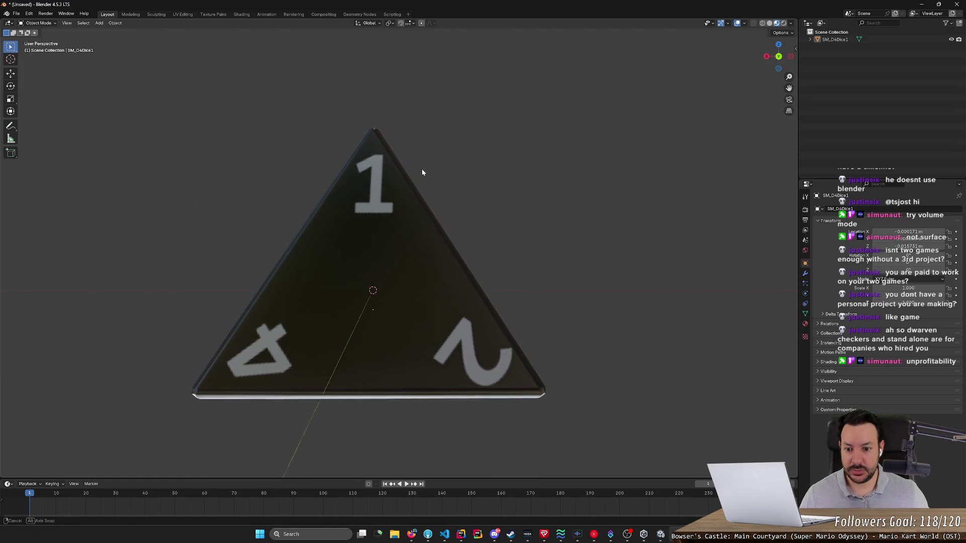
{"action": "left_click", "coordinate": [395, 180]}
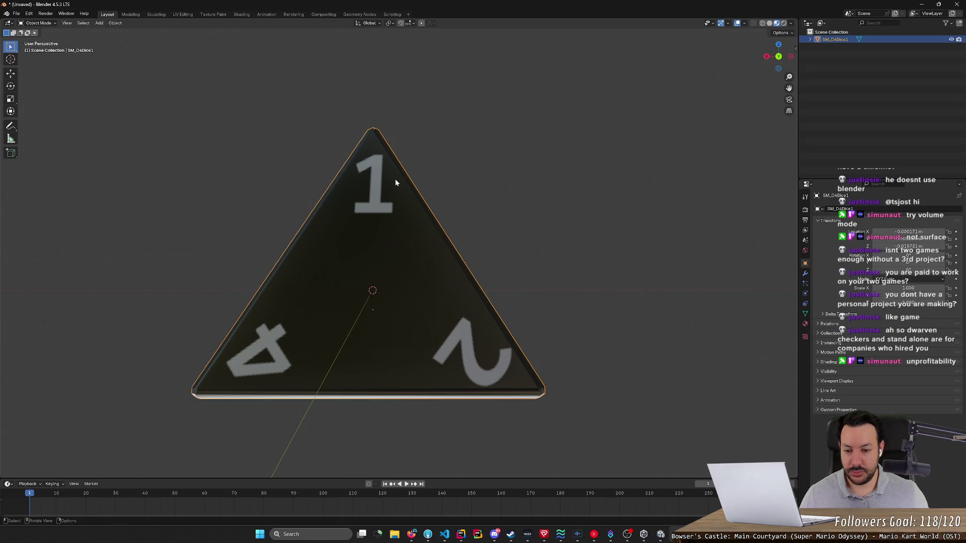
{"action": "left_click_drag", "start_coordinate": [396, 180], "coordinate": [444, 184]}
- Move the die slightly along the Z axis and zoom out
{"action": "key", "text": "t"}
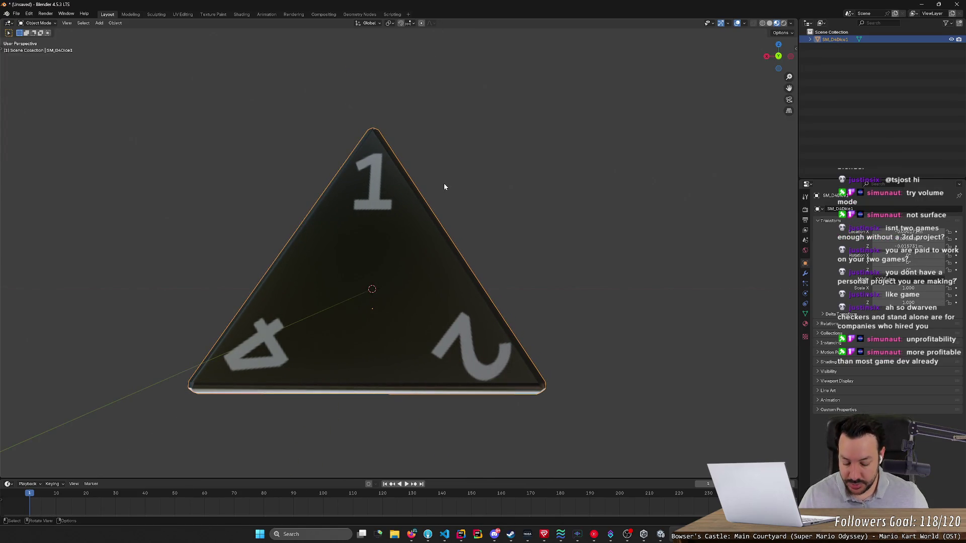
{"action": "key", "text": "g"}
{"action": "key", "text": "x"}
{"action": "key", "text": "x"}
{"action": "key", "text": "z"}
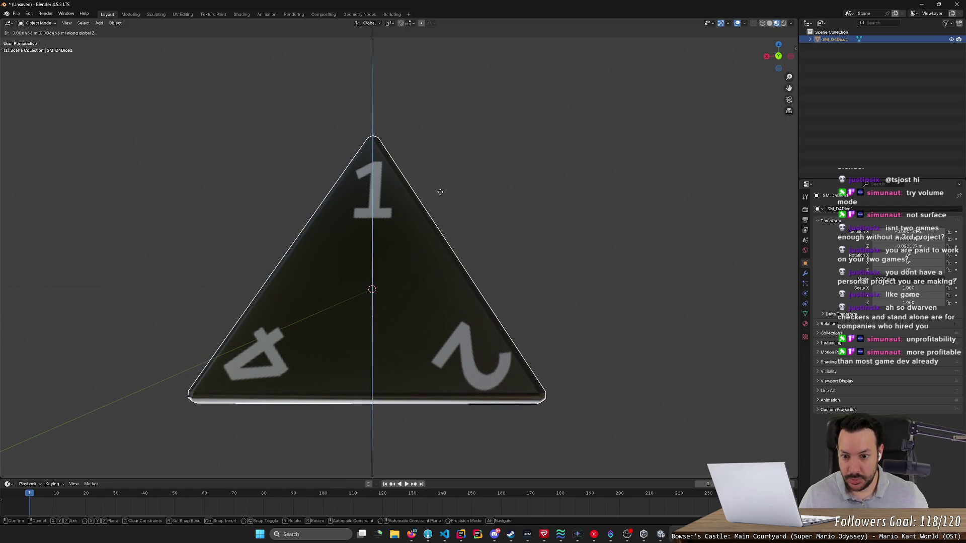
{"action": "left_click", "coordinate": [441, 189]}
{"action": "scroll", "coordinate": [493, 240], "scroll_direction": "down", "scroll_amount": 5}
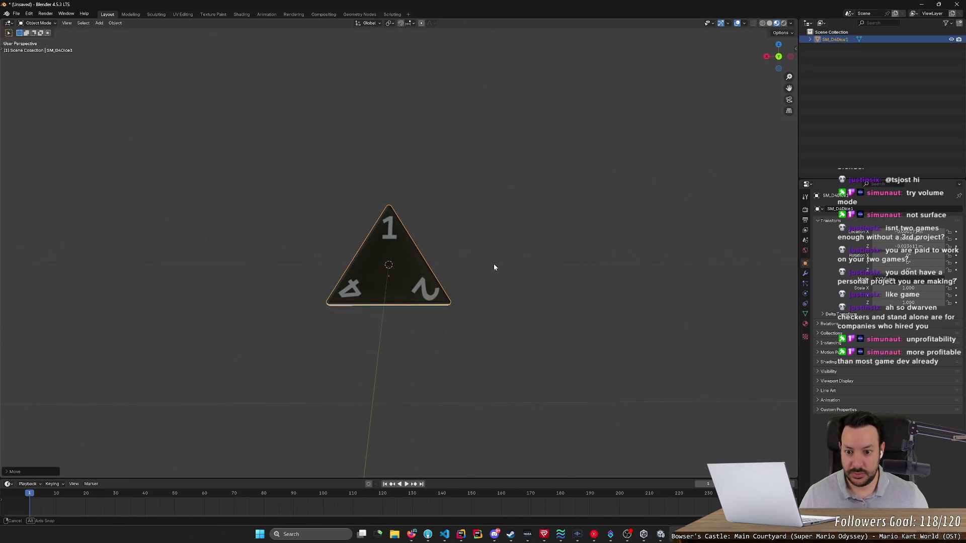
{"action": "mouse_move", "coordinate": [493, 263]}
{"action": "left_mouse_down"}
{"action": "mouse_move", "coordinate": [408, 274]}
{"action": "mouse_move", "coordinate": [296, 262]}
{"action": "mouse_move", "coordinate": [271, 269]}
{"action": "left_mouse_up"}
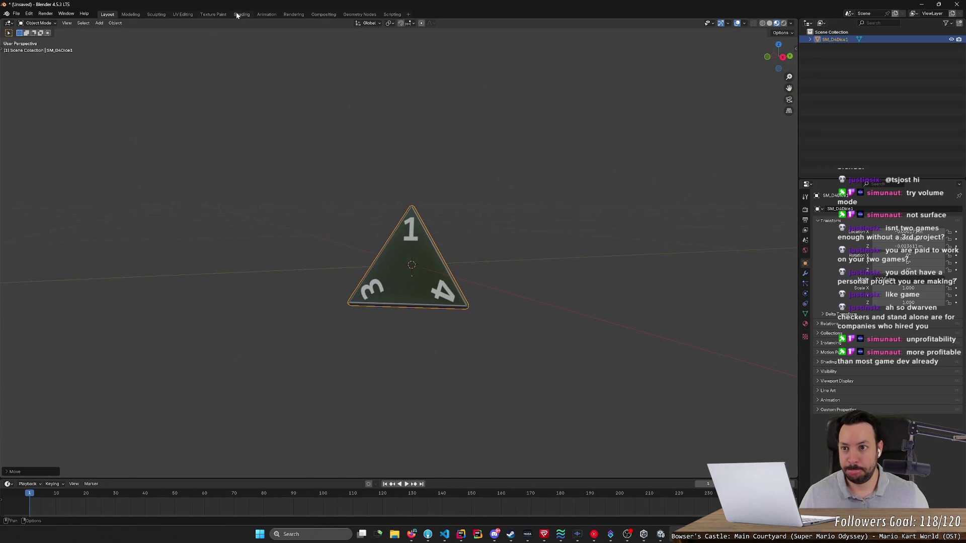
- Apply All Transforms to the die after its Z move, then deselect it
{"action": "left_click", "coordinate": [115, 23]}
{"action": "mouse_move", "coordinate": [139, 38]}
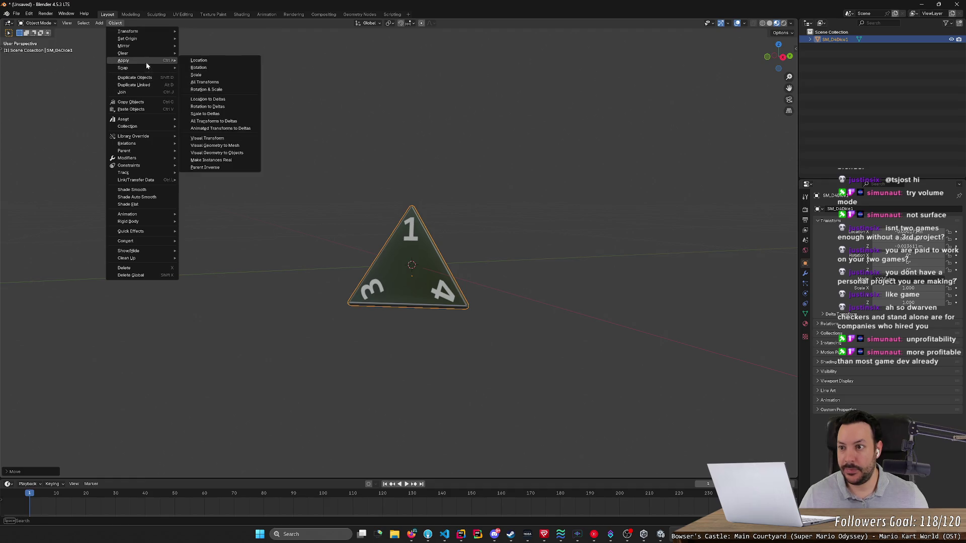
{"action": "mouse_move", "coordinate": [136, 57]}
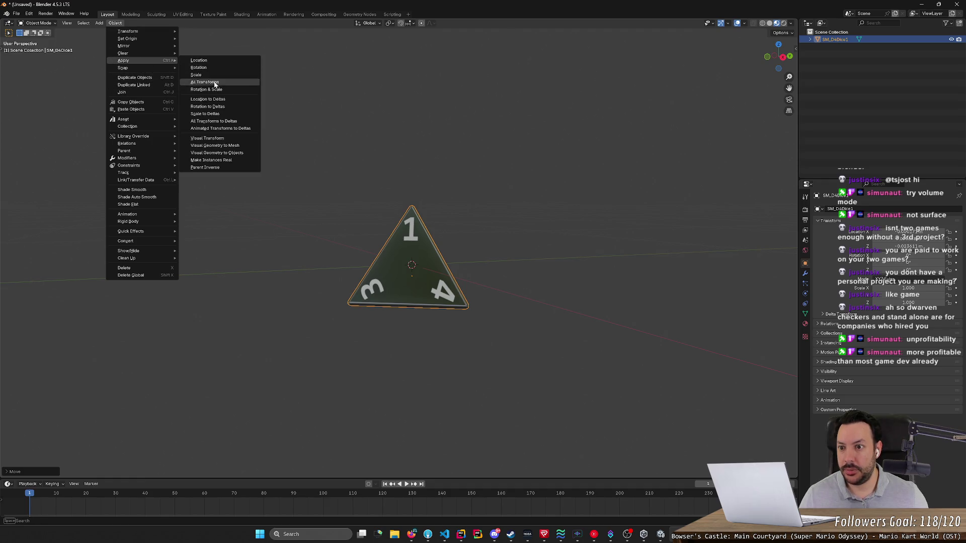
{"action": "left_click", "coordinate": [216, 82]}
{"action": "left_click", "coordinate": [601, 217]}
{"action": "mouse_move", "coordinate": [601, 217]}
{"action": "left_mouse_down"}
{"action": "mouse_move", "coordinate": [491, 218]}
{"action": "mouse_move", "coordinate": [485, 292]}
{"action": "mouse_move", "coordinate": [494, 295]}
{"action": "left_mouse_up"}
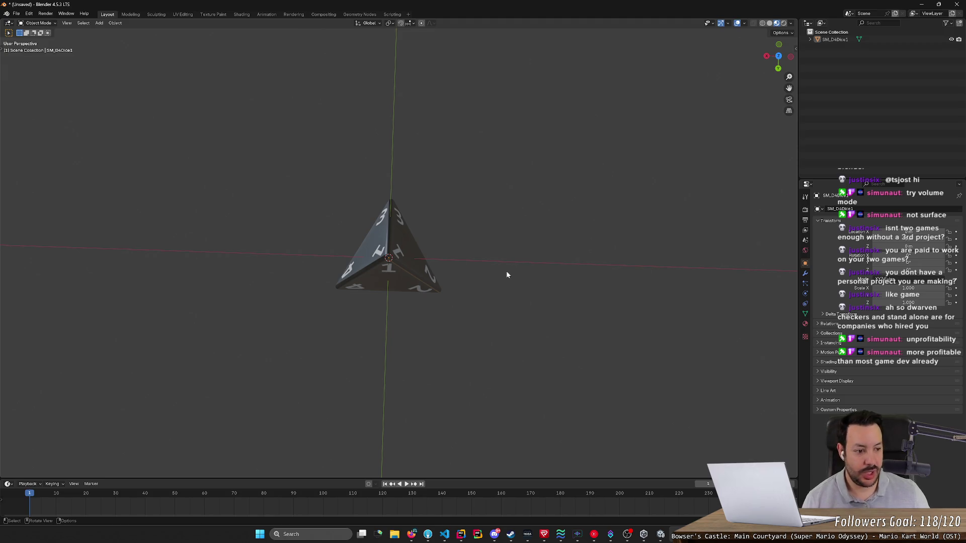
- Select the die and rotate it in place, locked to the X axis
{"action": "mouse_move", "coordinate": [510, 308]}
{"action": "left_mouse_down"}
{"action": "mouse_move", "coordinate": [580, 225]}
{"action": "mouse_move", "coordinate": [617, 226]}
{"action": "mouse_move", "coordinate": [593, 258]}
{"action": "mouse_move", "coordinate": [590, 303]}
{"action": "mouse_move", "coordinate": [530, 230]}
{"action": "mouse_move", "coordinate": [596, 240]}
{"action": "left_mouse_up"}
{"action": "key", "text": "r"}
{"action": "mouse_move", "coordinate": [401, 267]}
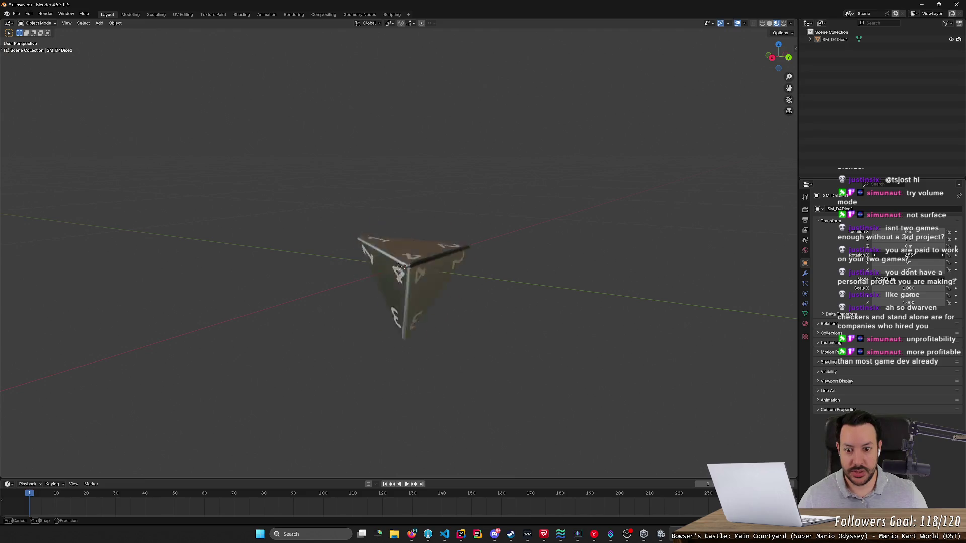
{"action": "mouse_move", "coordinate": [908, 255]}
{"action": "left_mouse_down"}
{"action": "mouse_move", "coordinate": [858, 255]}
{"action": "mouse_move", "coordinate": [931, 262]}
{"action": "left_mouse_up"}
{"action": "mouse_move", "coordinate": [644, 261]}
{"action": "left_mouse_down"}
{"action": "mouse_move", "coordinate": [584, 302]}
{"action": "mouse_move", "coordinate": [624, 308]}
{"action": "left_mouse_up"}
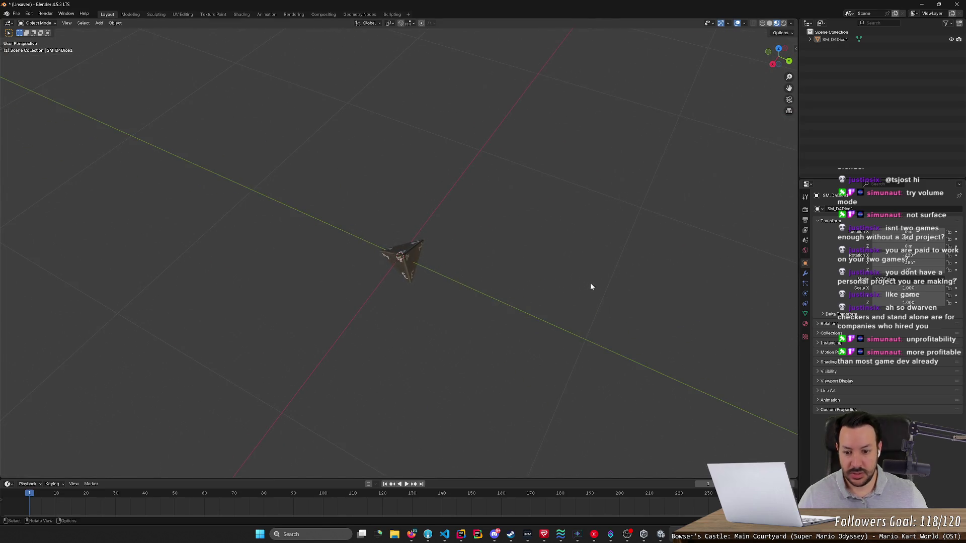
{"action": "left_click", "coordinate": [403, 249]}
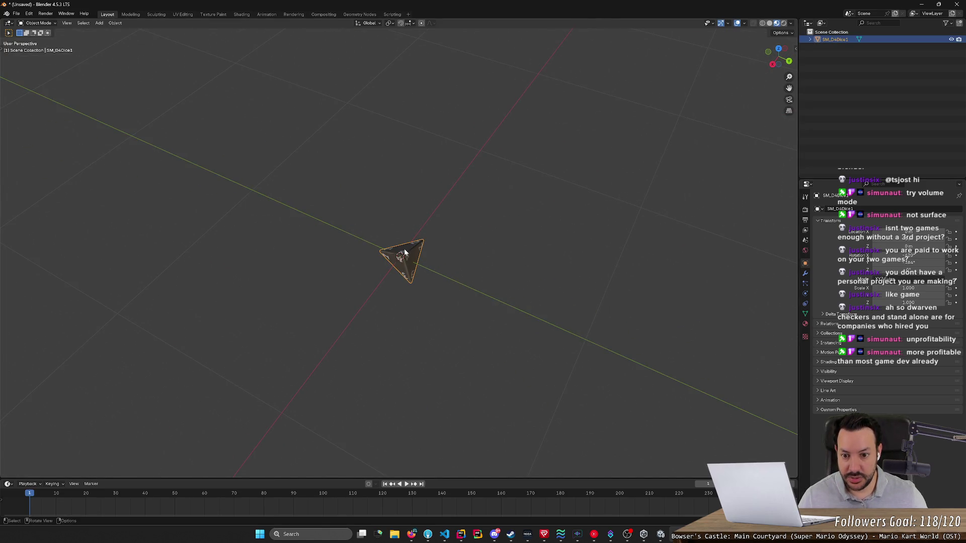
{"action": "key", "text": "r"}
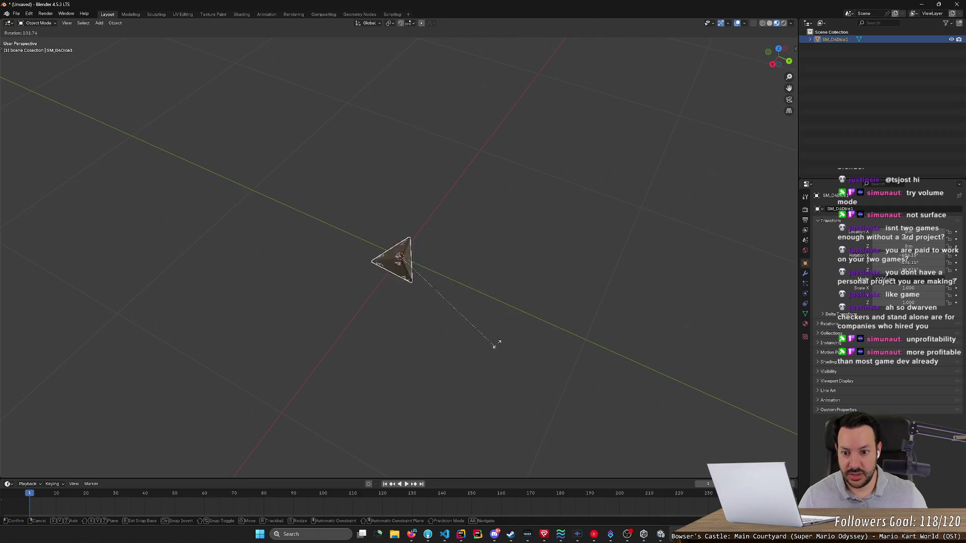
{"action": "key", "text": "x"}
{"action": "left_click", "coordinate": [559, 247]}
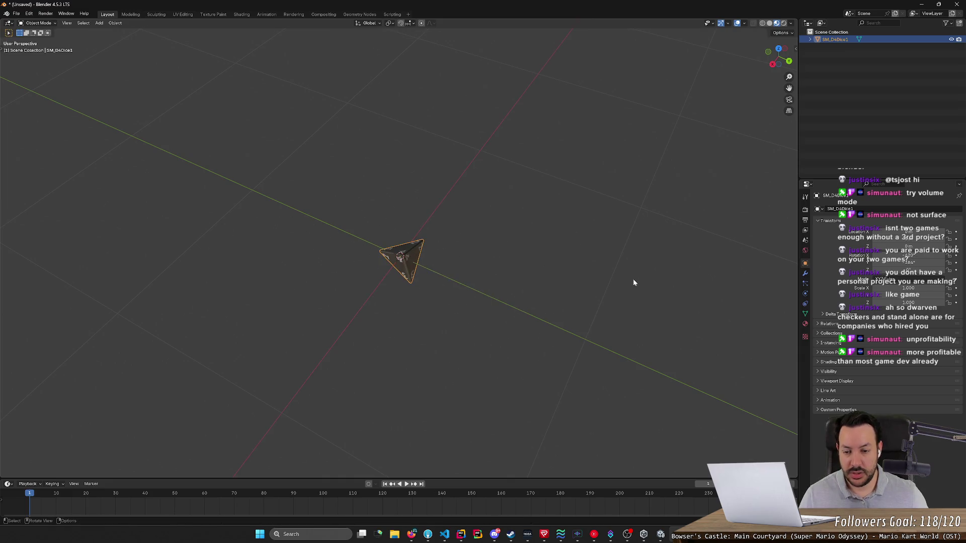
- Set the die's X rotation to 0 in Object properties
{"action": "scroll", "coordinate": [555, 276], "scroll_direction": "up", "scroll_amount": 2}
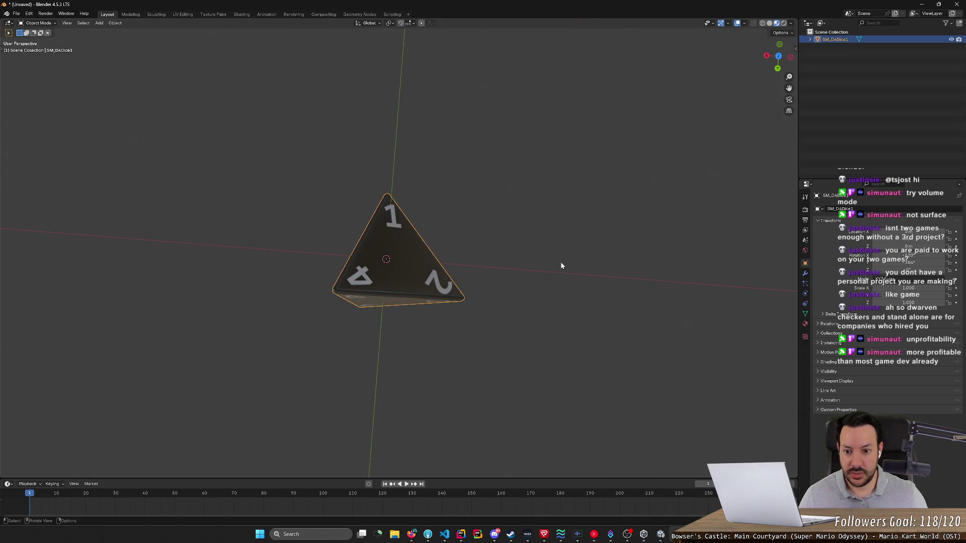
{"action": "left_click", "coordinate": [908, 255]}
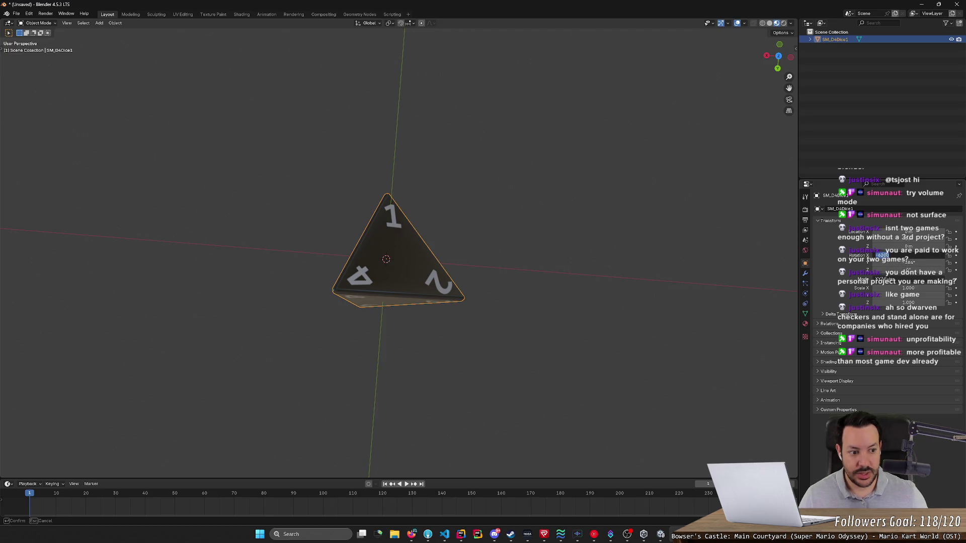
{"action": "type", "text": "0"}
{"action": "key", "text": "Return"}
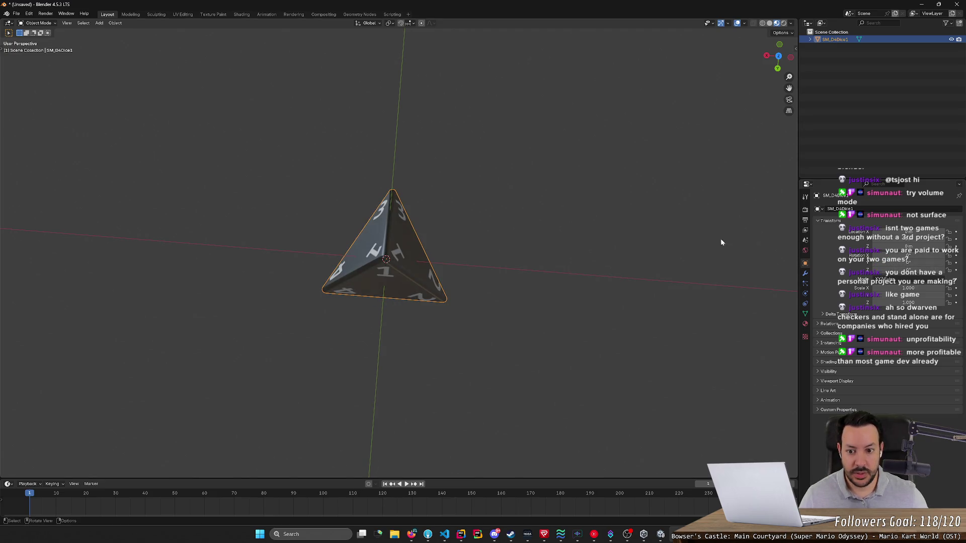
- In Top view, set the die's Z rotation to 120°
{"action": "mouse_move", "coordinate": [598, 269]}
{"action": "left_mouse_down"}
{"action": "mouse_move", "coordinate": [610, 292]}
{"action": "mouse_move", "coordinate": [614, 281]}
{"action": "left_mouse_up"}
{"action": "left_click", "coordinate": [782, 59]}
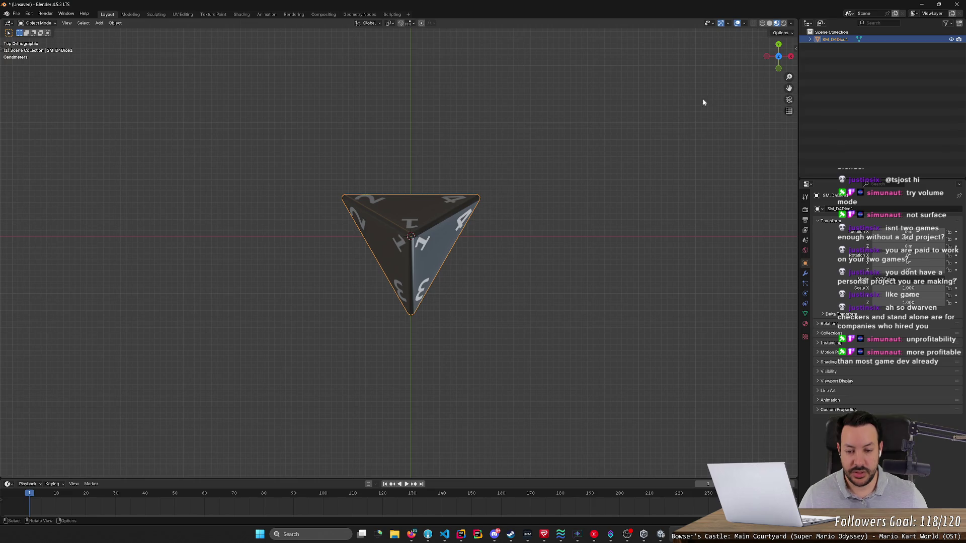
{"action": "left_click", "coordinate": [908, 270]}
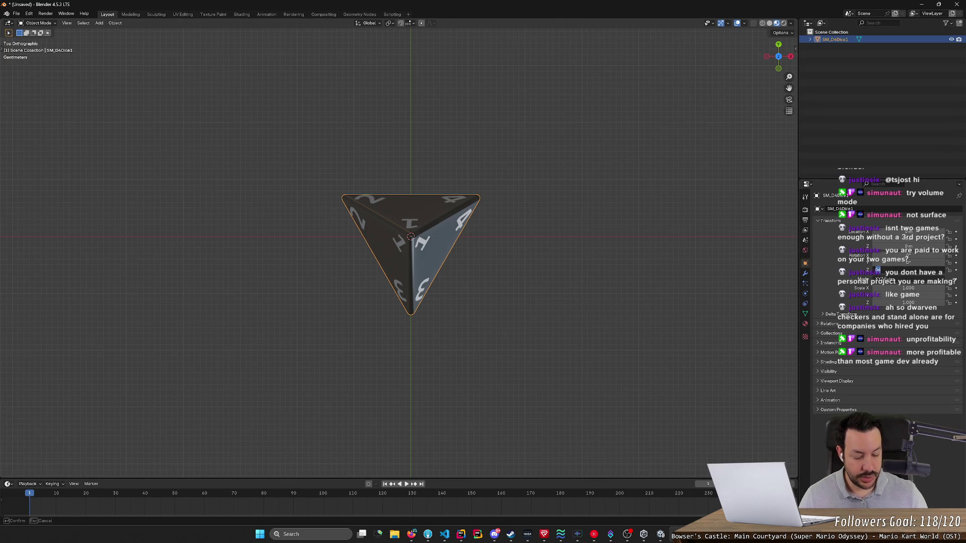
{"action": "key", "text": "Return"}
{"action": "left_click", "coordinate": [908, 270]}
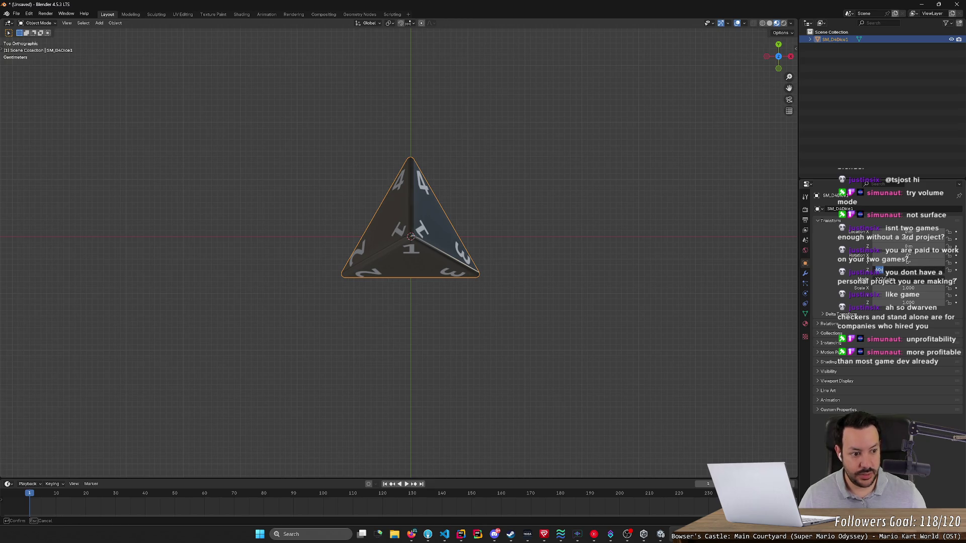
{"action": "key", "text": "Return"}
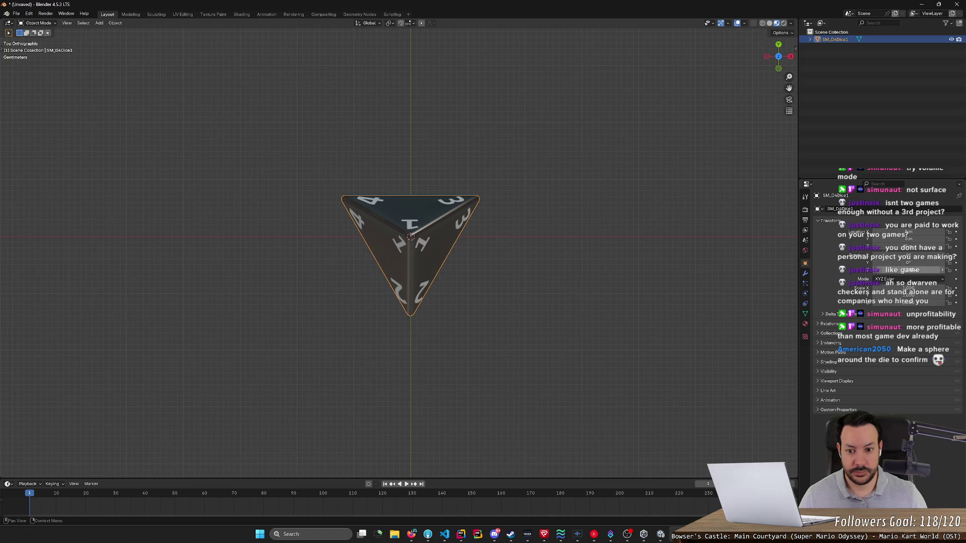
{"action": "left_click", "coordinate": [909, 271]}
{"action": "type", "text": "120"}
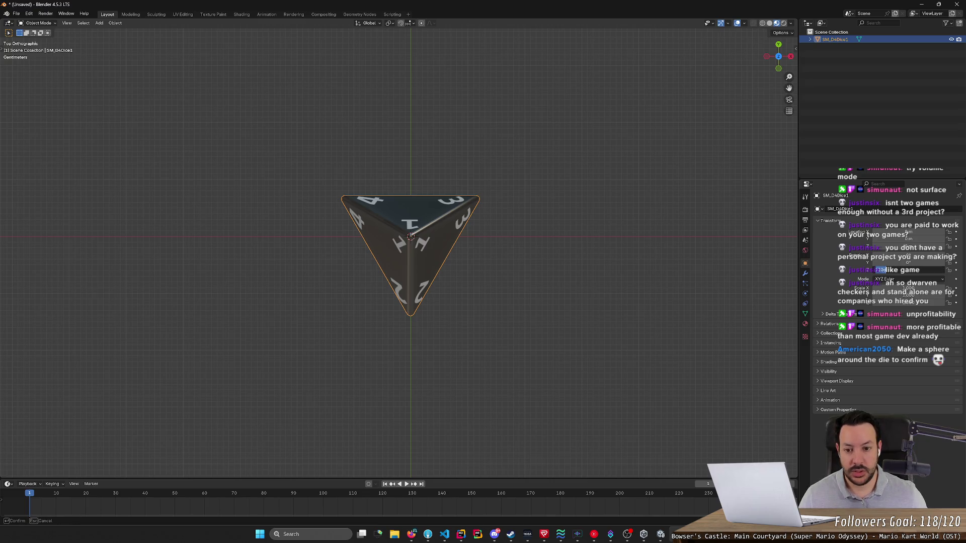
{"action": "key", "text": "Return"}
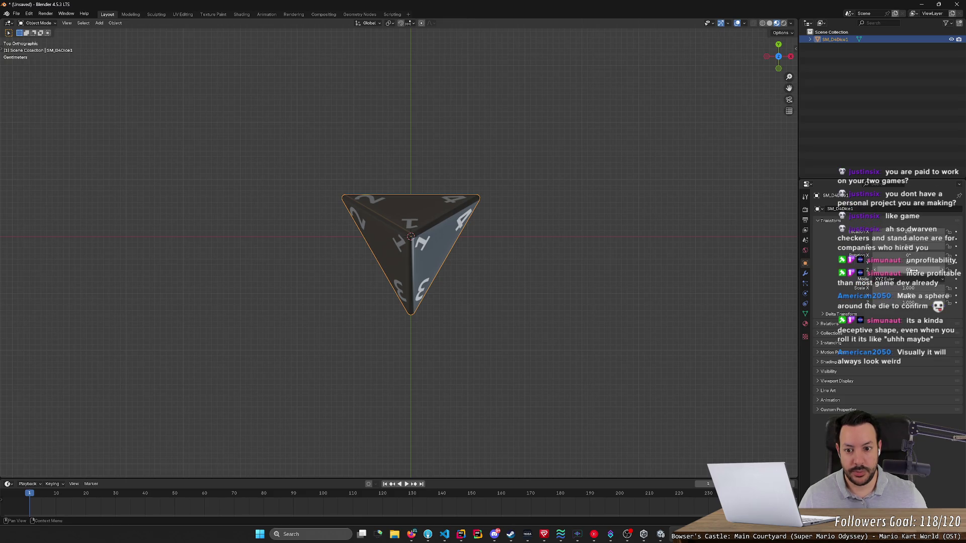
- Set the die's X rotation to 70° and view it in perspective
{"action": "left_click", "coordinate": [920, 255]}
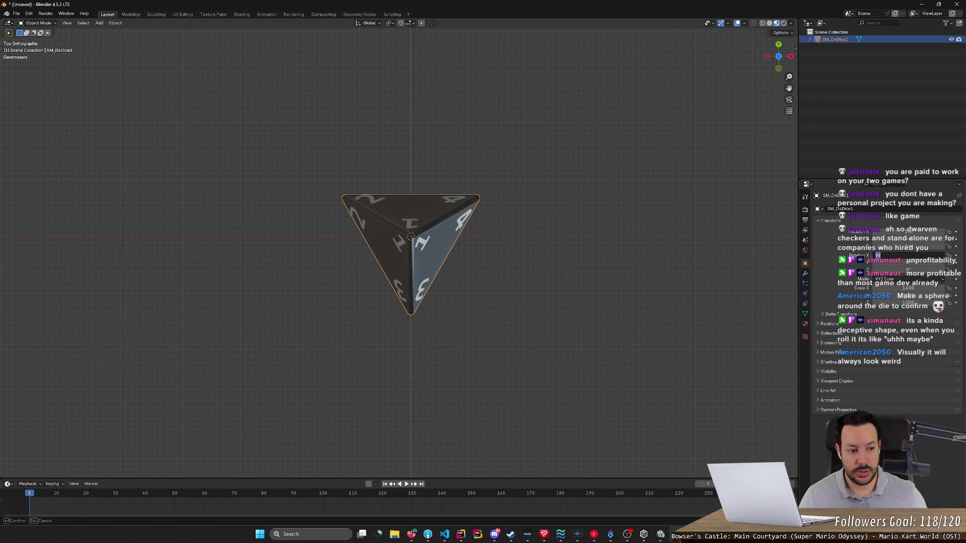
{"action": "type", "text": "70"}
{"action": "key", "text": "Return"}
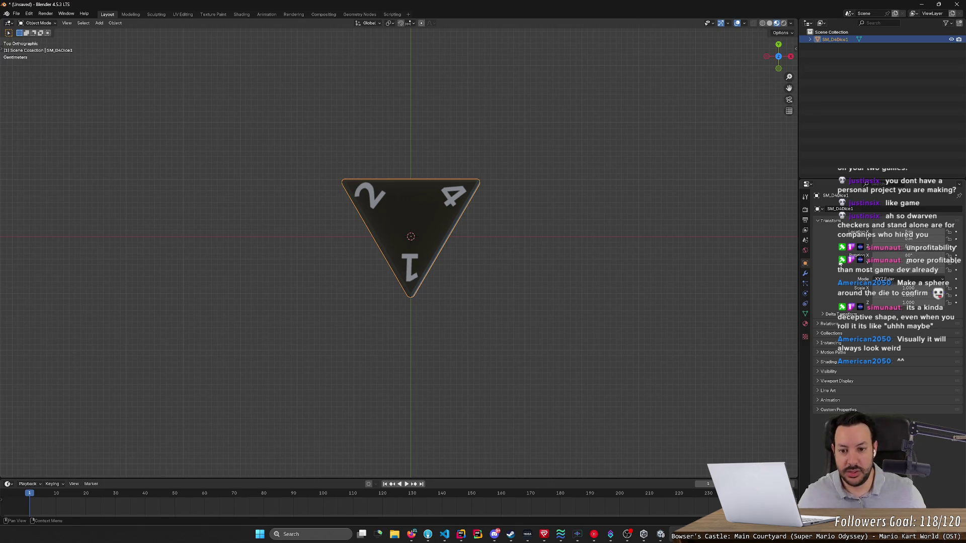
{"action": "mouse_move", "coordinate": [602, 330]}
{"action": "left_mouse_down"}
{"action": "mouse_move", "coordinate": [648, 251]}
{"action": "mouse_move", "coordinate": [655, 258]}
{"action": "mouse_move", "coordinate": [690, 234]}
{"action": "mouse_move", "coordinate": [659, 249]}
{"action": "mouse_move", "coordinate": [667, 227]}
{"action": "mouse_move", "coordinate": [657, 261]}
{"action": "left_mouse_up"}
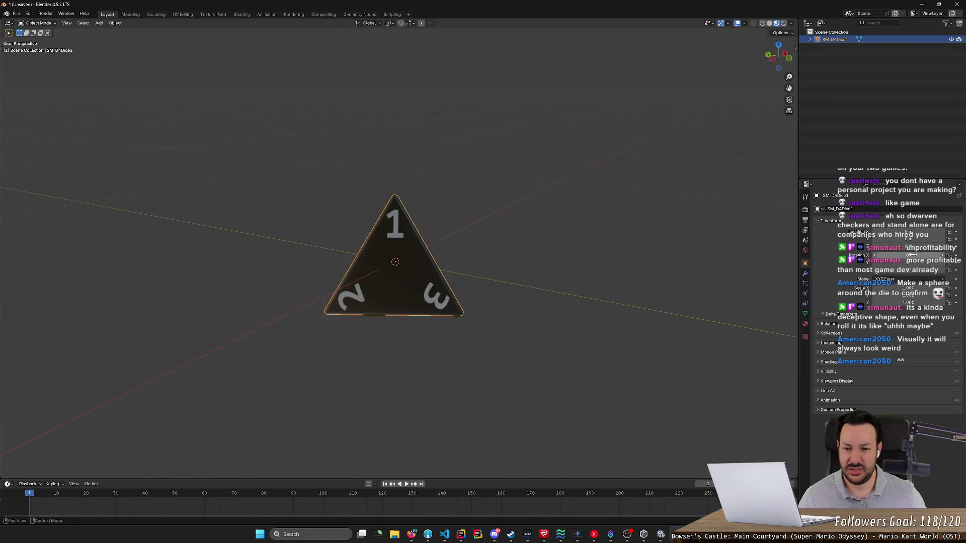
- Flip the die over with an X rotation of 180°
{"action": "mouse_move", "coordinate": [434, 347]}
{"action": "left_mouse_down"}
{"action": "mouse_move", "coordinate": [522, 317]}
{"action": "mouse_move", "coordinate": [561, 335]}
{"action": "left_mouse_up"}
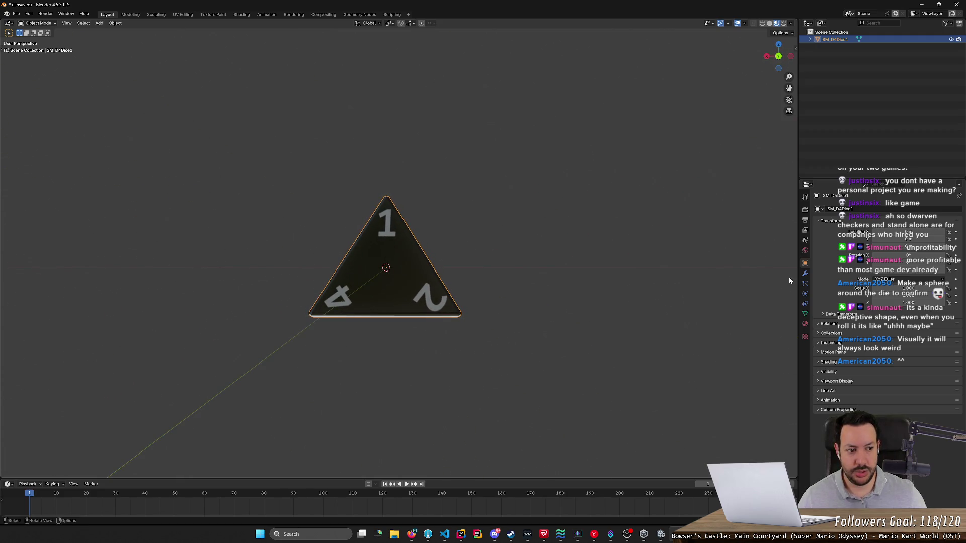
{"action": "left_click", "coordinate": [901, 256]}
{"action": "type", "text": "180"}
{"action": "key", "text": "Return"}
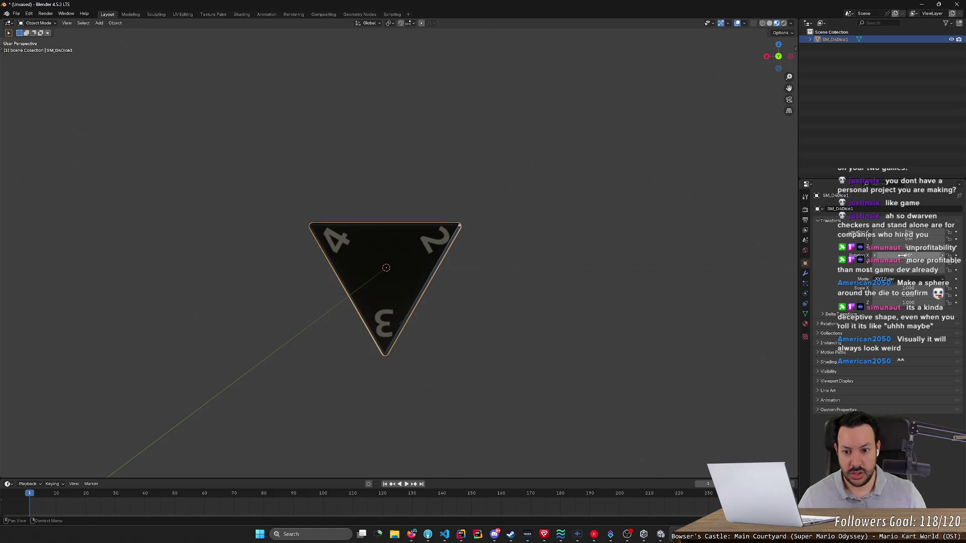
- Orbit around the die to inspect faces 2, 1 and 3 from several angles
{"action": "mouse_move", "coordinate": [658, 298]}
{"action": "left_mouse_down"}
{"action": "mouse_move", "coordinate": [593, 328]}
{"action": "mouse_move", "coordinate": [563, 302]}
{"action": "mouse_move", "coordinate": [588, 304]}
{"action": "mouse_move", "coordinate": [560, 307]}
{"action": "mouse_move", "coordinate": [574, 294]}
{"action": "left_mouse_up"}
{"action": "left_click_drag", "start_coordinate": [905, 255], "coordinate": [904, 255]}
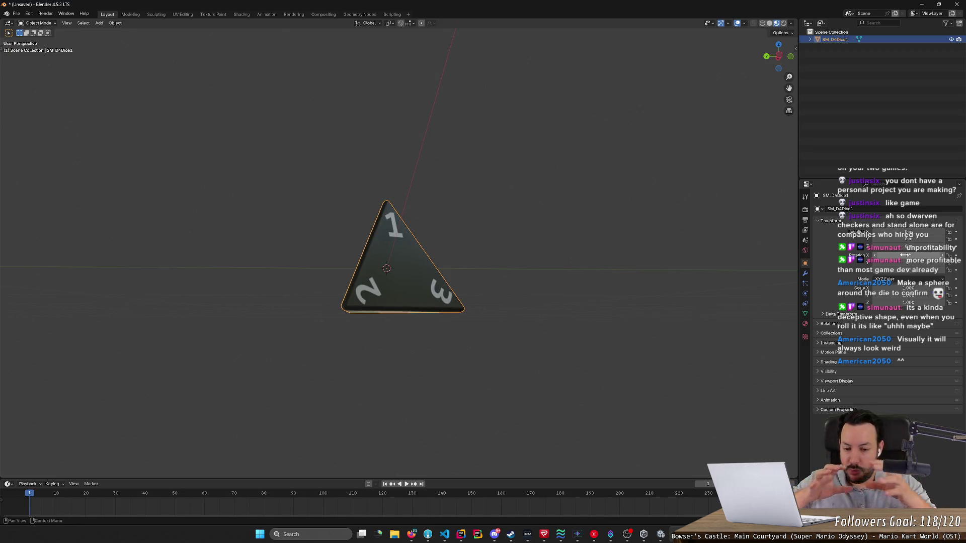
{"action": "mouse_move", "coordinate": [753, 263]}
{"action": "left_mouse_down"}
{"action": "mouse_move", "coordinate": [587, 303]}
{"action": "mouse_move", "coordinate": [547, 357]}
{"action": "left_mouse_up"}
- From Top view, orbit around the die to inspect faces 1, 2 and 3
{"action": "left_click", "coordinate": [779, 56]}
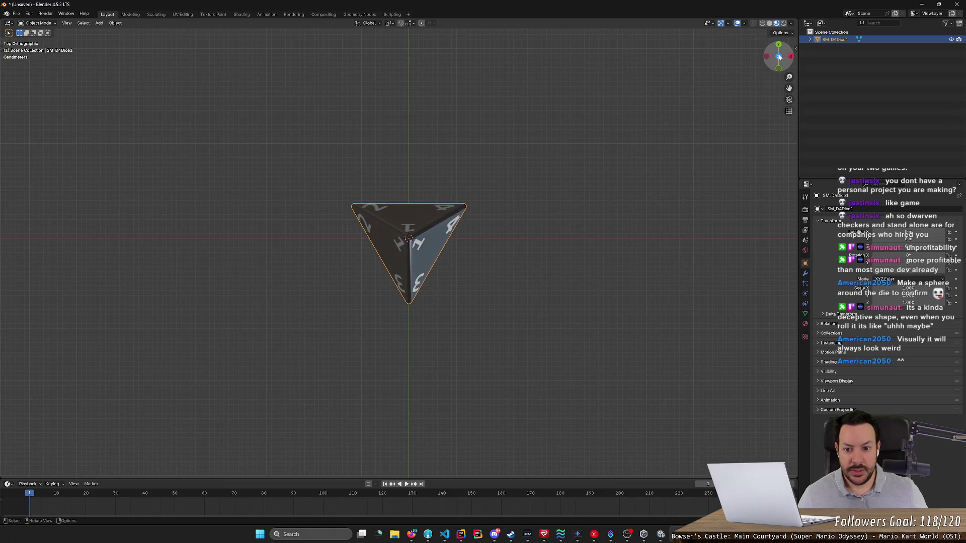
{"action": "scroll", "coordinate": [398, 267], "scroll_direction": "up", "scroll_amount": 4}
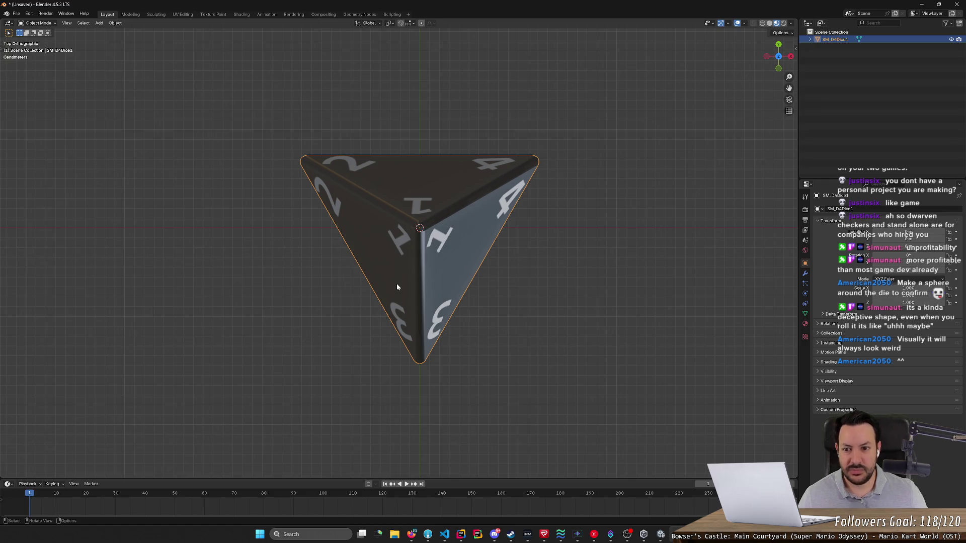
{"action": "scroll", "coordinate": [396, 285], "scroll_direction": "down", "scroll_amount": 2}
{"action": "mouse_move", "coordinate": [396, 285]}
{"action": "left_mouse_down"}
{"action": "mouse_move", "coordinate": [484, 339]}
{"action": "mouse_move", "coordinate": [548, 354]}
{"action": "mouse_move", "coordinate": [533, 370]}
{"action": "mouse_move", "coordinate": [535, 386]}
{"action": "left_mouse_up"}
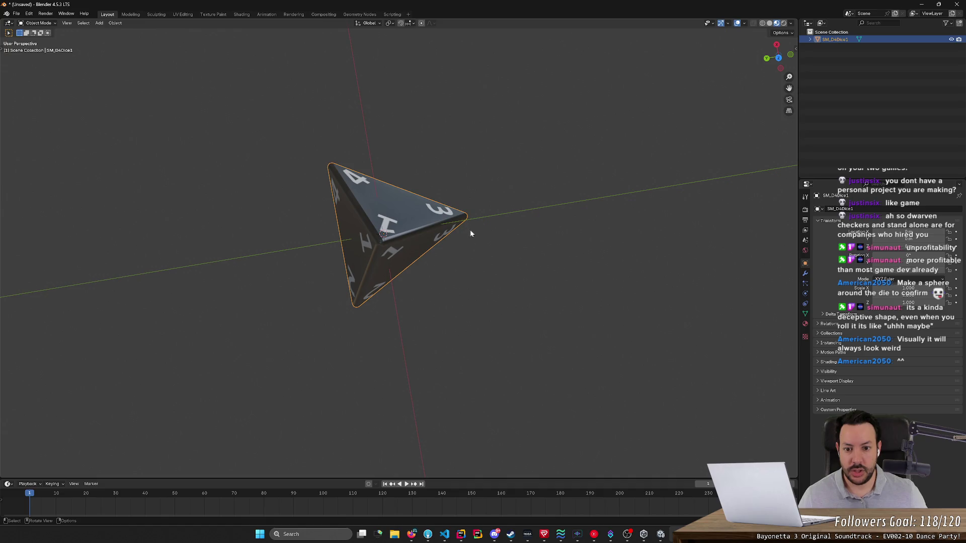
{"action": "mouse_move", "coordinate": [480, 276]}
{"action": "left_mouse_down"}
{"action": "mouse_move", "coordinate": [456, 266]}
{"action": "mouse_move", "coordinate": [528, 267]}
{"action": "mouse_move", "coordinate": [498, 270]}
{"action": "left_mouse_up"}
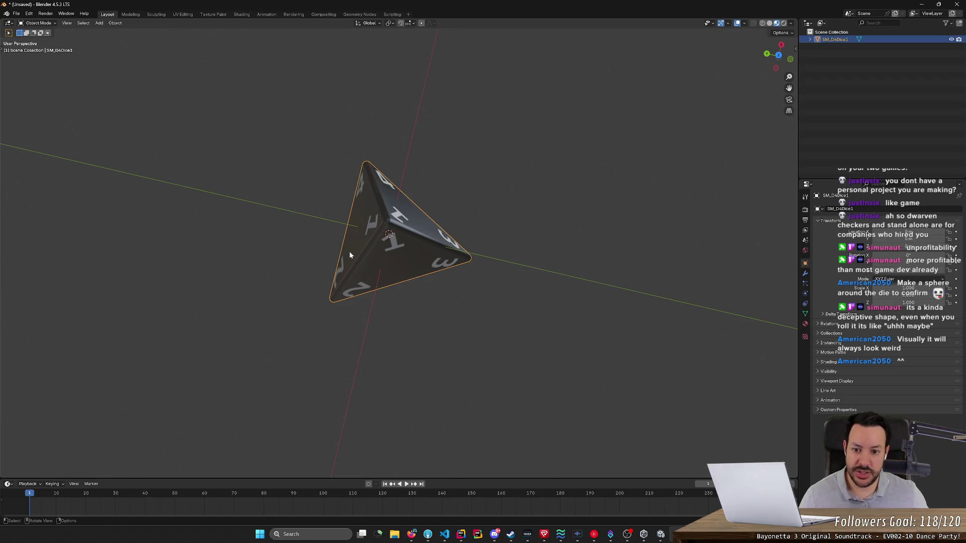
{"action": "mouse_move", "coordinate": [367, 231]}
{"action": "left_mouse_down"}
{"action": "mouse_move", "coordinate": [455, 255]}
{"action": "mouse_move", "coordinate": [448, 231]}
{"action": "mouse_move", "coordinate": [449, 259]}
{"action": "left_mouse_up"}
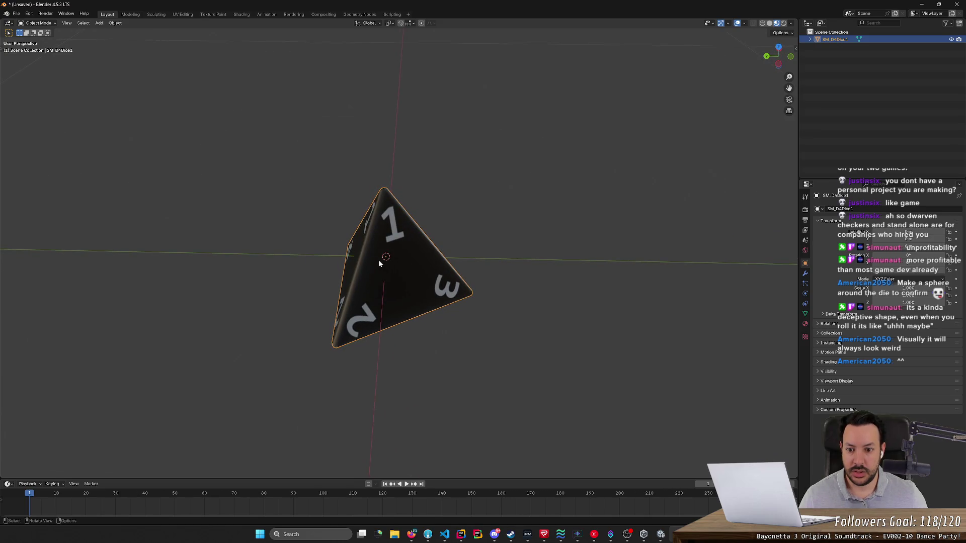
{"action": "mouse_move", "coordinate": [400, 344]}
{"action": "left_mouse_down"}
{"action": "mouse_move", "coordinate": [433, 309]}
{"action": "mouse_move", "coordinate": [416, 367]}
{"action": "mouse_move", "coordinate": [435, 372]}
{"action": "left_mouse_up"}
- Drag the die's X rotation to about -110° and check it from Top view
{"action": "left_click_drag", "start_coordinate": [906, 255], "coordinate": [837, 255]}
{"action": "mouse_move", "coordinate": [603, 302]}
{"action": "left_mouse_down"}
{"action": "mouse_move", "coordinate": [578, 320]}
{"action": "mouse_move", "coordinate": [557, 315]}
{"action": "mouse_move", "coordinate": [614, 300]}
{"action": "left_mouse_up"}
{"action": "left_click_drag", "start_coordinate": [906, 255], "coordinate": [917, 255]}
{"action": "mouse_move", "coordinate": [503, 281]}
{"action": "left_mouse_down"}
{"action": "mouse_move", "coordinate": [539, 271]}
{"action": "mouse_move", "coordinate": [634, 295]}
{"action": "left_mouse_up"}
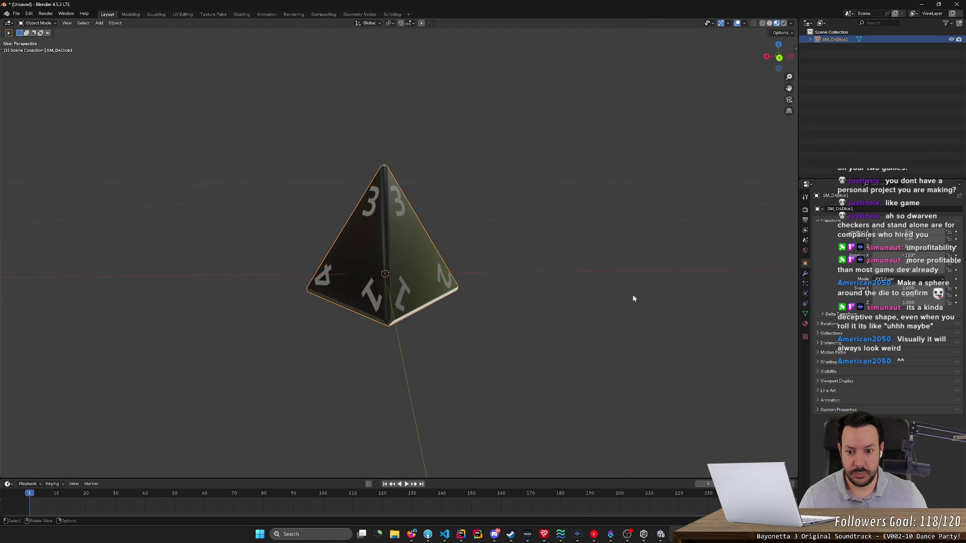
{"action": "left_click", "coordinate": [779, 56]}
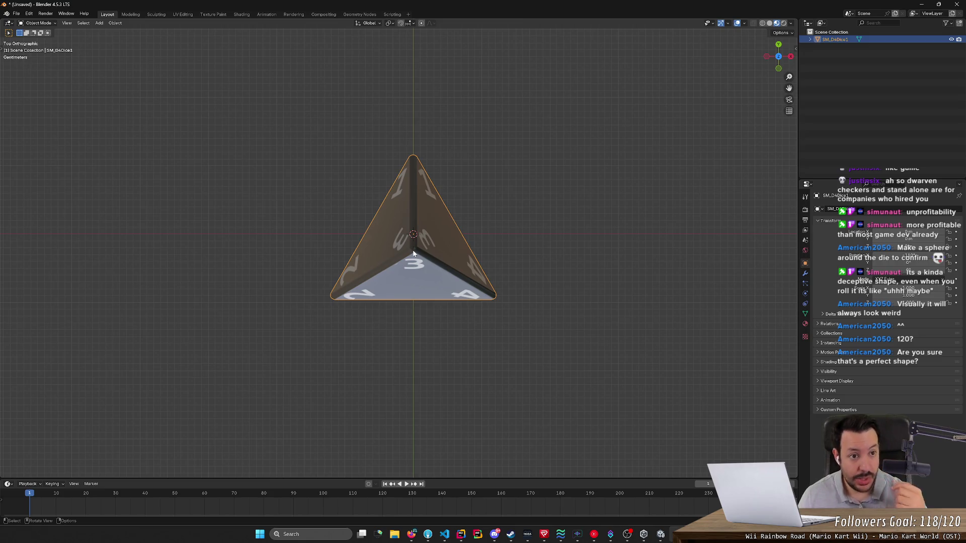
{"action": "mouse_move", "coordinate": [414, 253]}
{"action": "left_mouse_down"}
{"action": "mouse_move", "coordinate": [255, 302]}
{"action": "mouse_move", "coordinate": [362, 358]}
{"action": "mouse_move", "coordinate": [389, 347]}
{"action": "mouse_move", "coordinate": [380, 341]}
{"action": "left_mouse_up"}
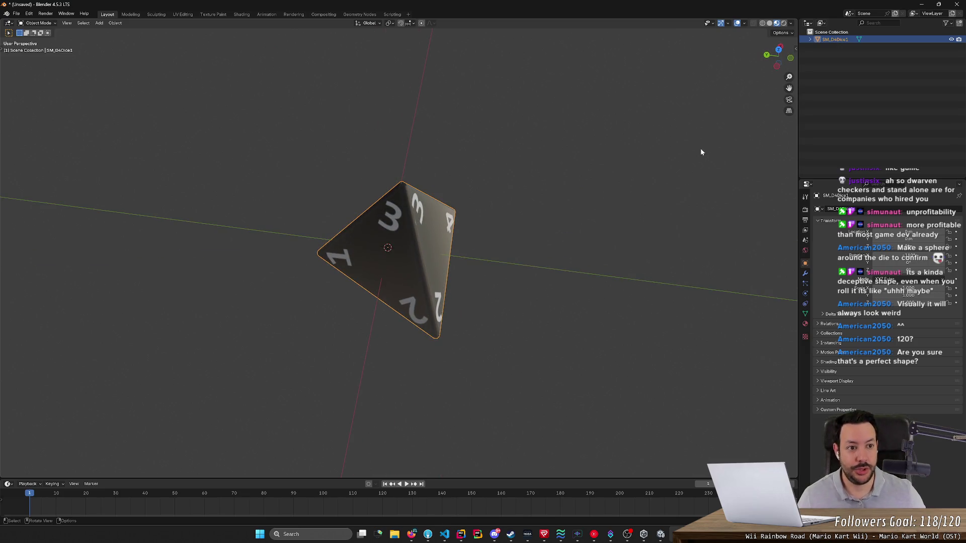
- Enter Edit Mode and enable the Edge Length overlay for the die
{"action": "key", "text": "Tab"}
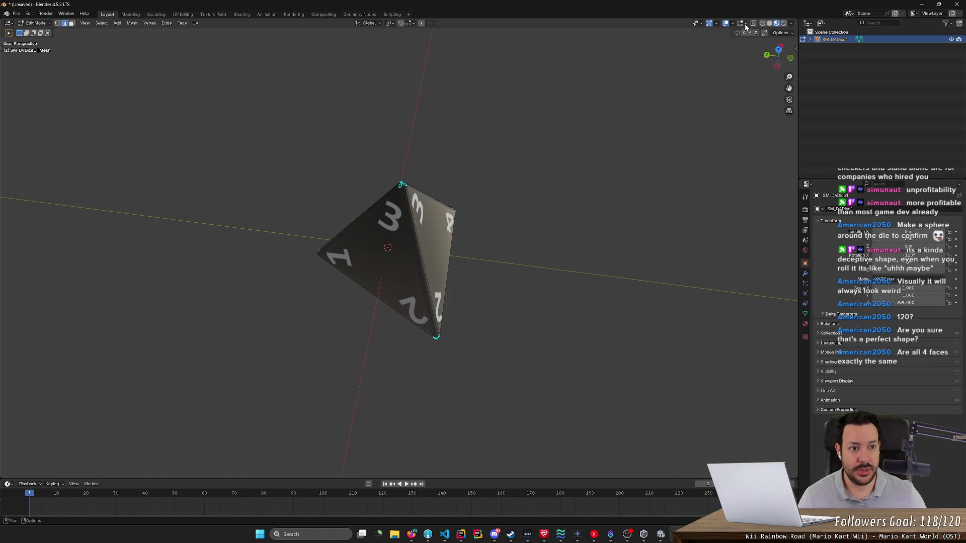
{"action": "left_click", "coordinate": [745, 24]}
{"action": "left_click", "coordinate": [715, 124]}
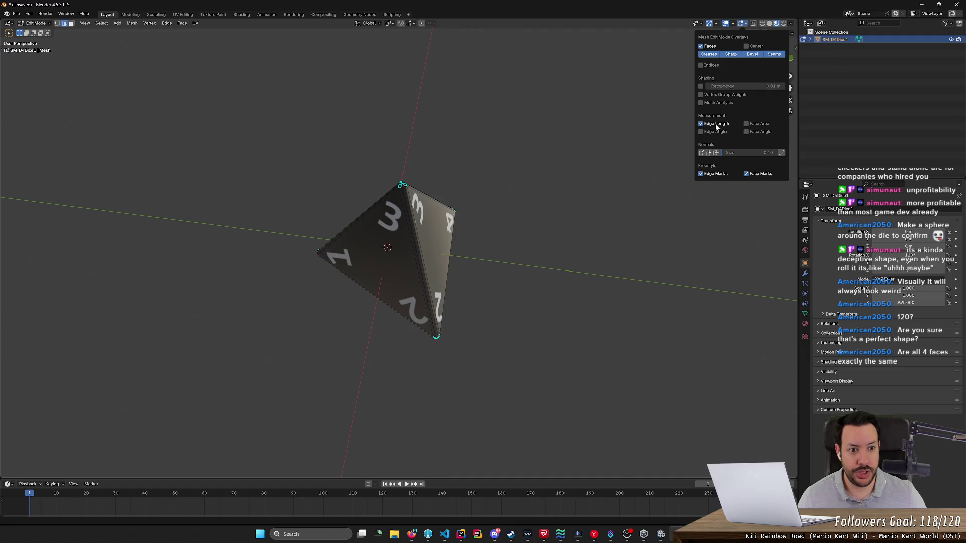